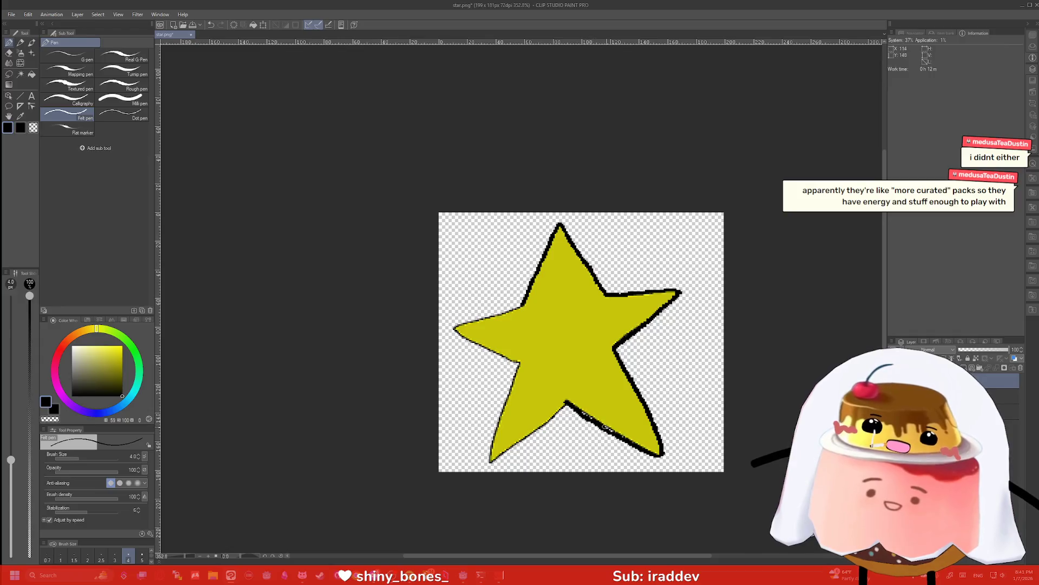
# Thicken the star's lower-right outline and redraw the stroke up its lower-left edge
pyautogui.moveTo(607, 428)
pyautogui.mouseDown()
pyautogui.moveTo(617, 433)
pyautogui.moveTo(569, 405)
pyautogui.moveTo(599, 421)
pyautogui.moveTo(541, 427)
pyautogui.moveTo(490, 464)
pyautogui.moveTo(516, 447)
pyautogui.moveTo(490, 453)
pyautogui.moveTo(519, 365)
pyautogui.moveTo(517, 377)
pyautogui.mouseUp()
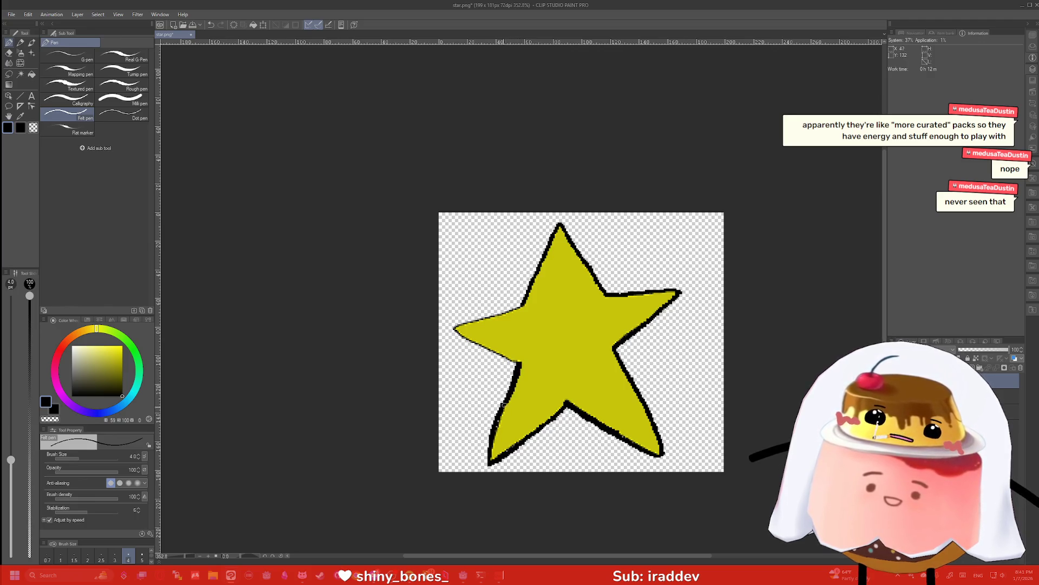
pyautogui.hotkey('ctrl', 'z')
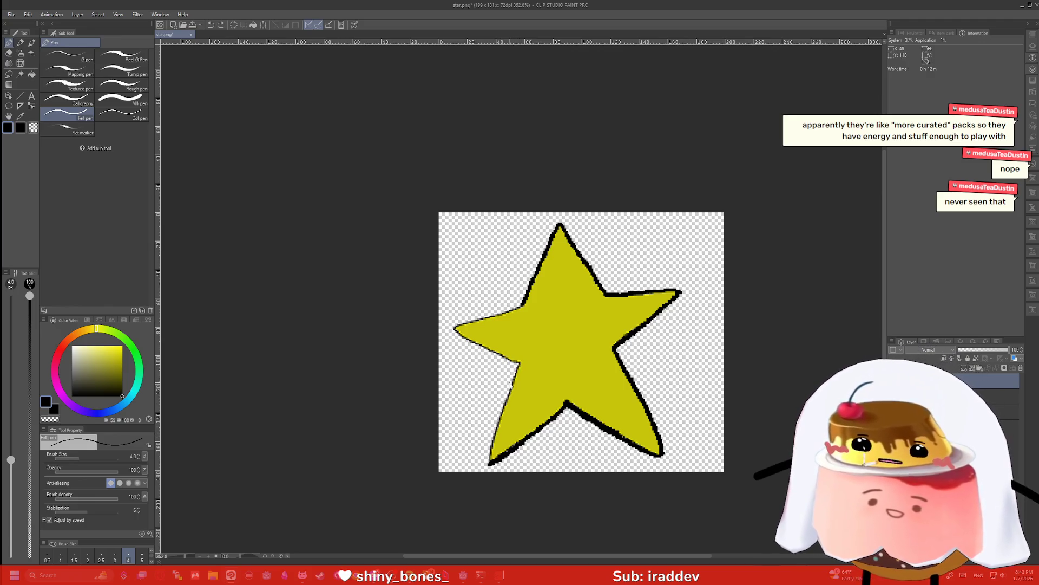
pyautogui.moveTo(490, 461); pyautogui.dragTo(521, 360)
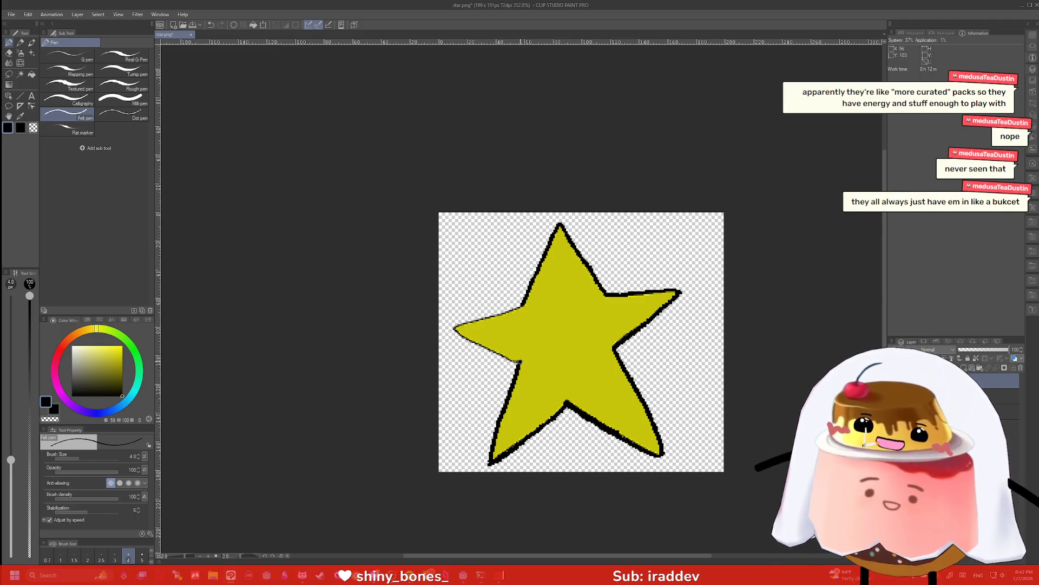
# Redraw the black outline along the star's left arm, undoing the stray corner strokes
pyautogui.moveTo(520, 361)
pyautogui.mouseDown()
pyautogui.moveTo(451, 329)
pyautogui.moveTo(488, 321)
pyautogui.mouseUp()
pyautogui.hotkey('ctrl', 'z')
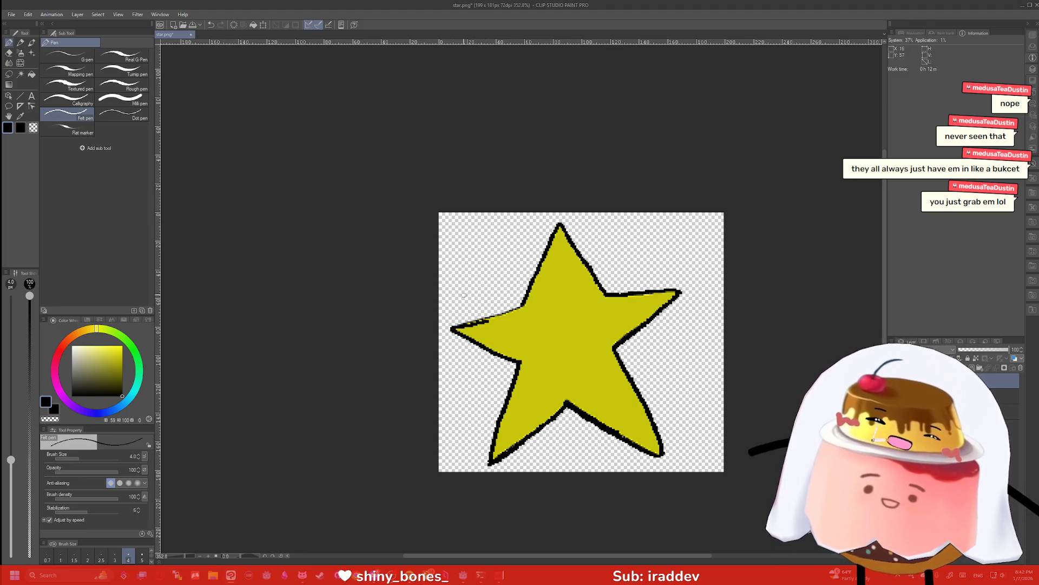
pyautogui.hotkey('ctrl', 'z')
pyautogui.moveTo(517, 363)
pyautogui.mouseDown()
pyautogui.moveTo(453, 328)
pyautogui.moveTo(519, 307)
pyautogui.mouseUp()
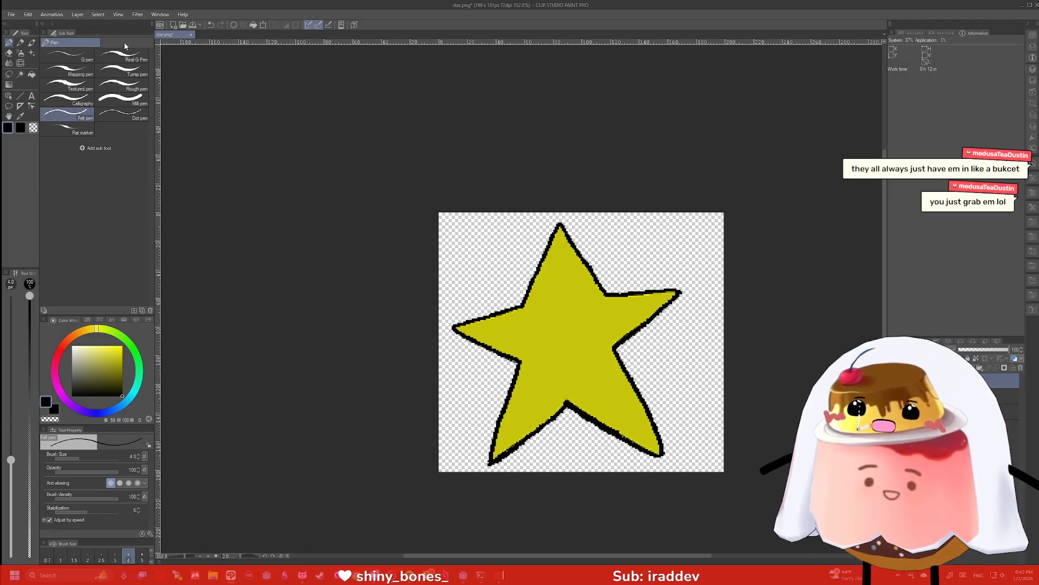
pyautogui.click(28, 14)
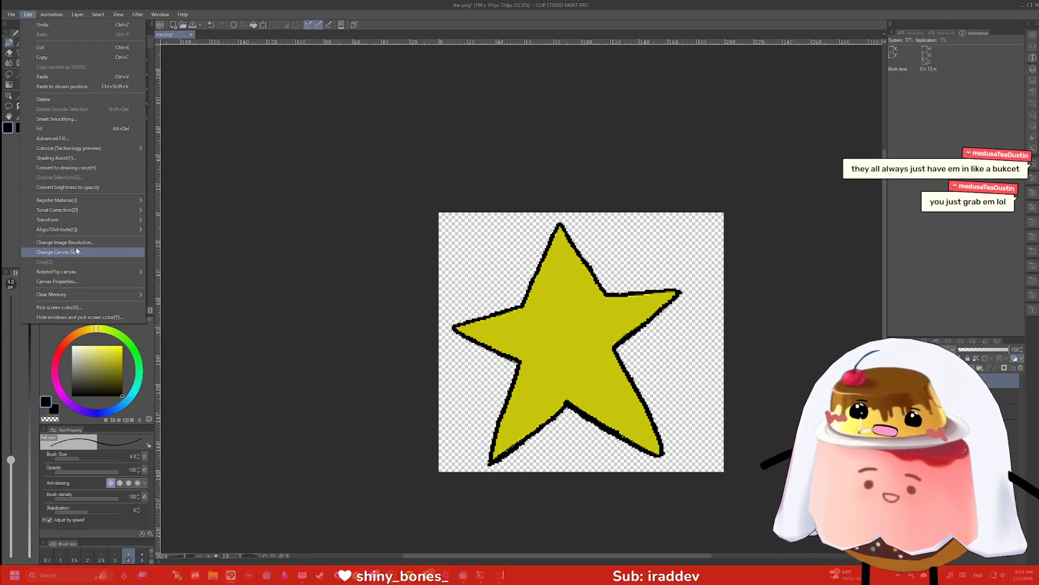
# Crop the star canvas down to 165 × 172 pixels by pulling each edge inward
pyautogui.click(77, 251)
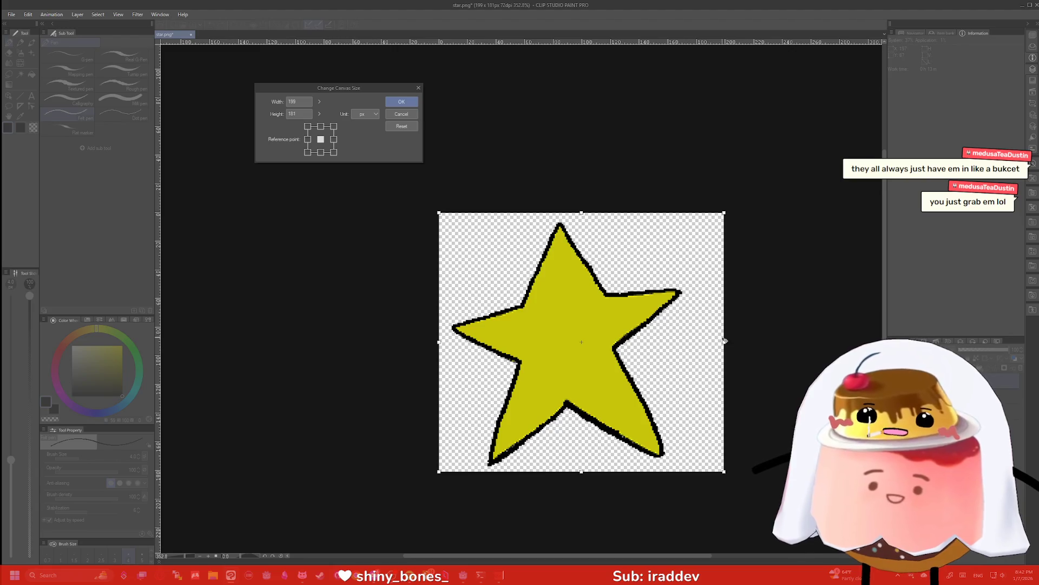
pyautogui.moveTo(725, 341); pyautogui.dragTo(684, 341)
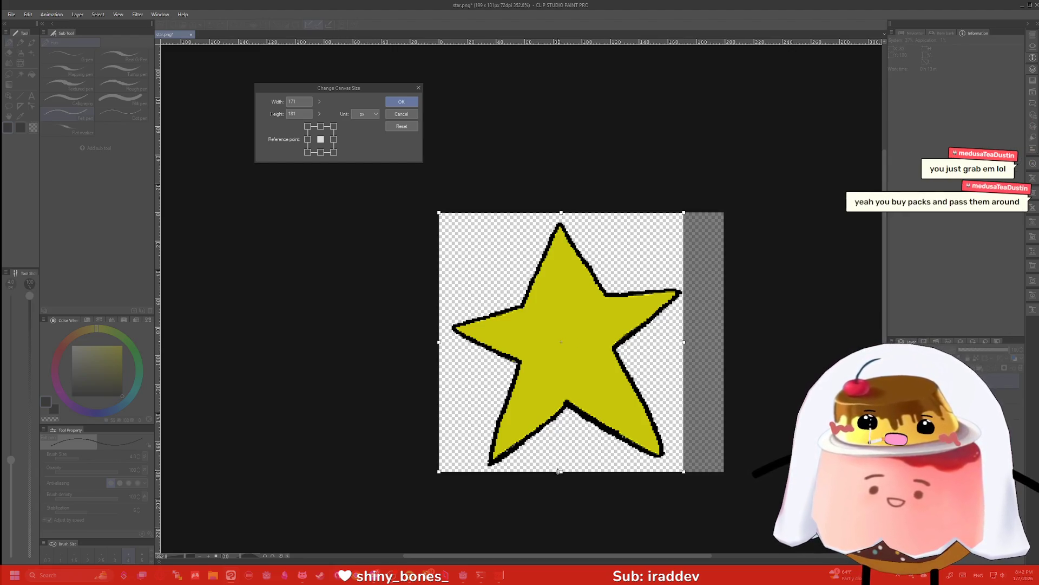
pyautogui.moveTo(559, 472); pyautogui.dragTo(561, 466)
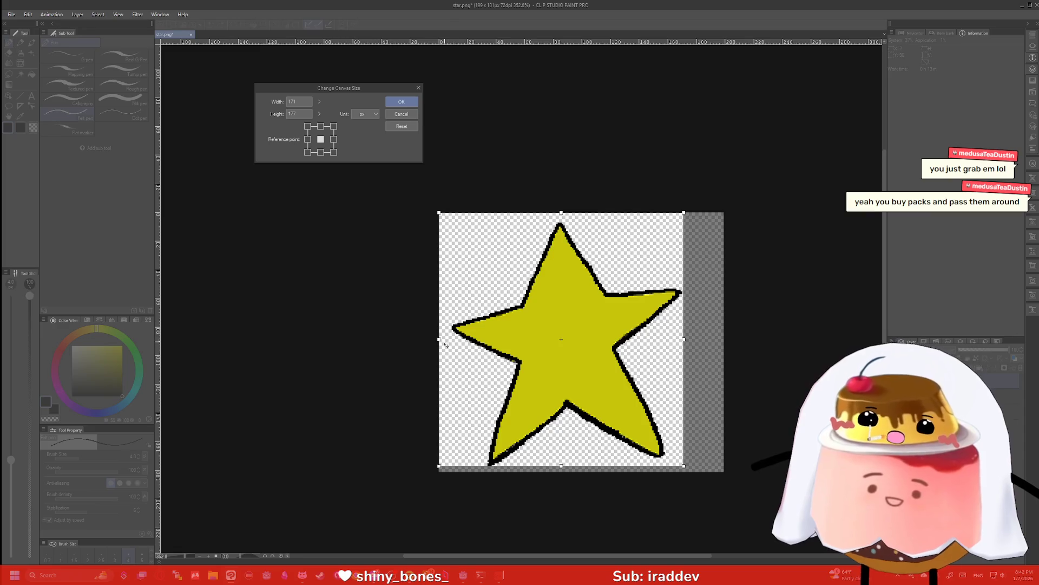
pyautogui.moveTo(438, 340); pyautogui.dragTo(448, 340)
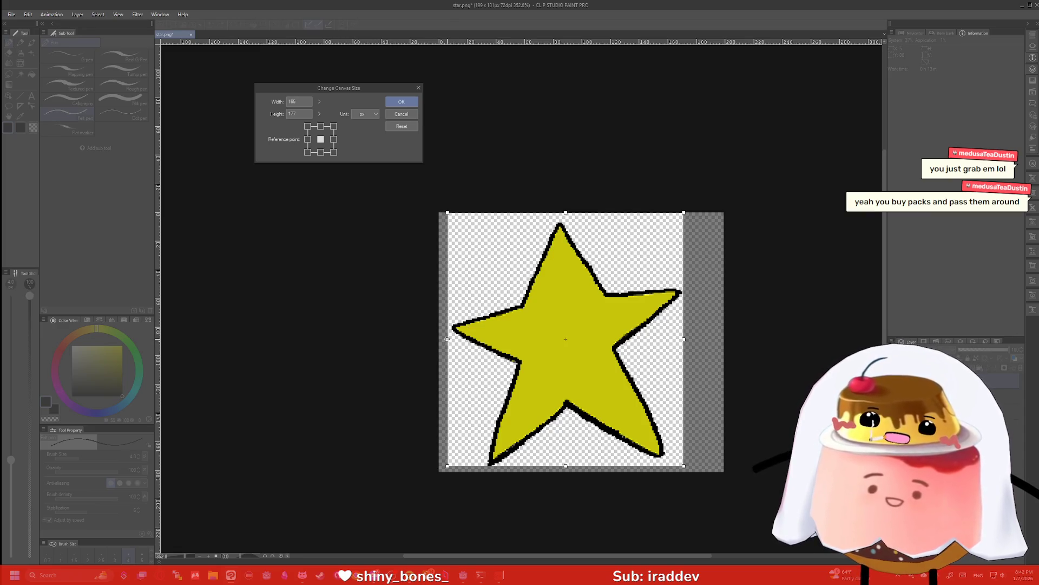
pyautogui.moveTo(566, 213); pyautogui.dragTo(566, 219)
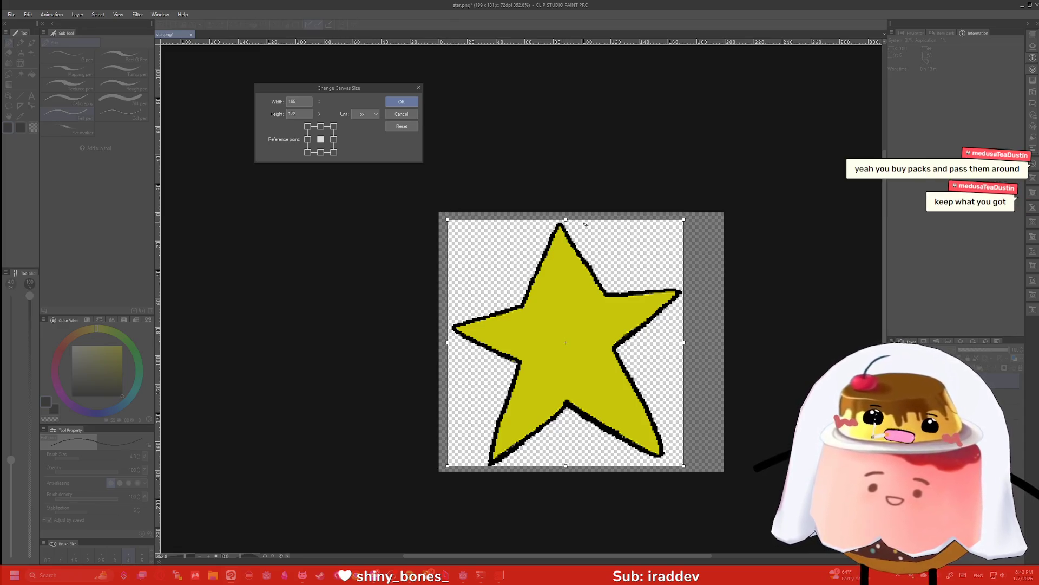
pyautogui.press('Return')
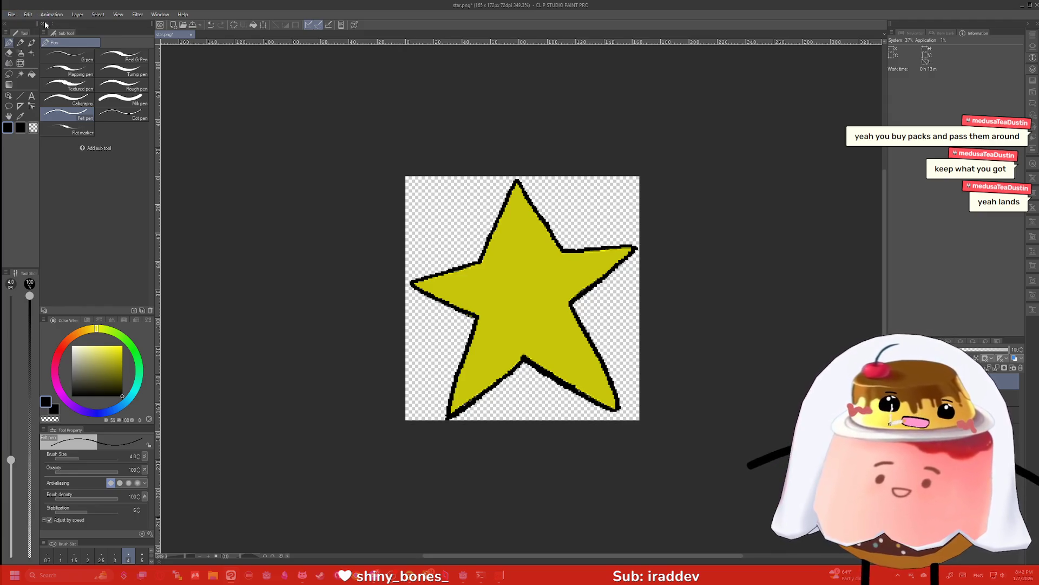
# Save star.png, accepting the warning that layer information will be discarded
pyautogui.click(10, 14)
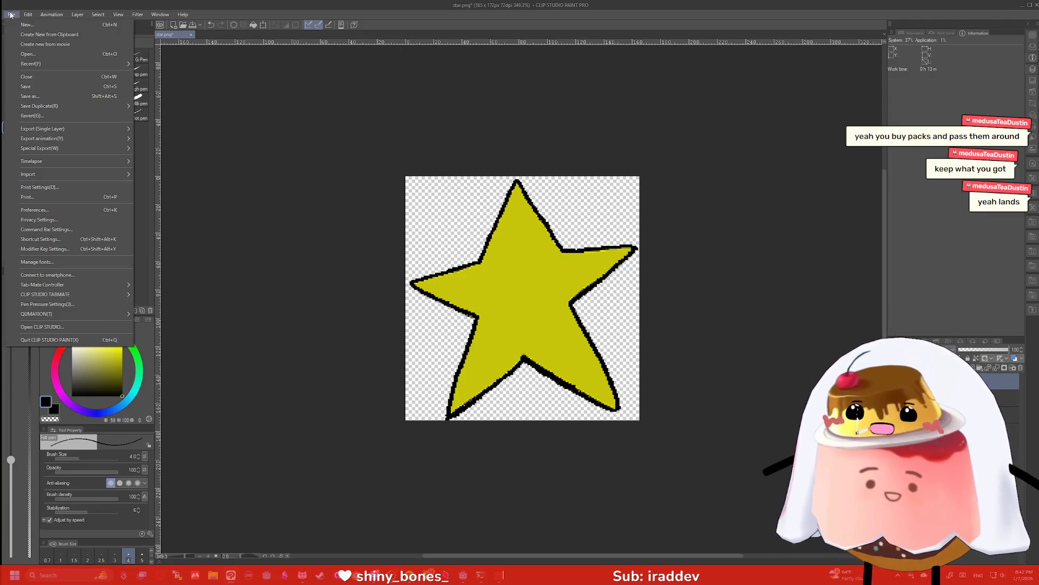
pyautogui.click(41, 88)
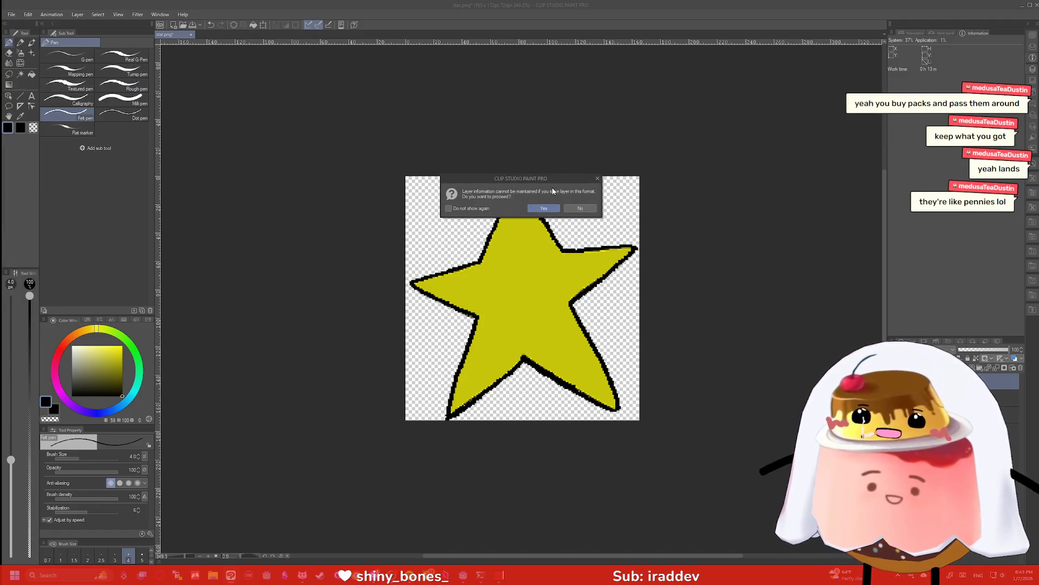
pyautogui.click(543, 208)
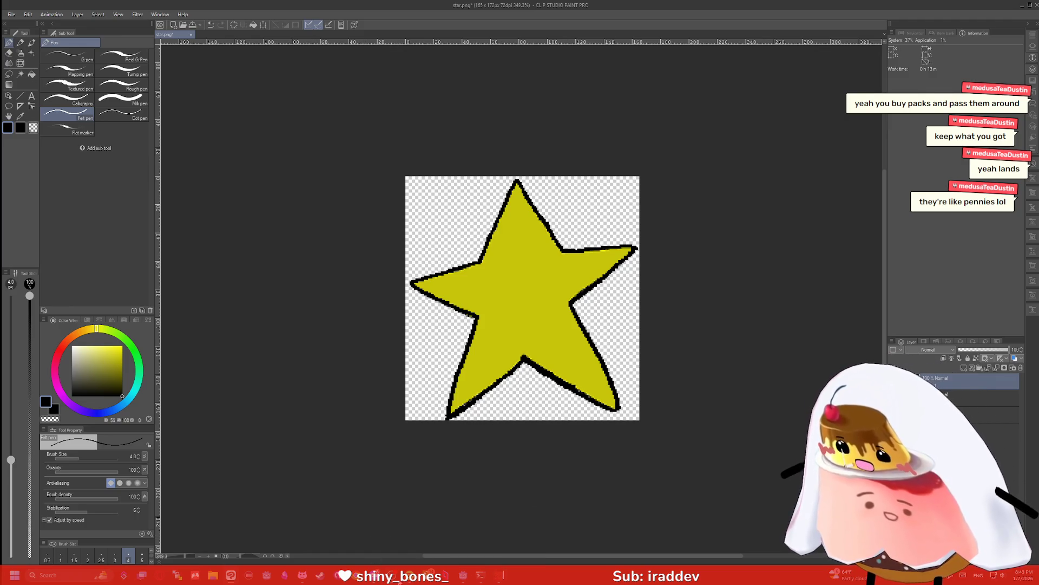
pyautogui.moveTo(228, 583)
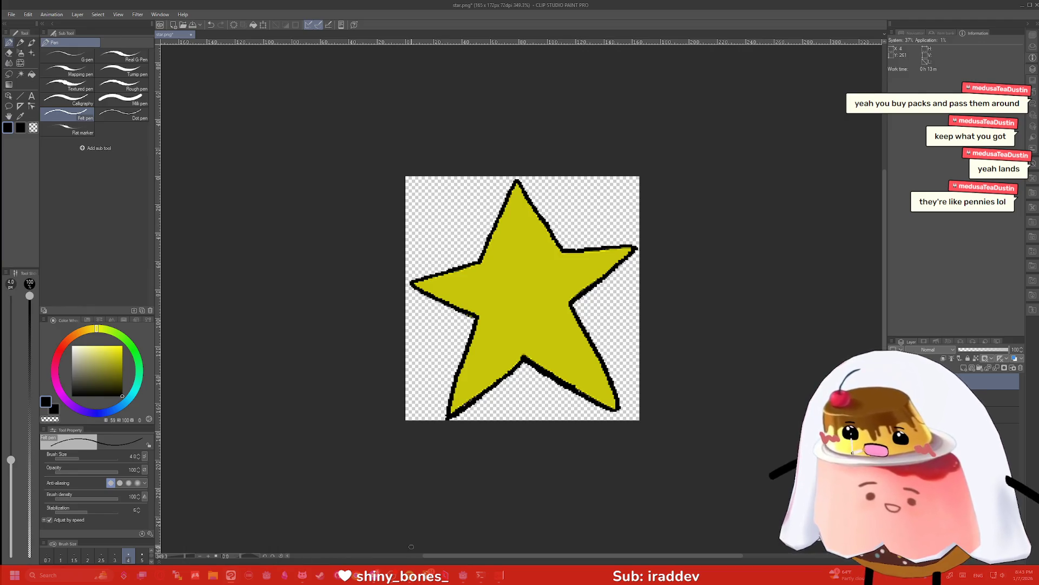
# Back in Godot, drop star.png into the combat scene as a Star node under Enemy_Labels
pyautogui.click(463, 576)
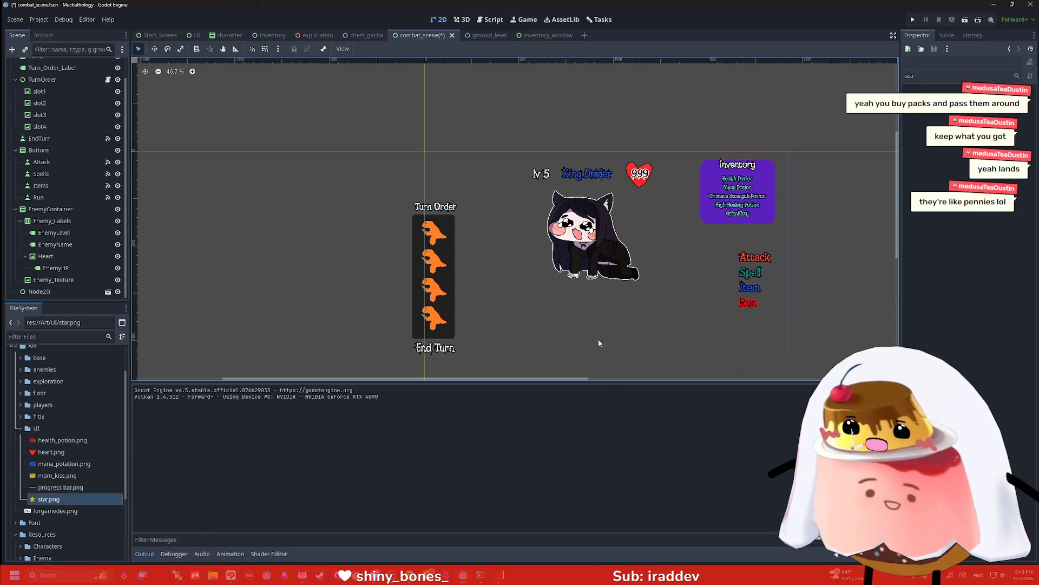
pyautogui.scroll(1, 501, 246)
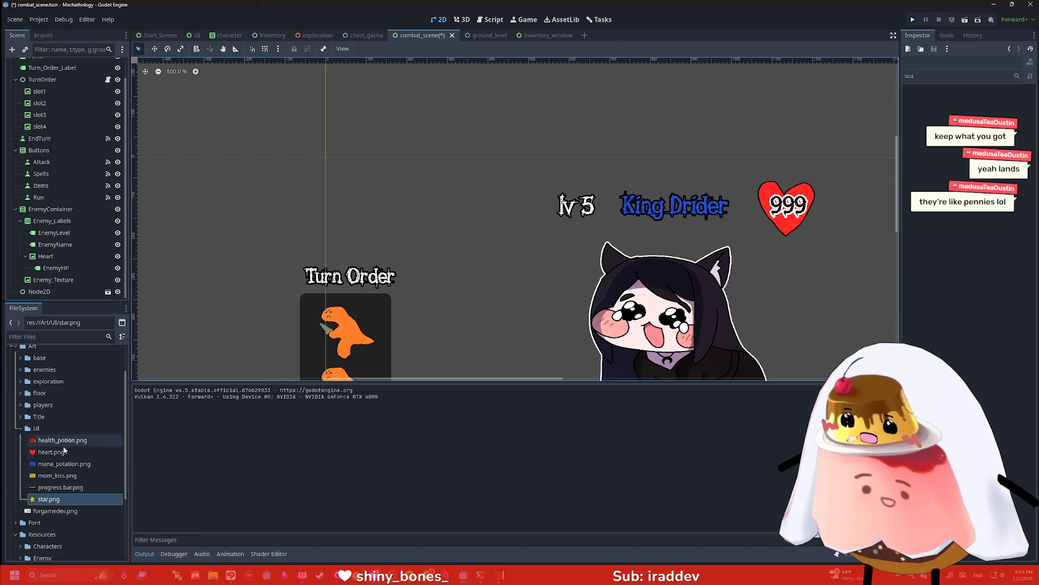
pyautogui.moveTo(49, 498); pyautogui.dragTo(571, 203)
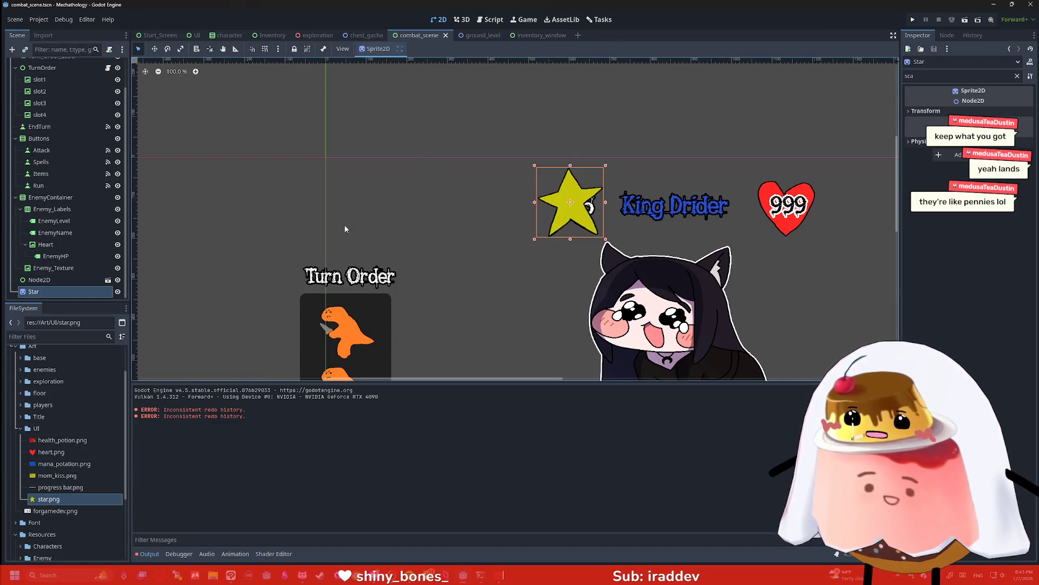
pyautogui.moveTo(52, 296)
pyautogui.mouseDown()
pyautogui.moveTo(73, 212)
pyautogui.moveTo(52, 224)
pyautogui.mouseUp()
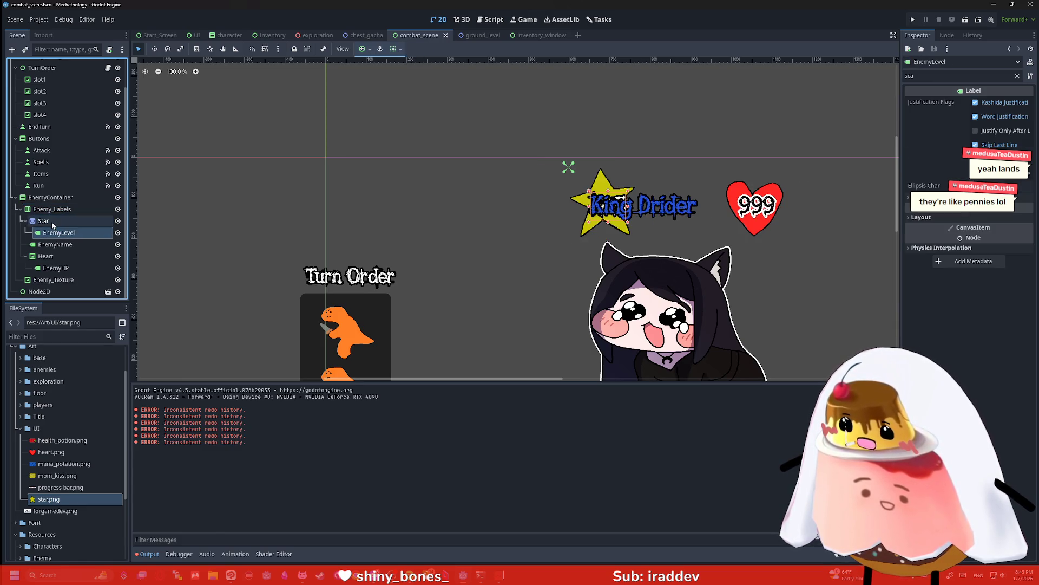
# Change the Star node's type to TextureRect
pyautogui.click(53, 222)
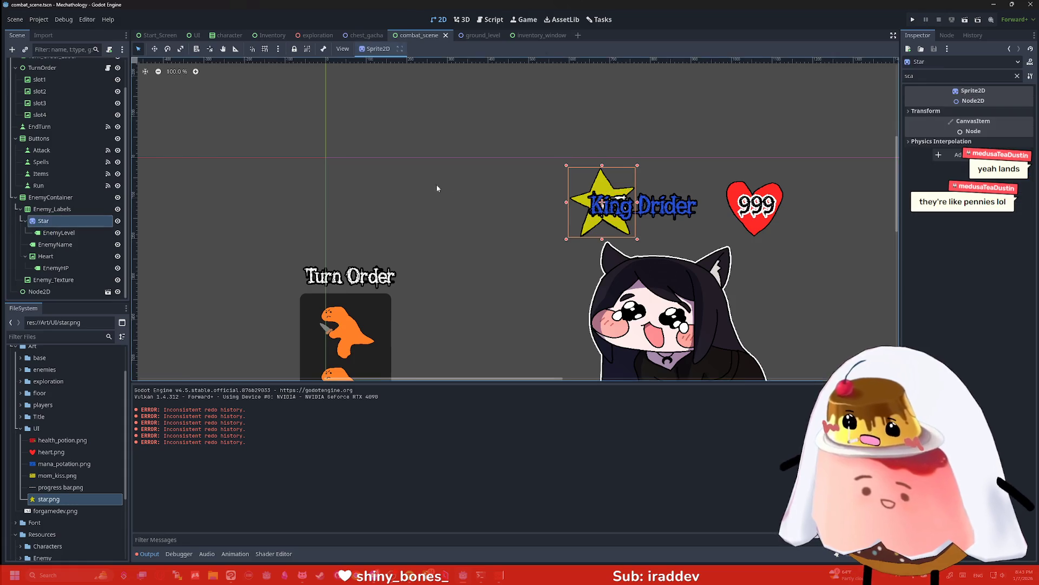
pyautogui.scroll(-1, 489, 180)
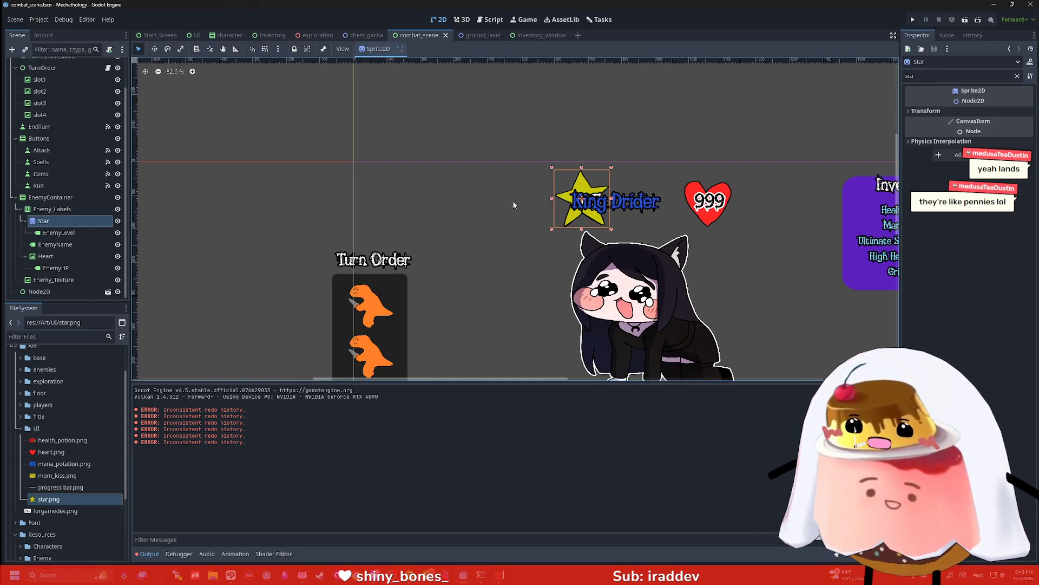
pyautogui.hscroll(2, 356, 216)
pyautogui.rightClick(72, 218)
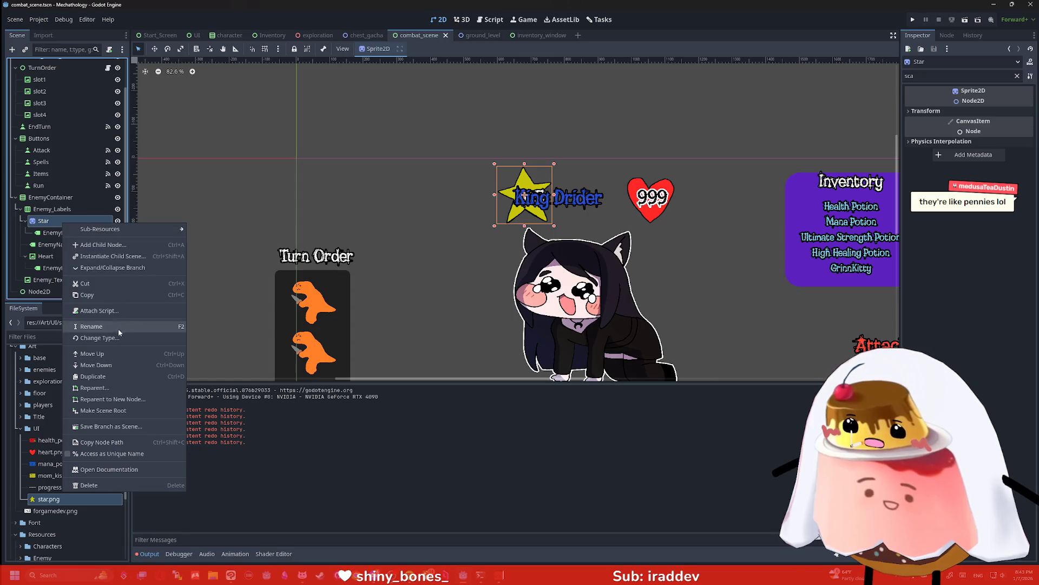
pyautogui.click(110, 339)
pyautogui.write('texture')
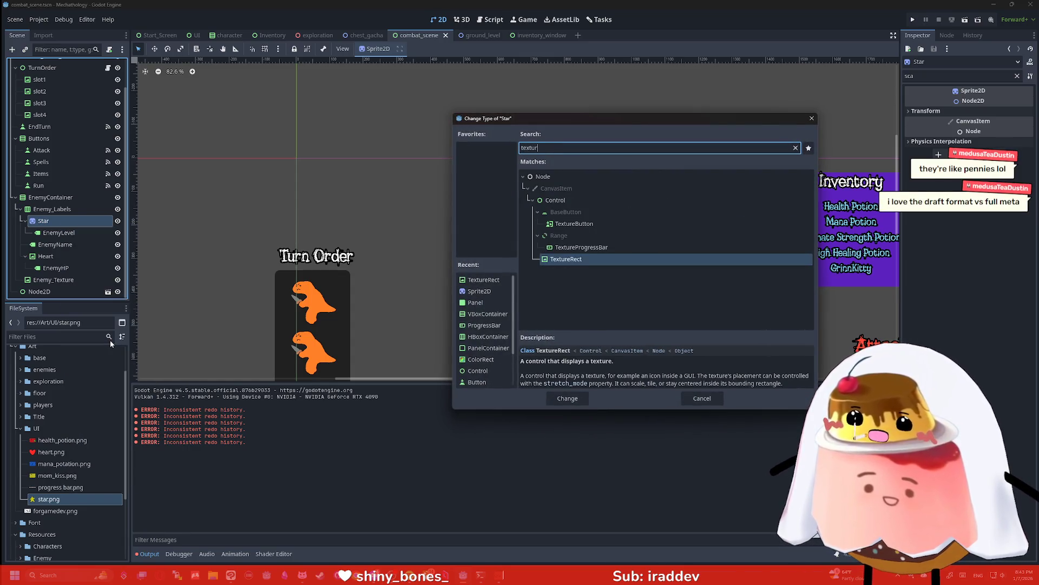
pyautogui.press('Return')
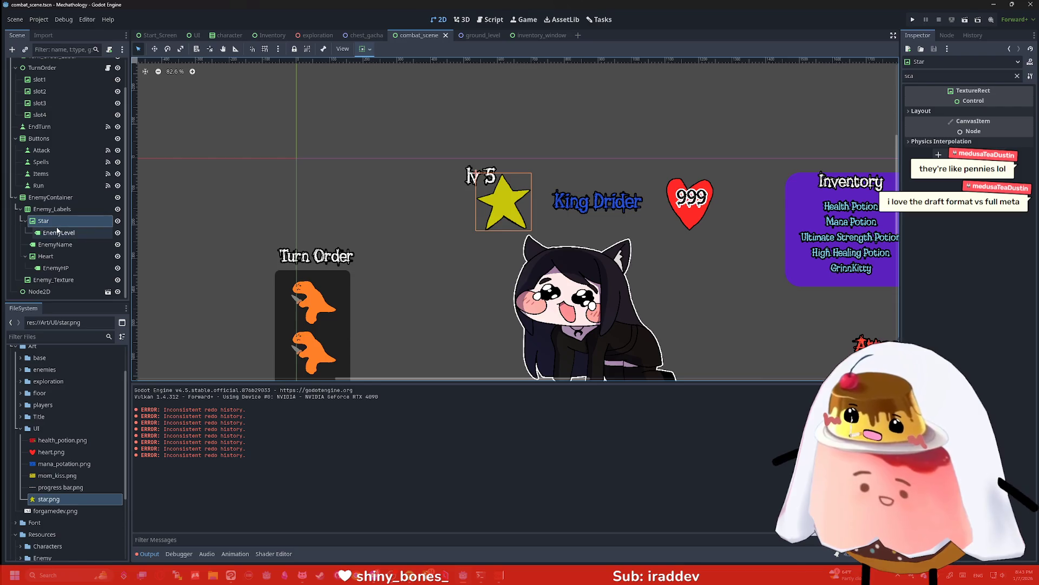
# Centre the EnemyLevel label on the star with the anchor presets
pyautogui.click(65, 233)
pyautogui.click(365, 49)
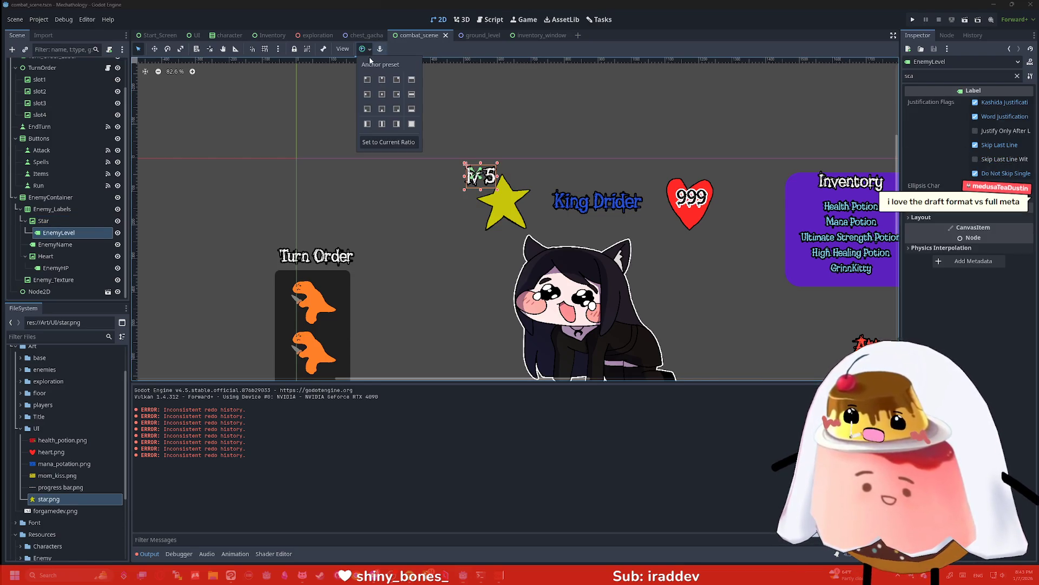
pyautogui.click(382, 94)
pyautogui.click(569, 120)
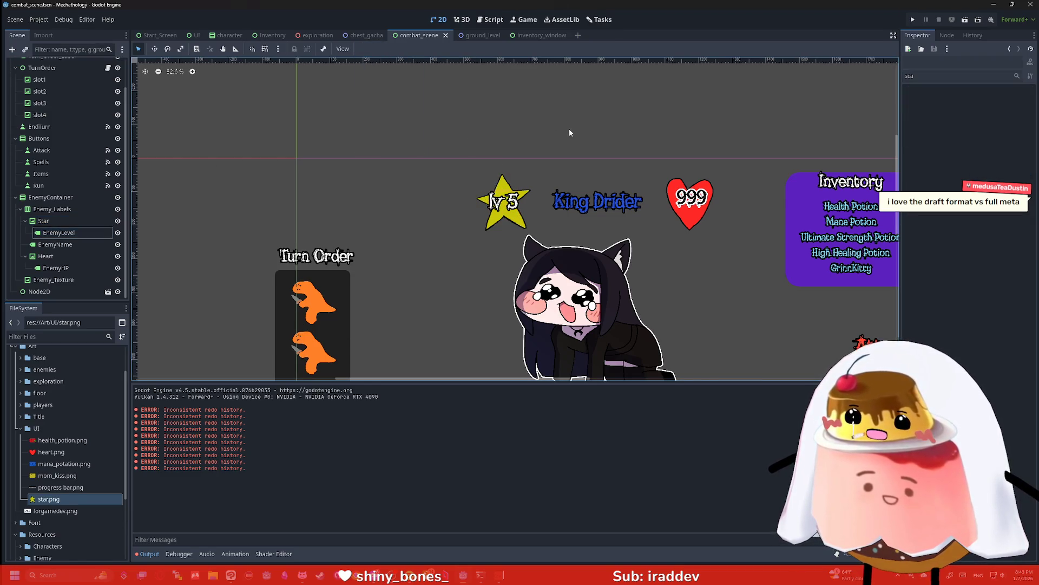
# Clear the Inspector filter and change EnemyLevel's text from 'lv 5' to '5'
pyautogui.scroll(1, 563, 143)
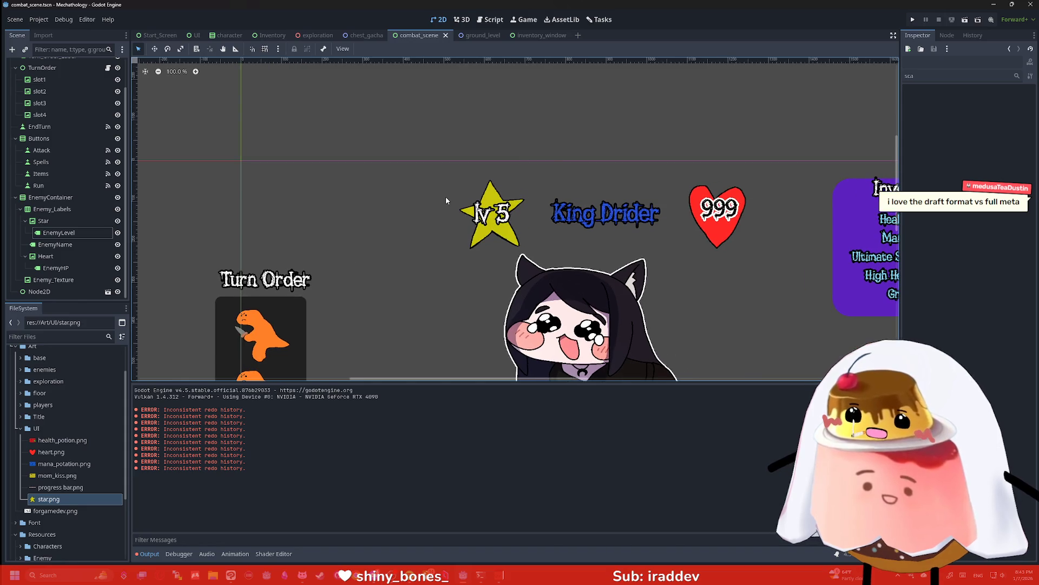
pyautogui.click(59, 232)
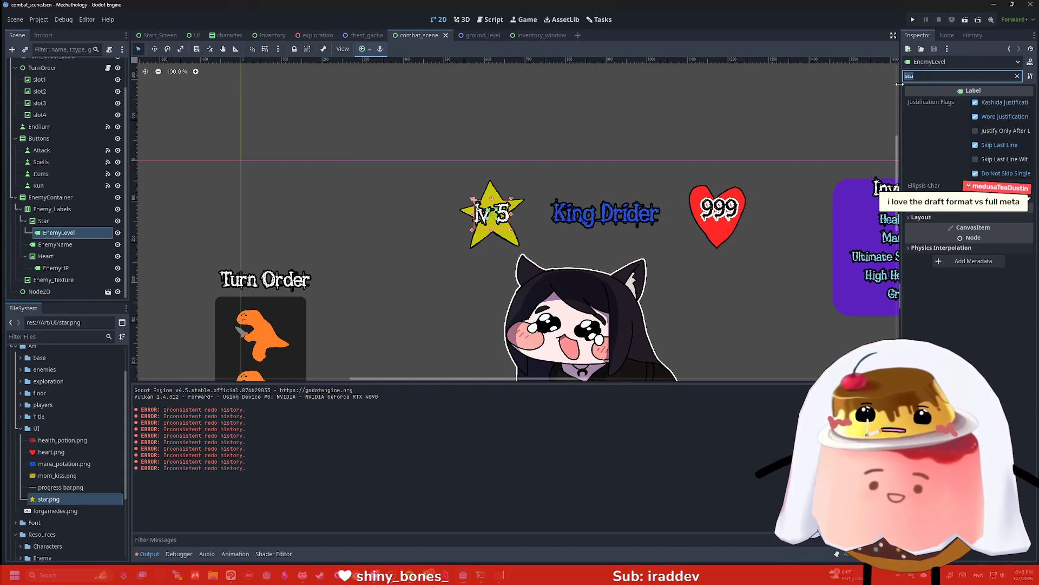
pyautogui.press('BackSpace')
pyautogui.press('BackSpace')
pyautogui.press('BackSpace')
pyautogui.click(913, 115)
pyautogui.press('BackSpace')
pyautogui.press('BackSpace')
pyautogui.press('BackSpace')
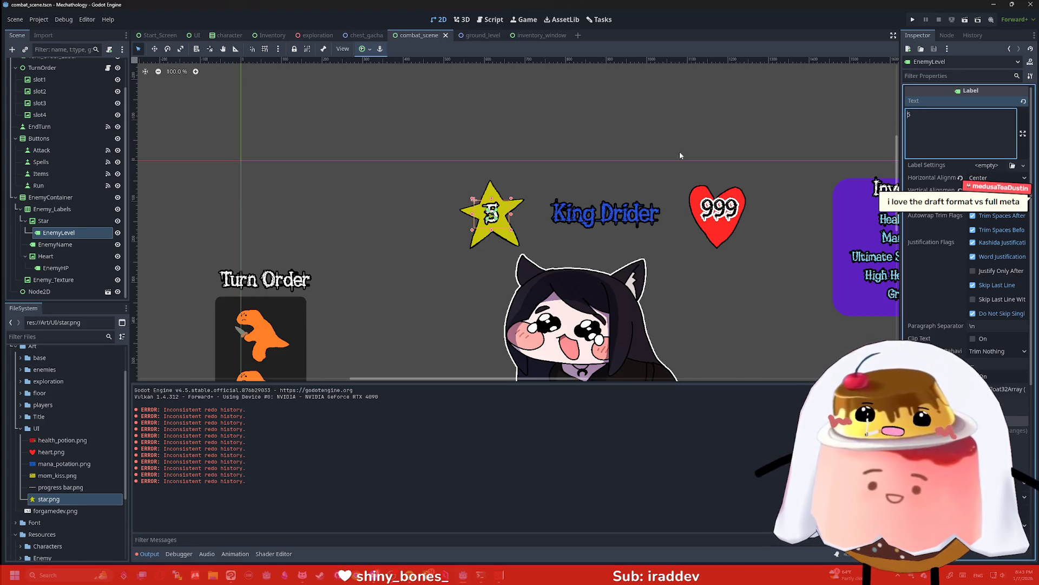
pyautogui.click(683, 141)
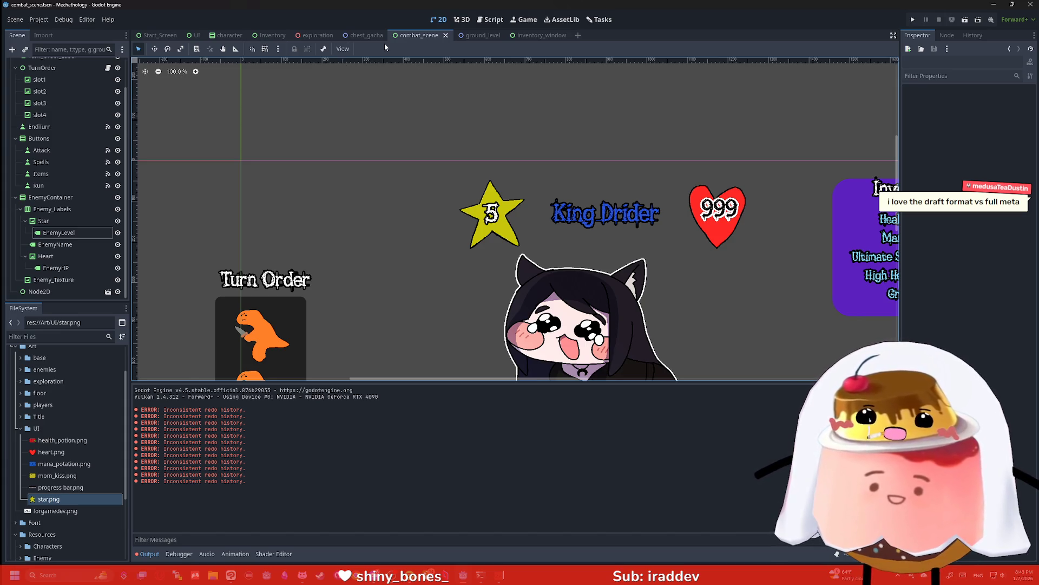
# Check combat_scene.gd, run the project to see the level star, then return to 2D view
pyautogui.click(479, 23)
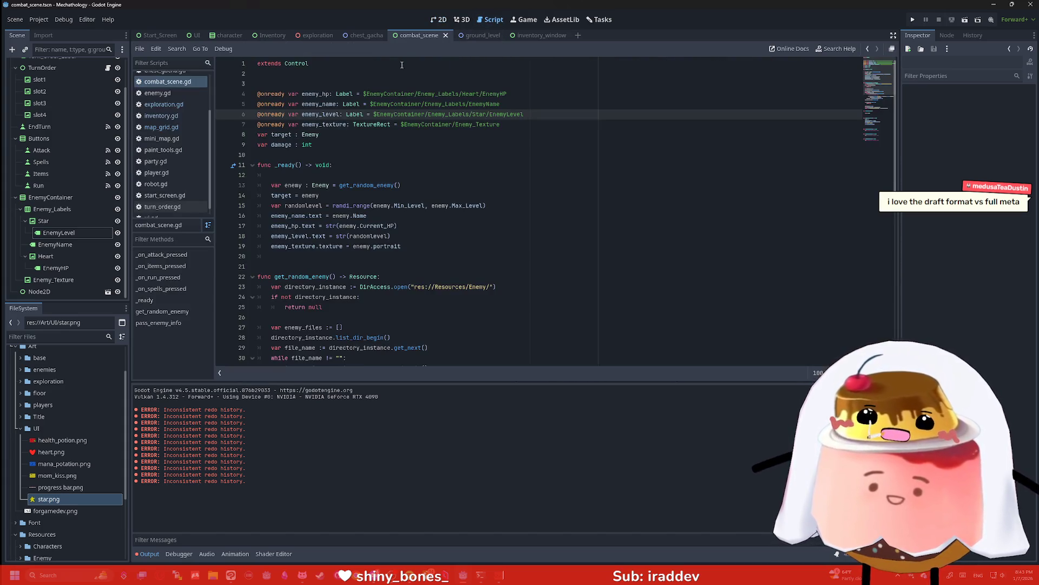
pyautogui.scroll(-3, 326, 226)
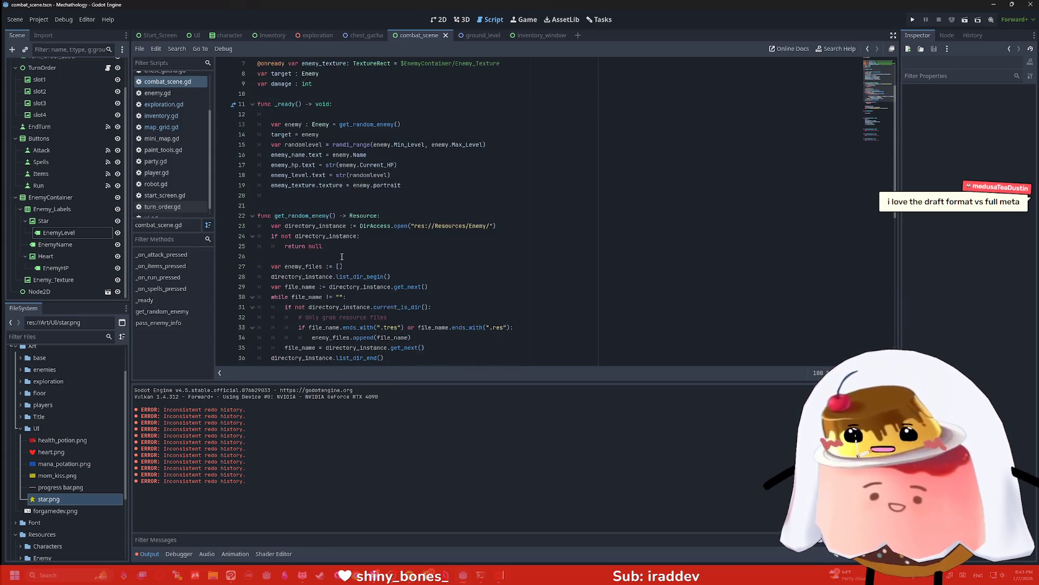
pyautogui.click(913, 19)
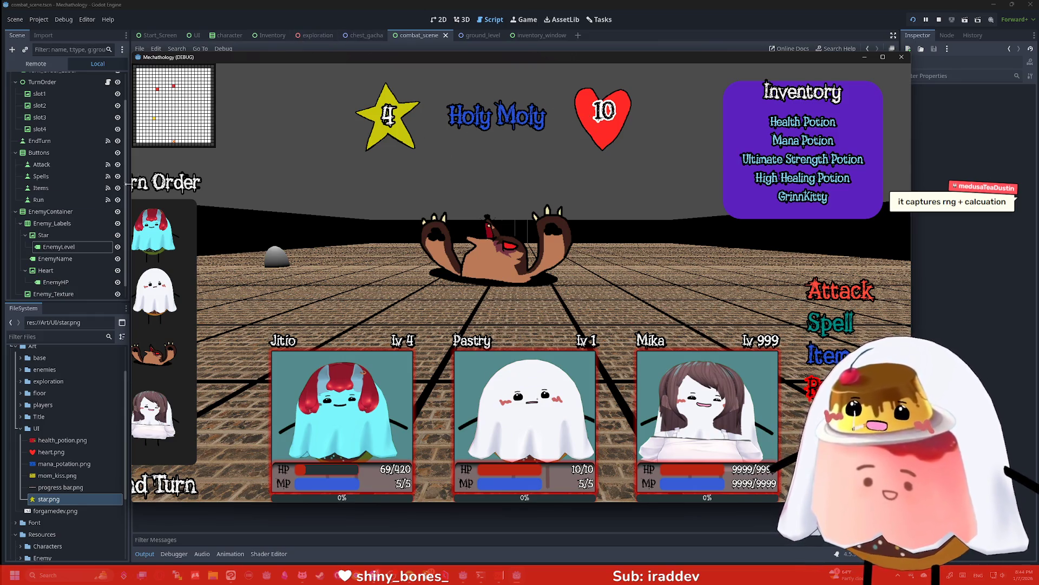
pyautogui.click(462, 20)
pyautogui.click(439, 20)
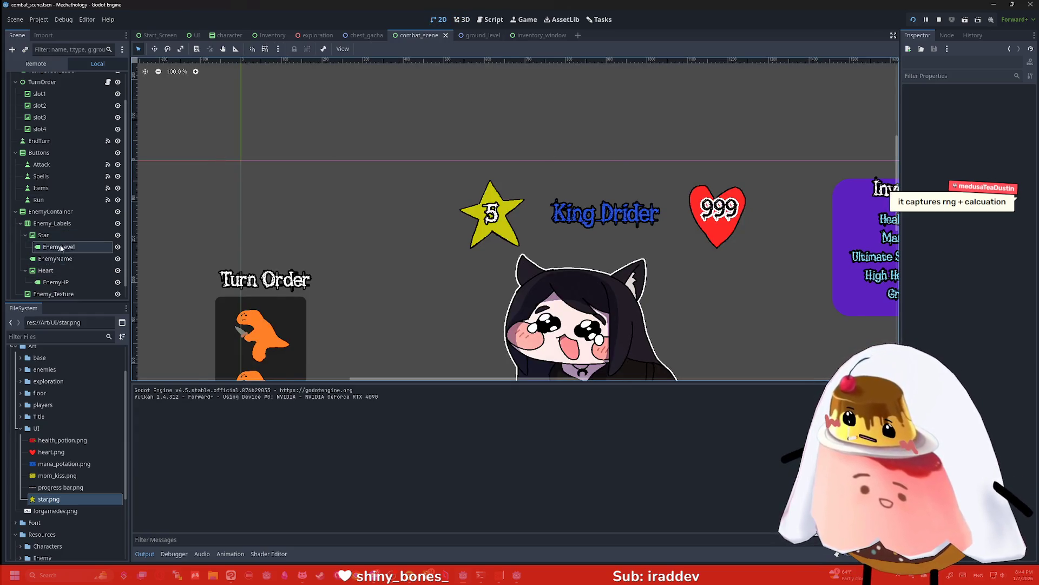
# Select the Heart, filter the Inspector by 'off', and confirm its Pivot Offset is 0, 0
pyautogui.click(69, 282)
pyautogui.click(728, 200)
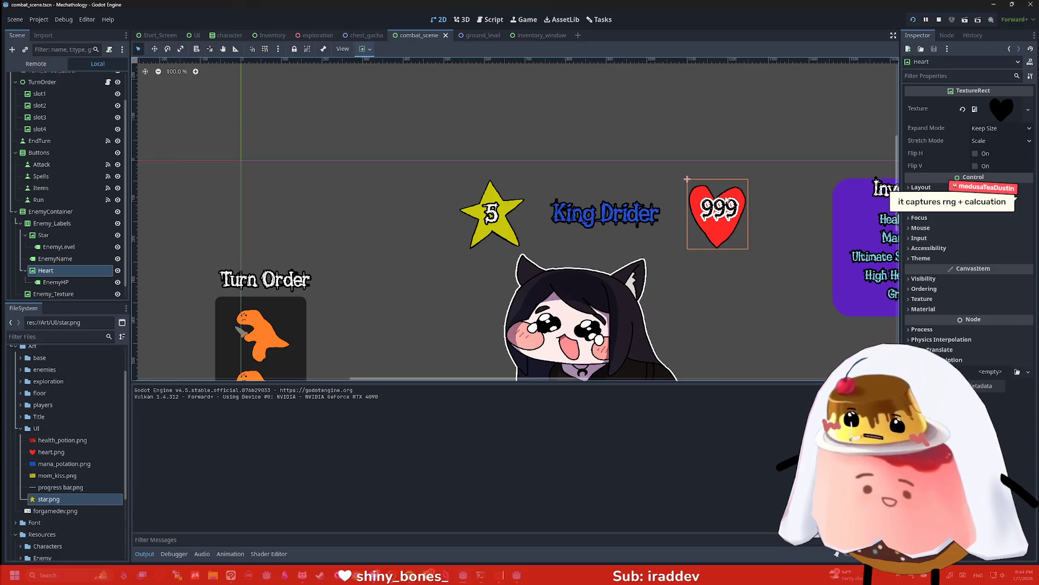
pyautogui.click(944, 75)
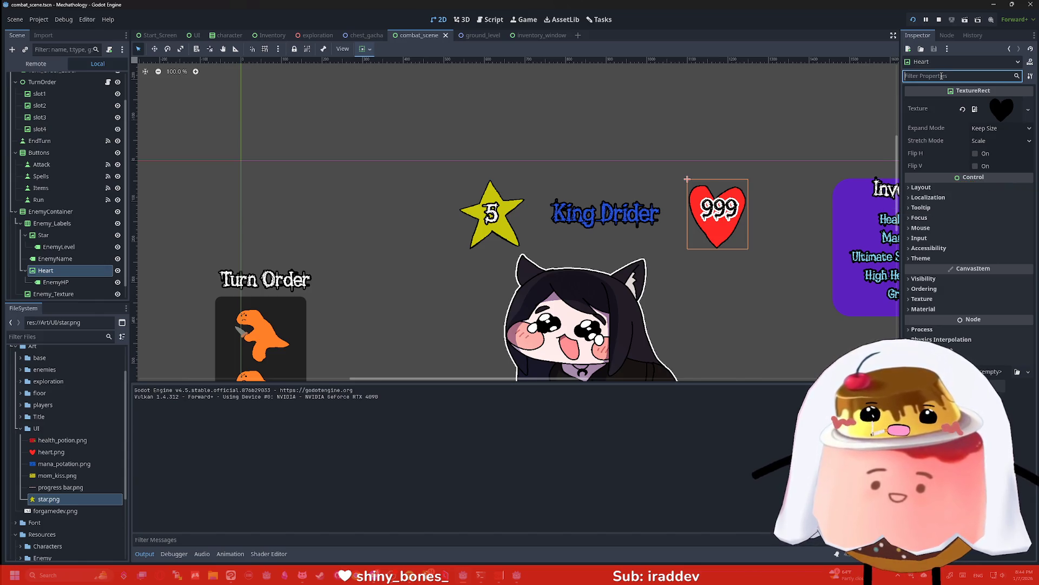
pyautogui.write('off')
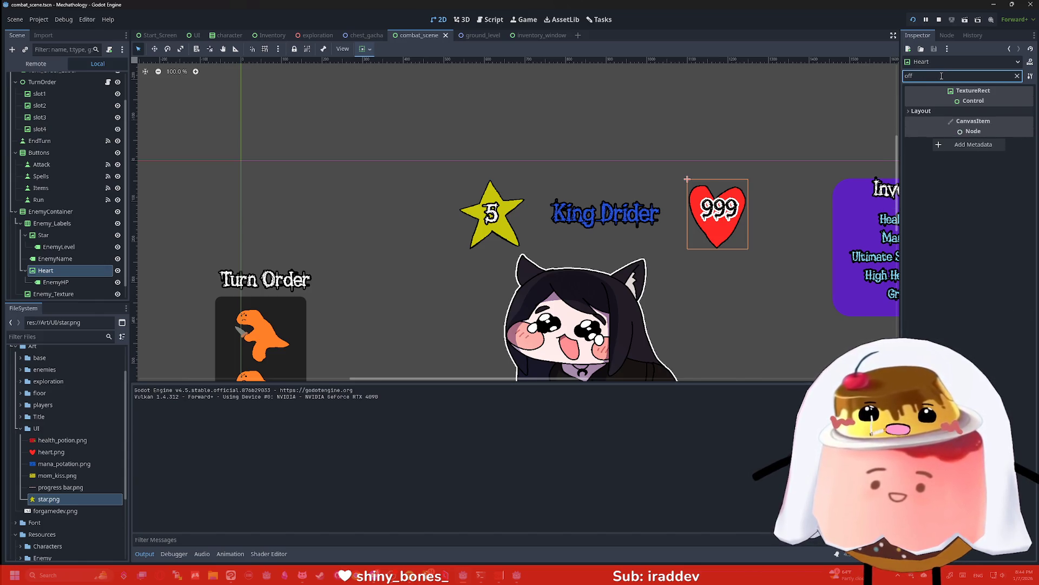
pyautogui.click(921, 111)
pyautogui.click(931, 121)
pyautogui.click(994, 135)
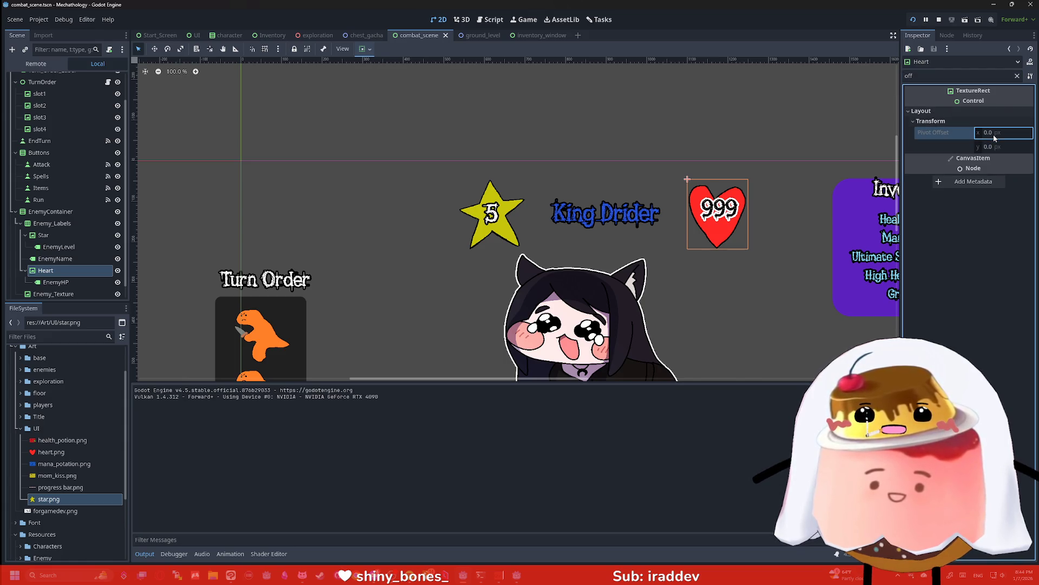
pyautogui.click(999, 148)
pyautogui.press('Return')
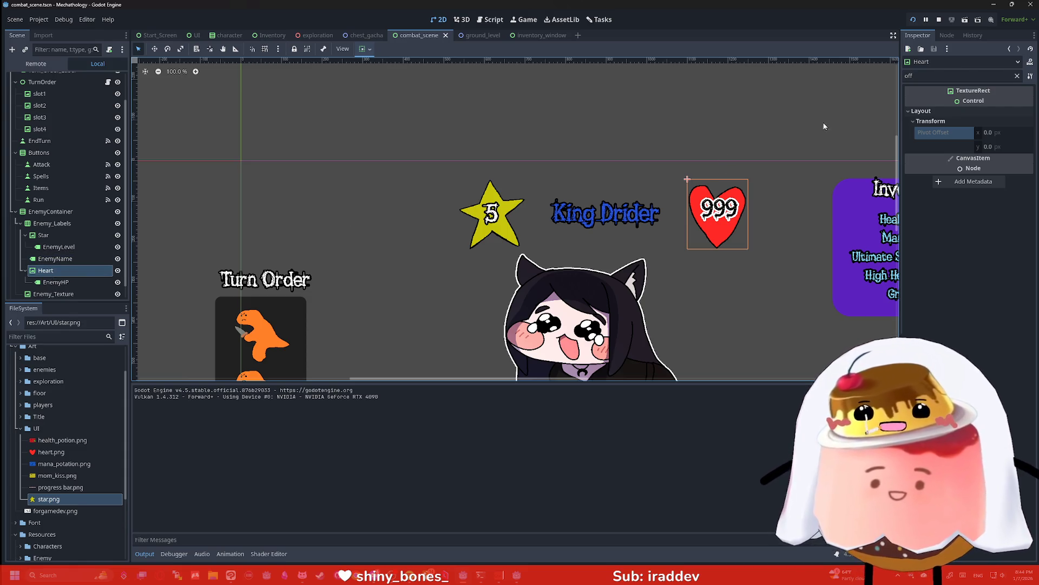
# Reselect the Heart, clear the Inspector filter, and bring up heart.png's file actions
pyautogui.click(60, 211)
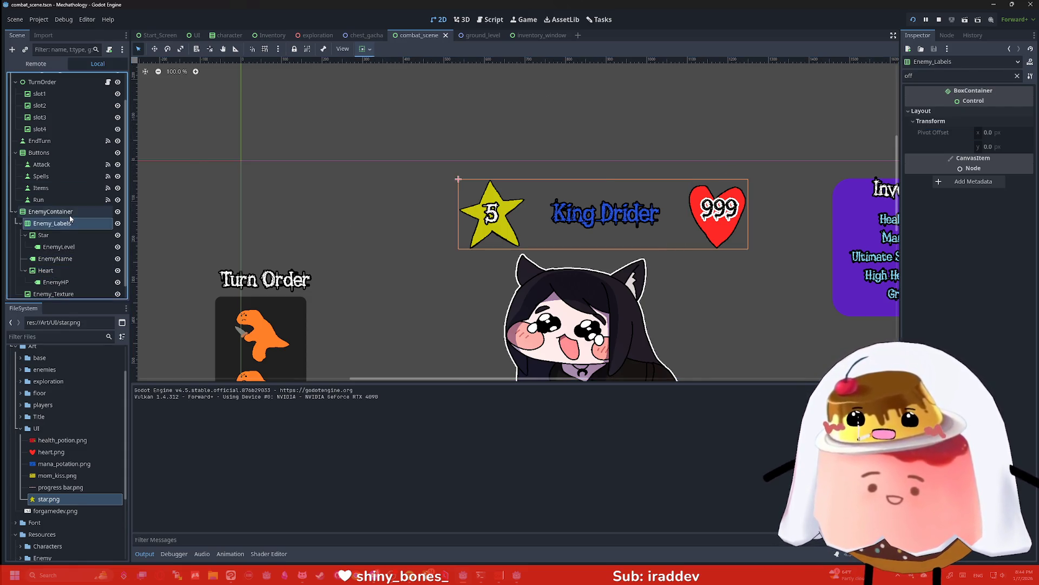
pyautogui.click(745, 197)
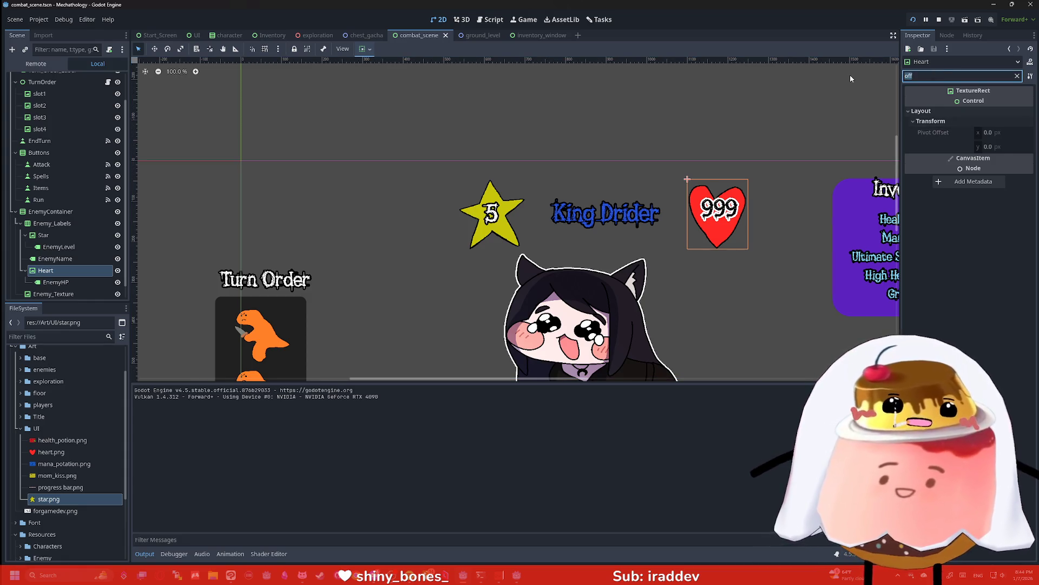
pyautogui.hotkey('ctrl', 'a')
pyautogui.press('BackSpace')
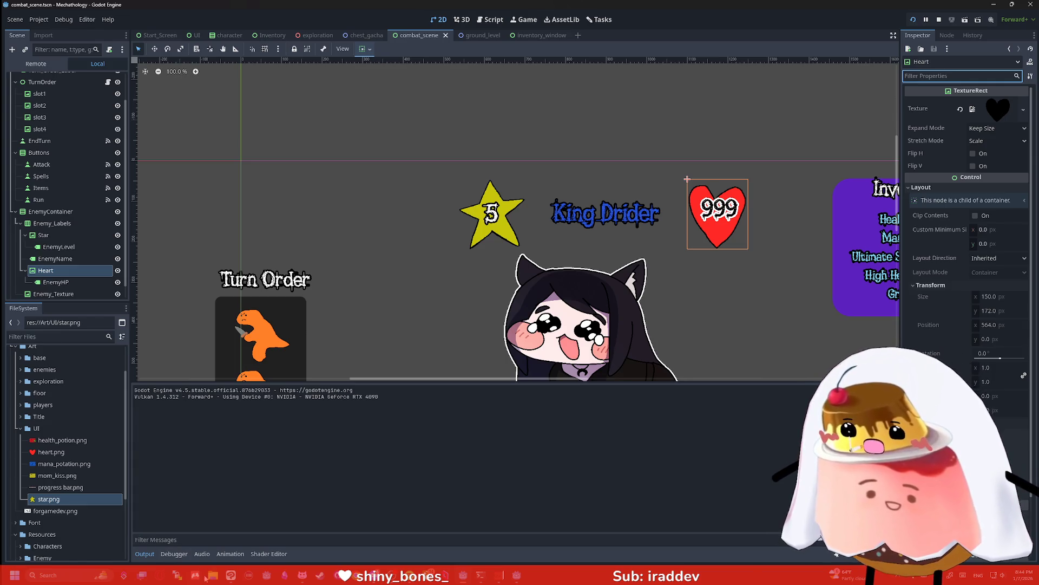
pyautogui.rightClick(47, 451)
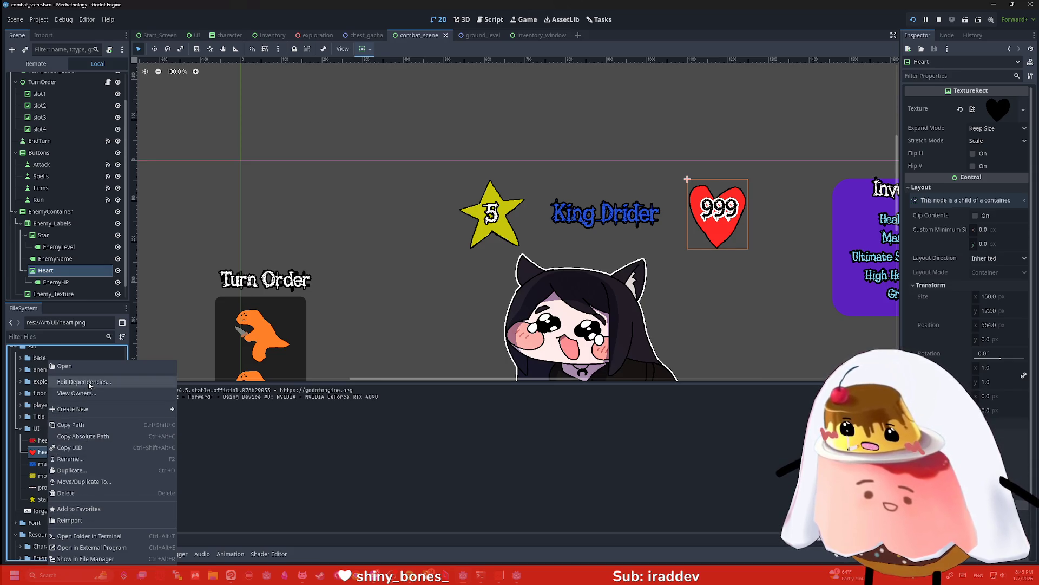
# Reveal heart.png in the file manager and open it in Clip Studio Paint
pyautogui.click(100, 559)
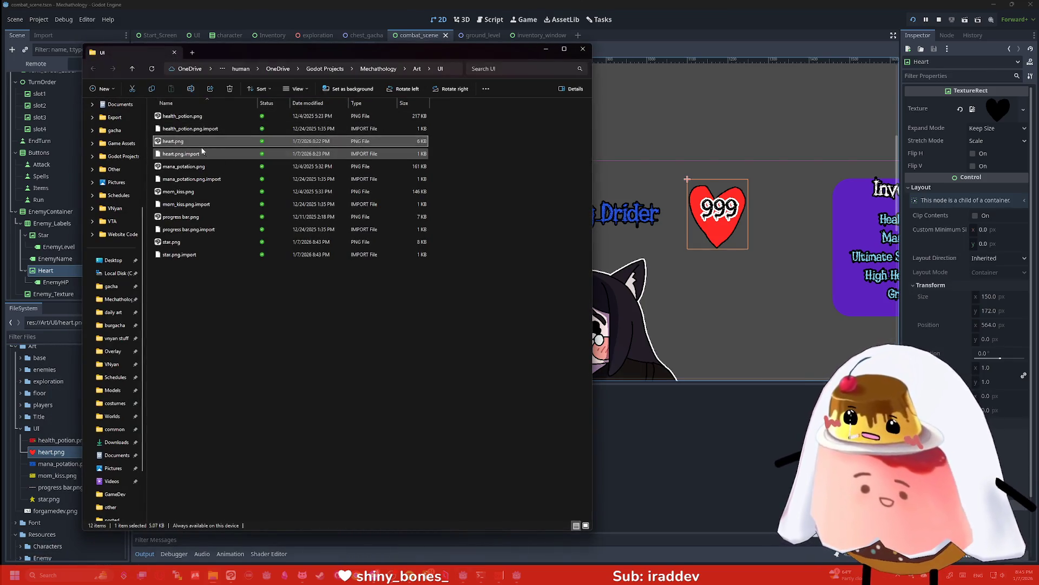
pyautogui.doubleClick(179, 141)
pyautogui.scroll(4, 498, 251)
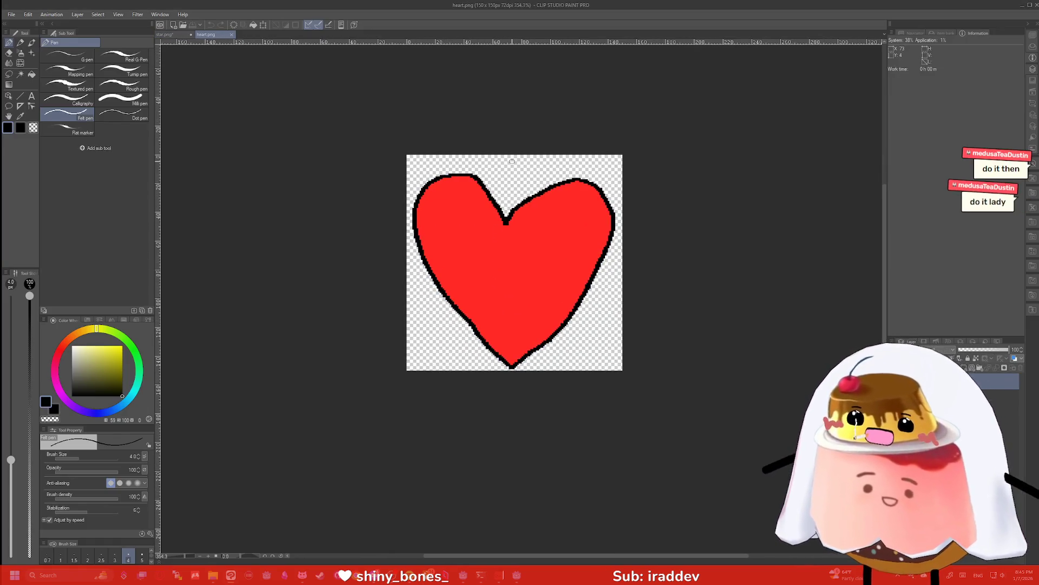
# Erase the old heart, redraw its black outline, and fill the inside bright red
pyautogui.press('e')
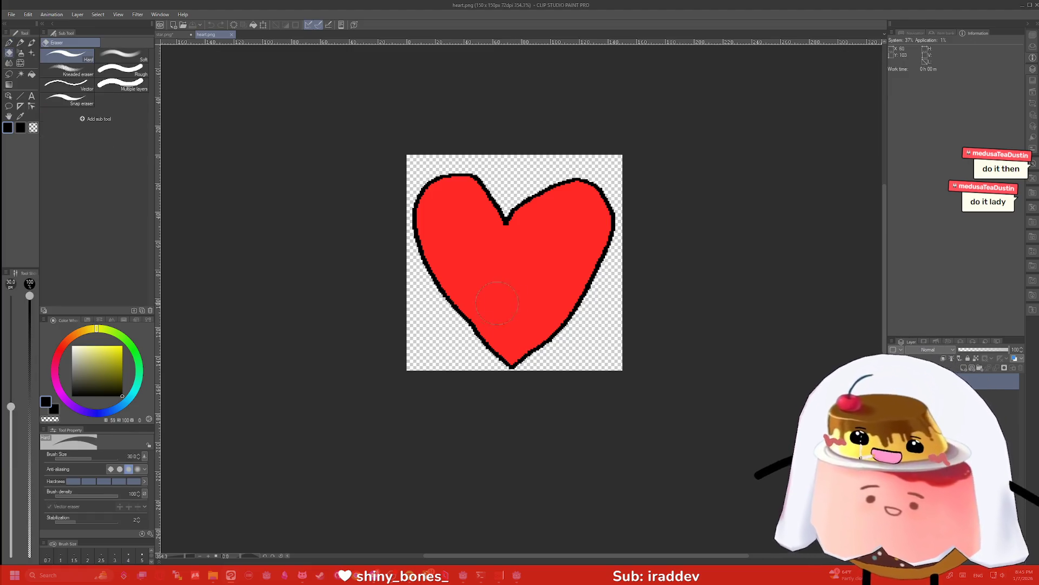
pyautogui.moveTo(478, 205)
pyautogui.mouseDown()
pyautogui.moveTo(434, 205)
pyautogui.moveTo(595, 206)
pyautogui.moveTo(601, 238)
pyautogui.moveTo(606, 288)
pyautogui.moveTo(506, 294)
pyautogui.moveTo(505, 373)
pyautogui.mouseUp()
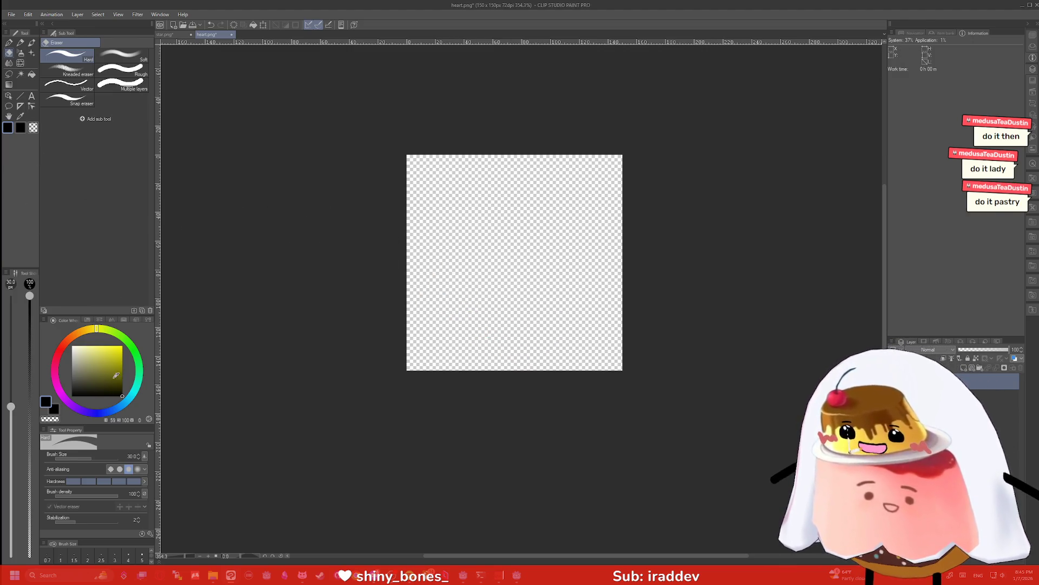
pyautogui.press('p')
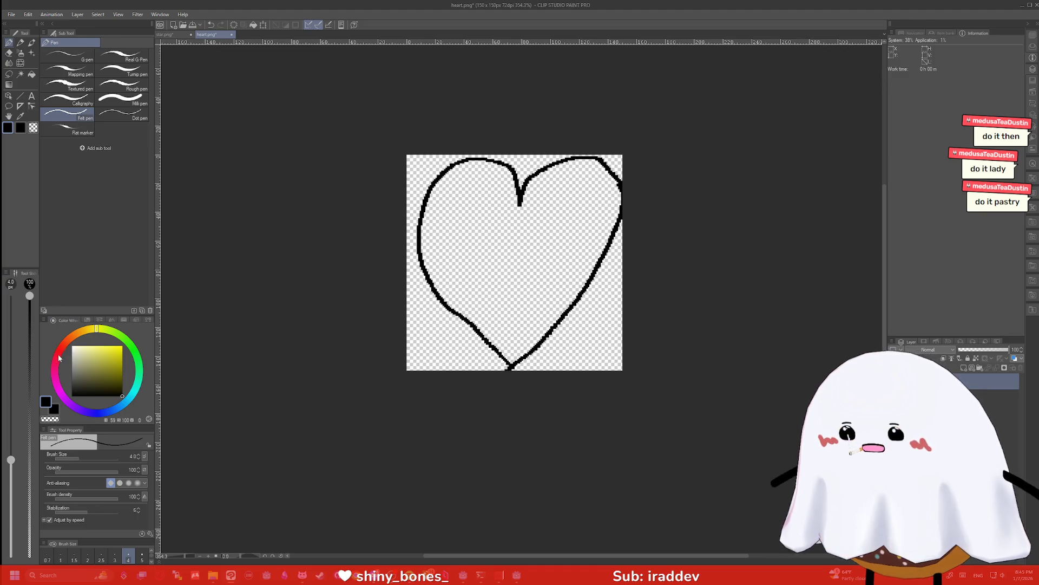
pyautogui.moveTo(58, 356); pyautogui.dragTo(62, 347)
pyautogui.click(121, 342)
pyautogui.press('g')
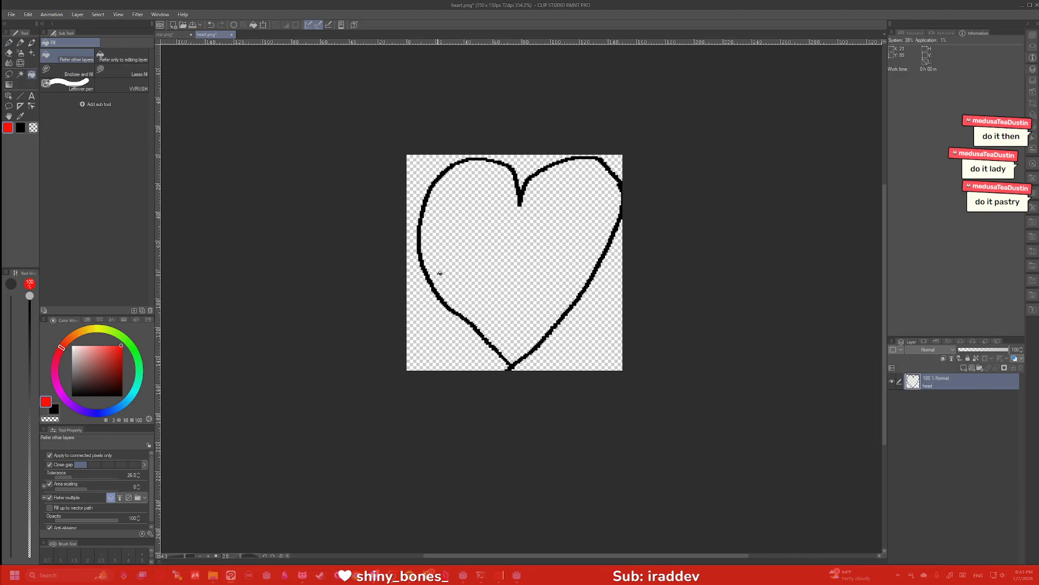
pyautogui.click(466, 265)
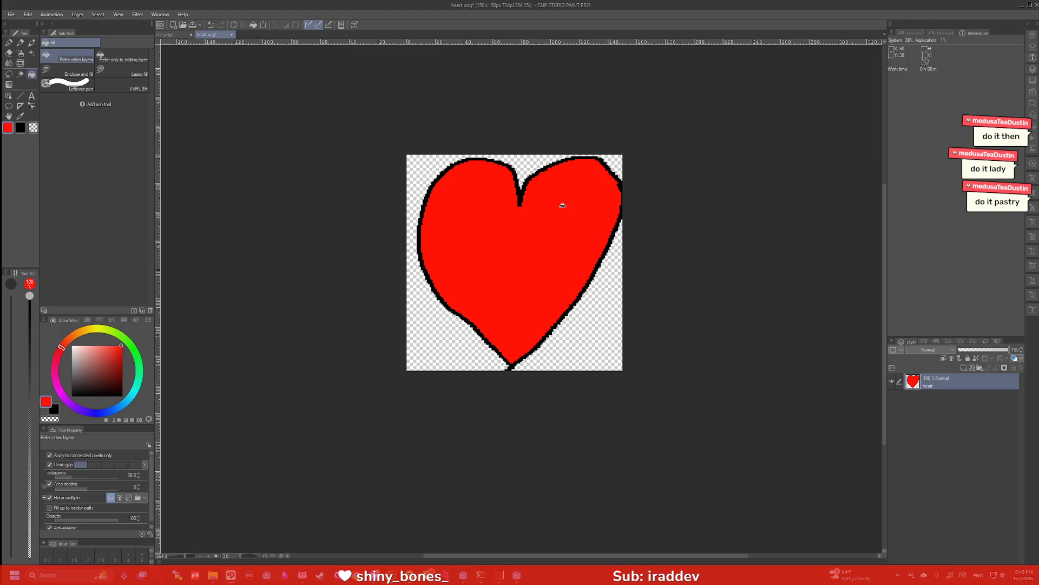
# Save the new heart over heart.png, confirming the replacement
pyautogui.hotkey('ctrl', 's')
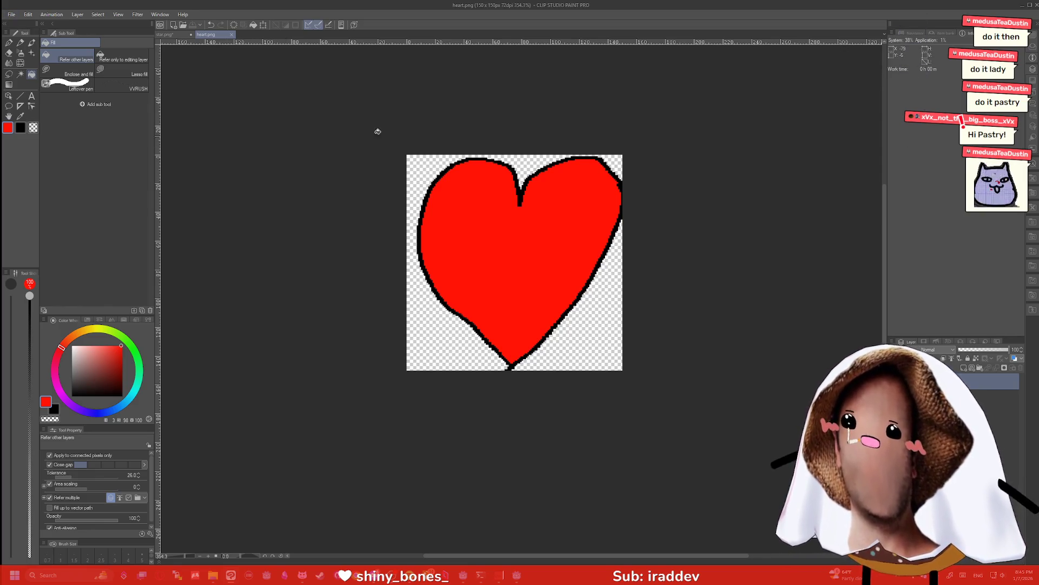
pyautogui.click(15, 15)
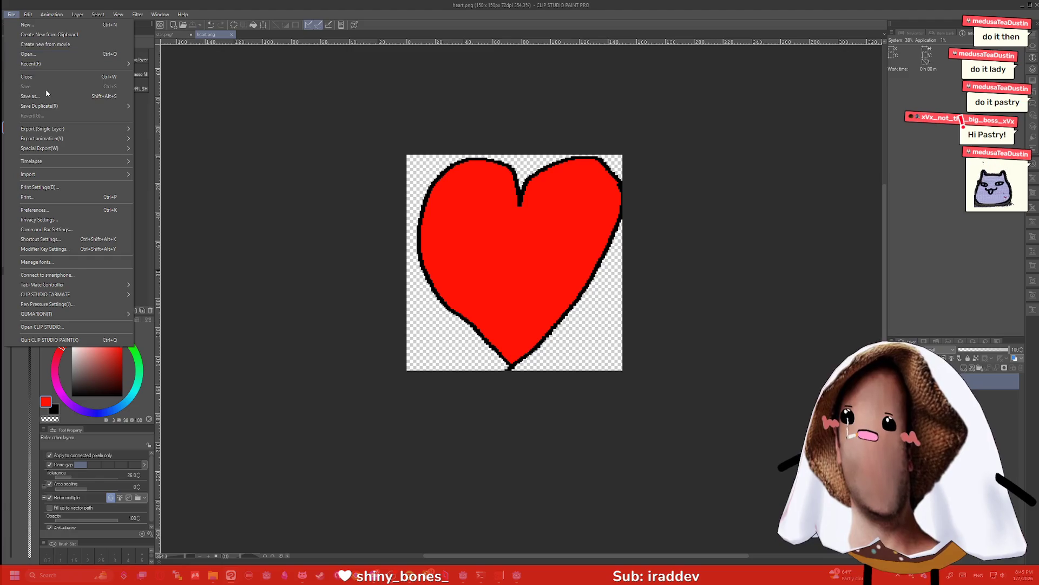
pyautogui.click(46, 91)
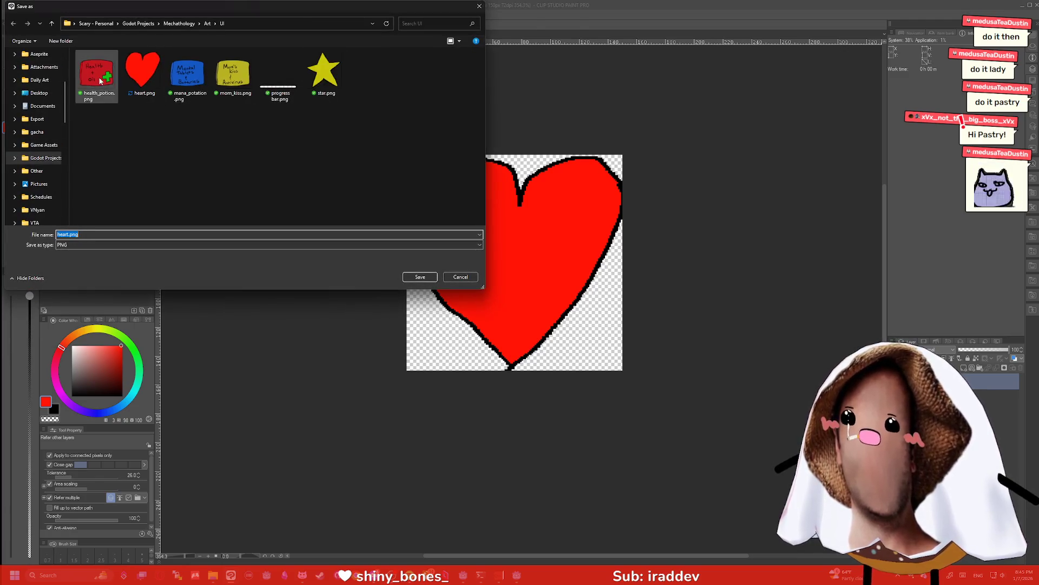
pyautogui.click(418, 275)
pyautogui.click(541, 287)
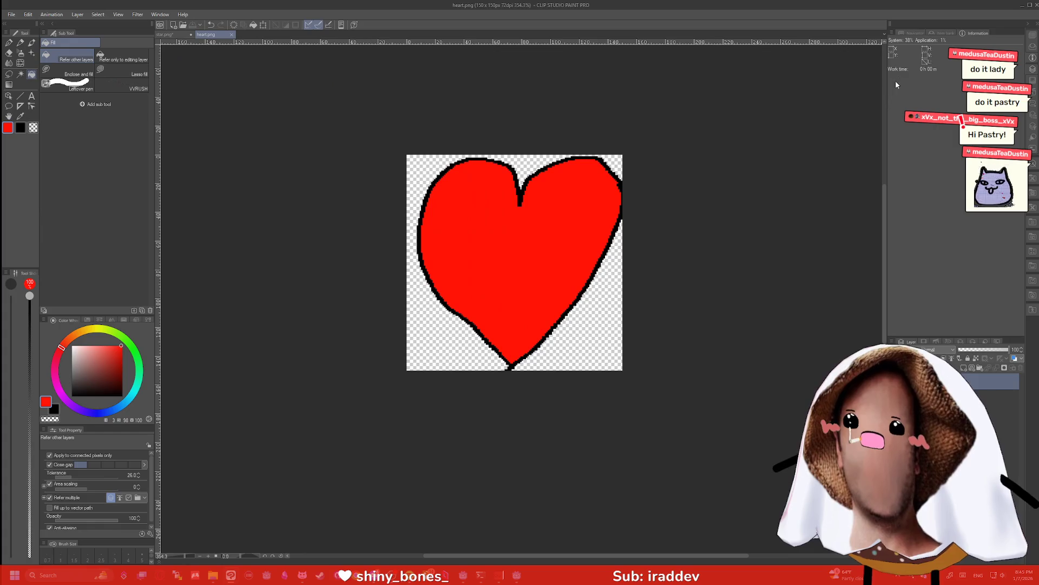
pyautogui.hotkey('alt', 'Tab')
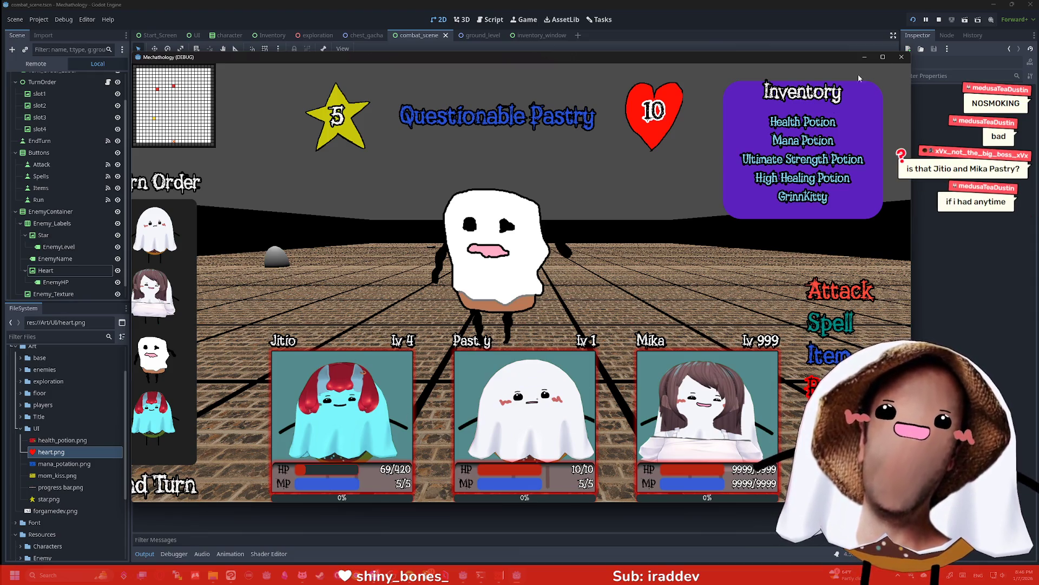
# Relaunch the game to load the redrawn heart, then stop the test run
pyautogui.press('F5')
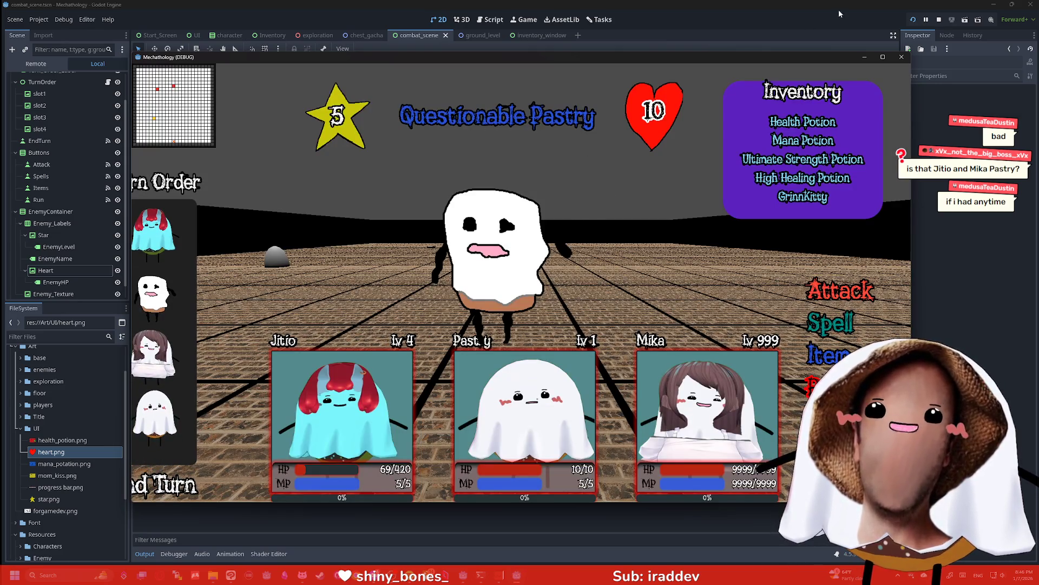
pyautogui.click(913, 19)
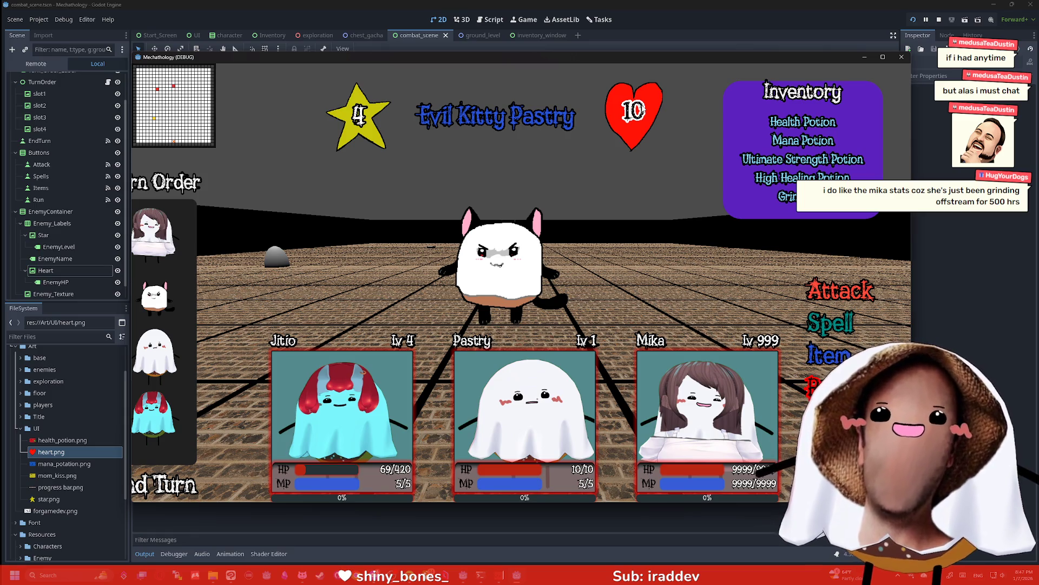
pyautogui.click(901, 56)
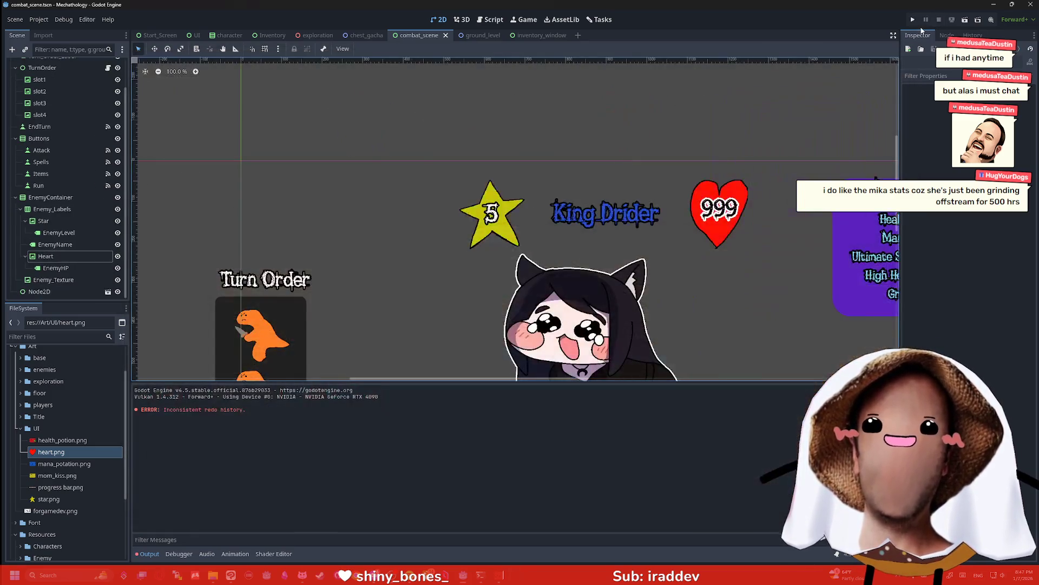
# Test-run the combat scene, stop it, then show the Item button's signal connections
pyautogui.press('F6')
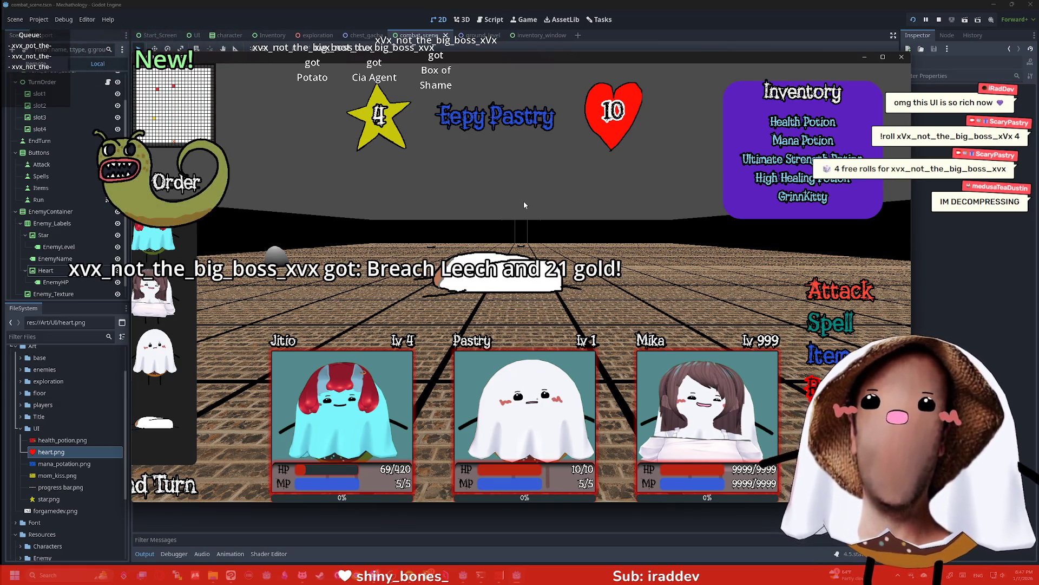
pyautogui.press('F8')
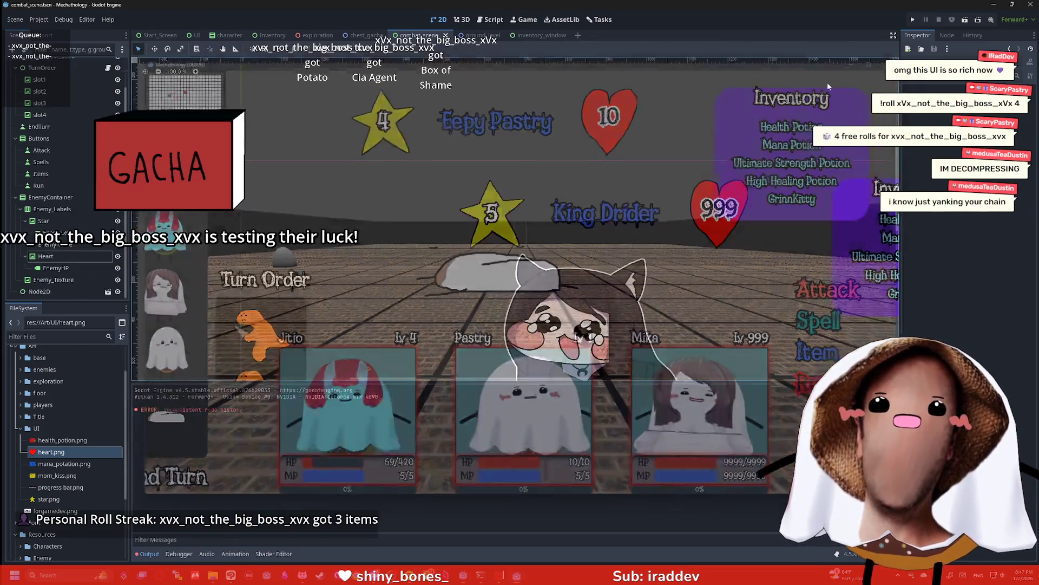
pyautogui.scroll(-1, 619, 199)
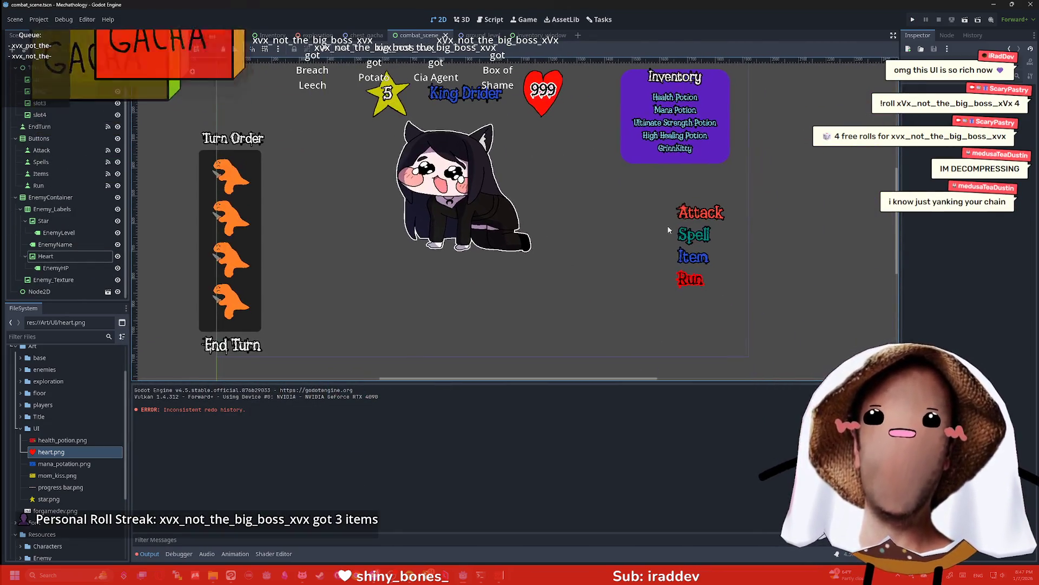
pyautogui.click(694, 257)
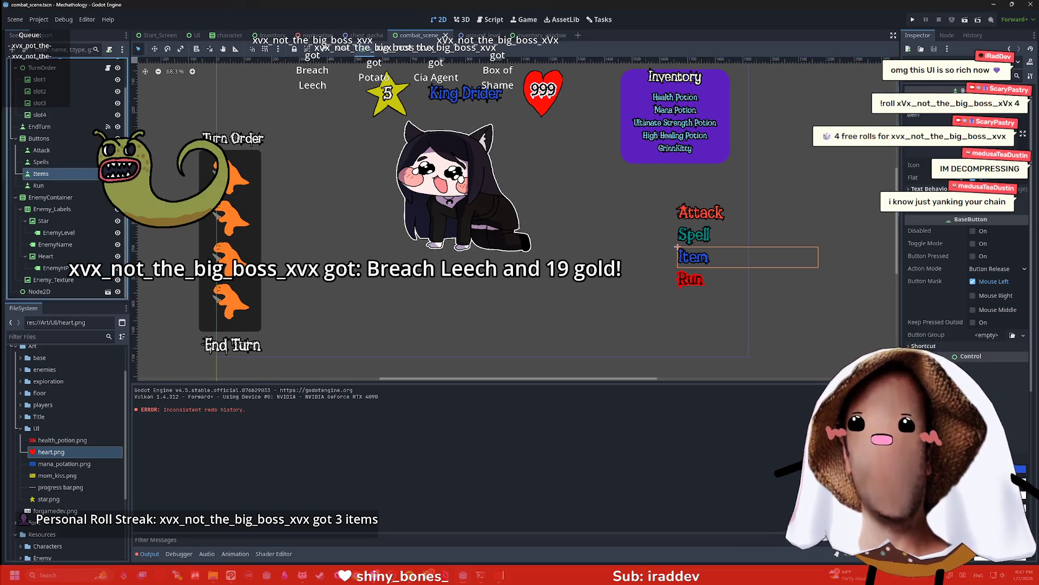
pyautogui.click(947, 35)
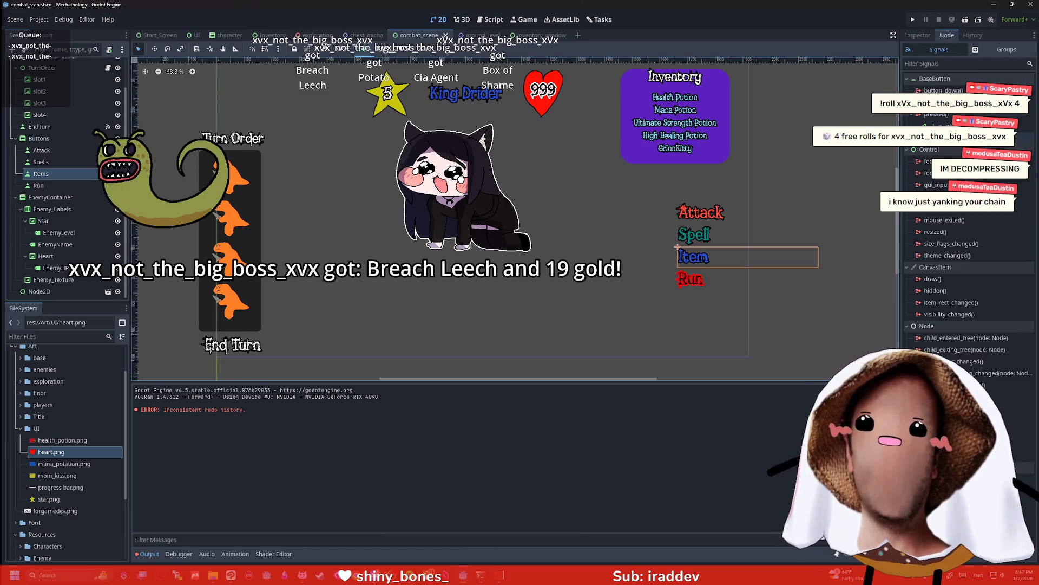
# Replace 'pass' in the Items pressed handler with '$Node2D.visible = !$Node2D.visible'
pyautogui.doubleClick(925, 124)
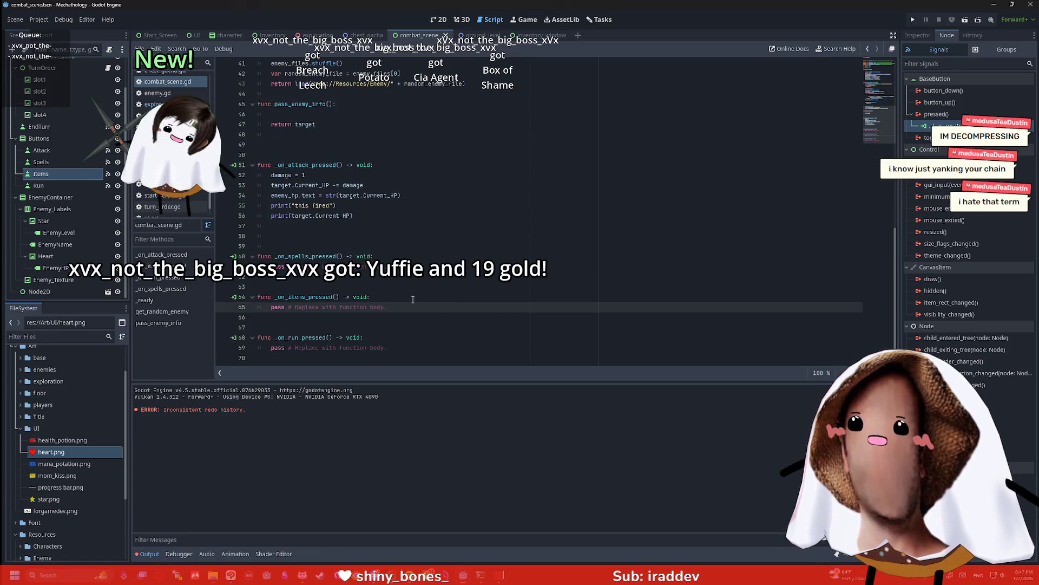
pyautogui.moveTo(387, 307); pyautogui.dragTo(271, 307)
pyautogui.press('BackSpace')
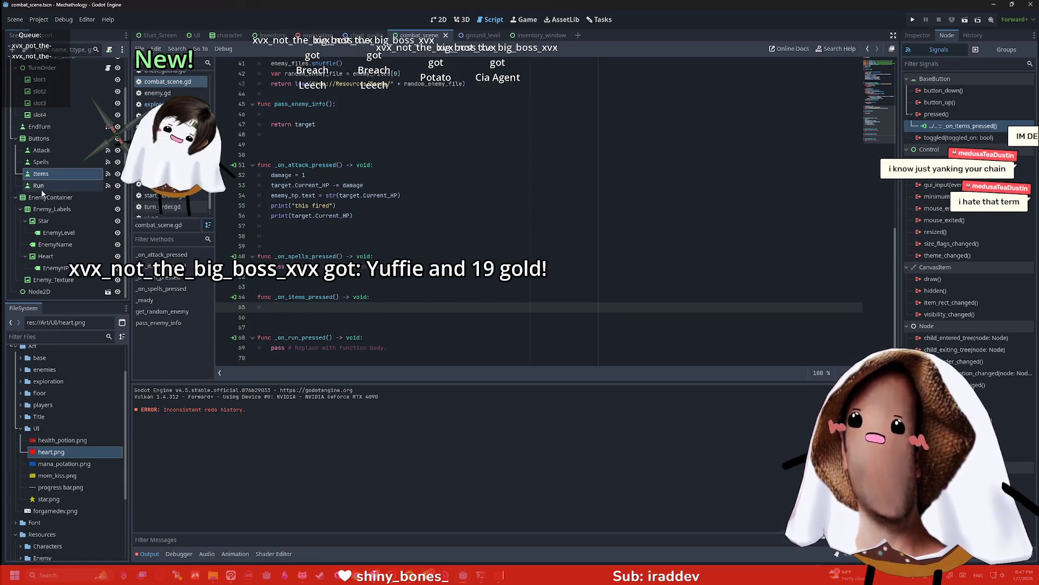
pyautogui.moveTo(39, 291)
pyautogui.mouseDown()
pyautogui.moveTo(353, 282)
pyautogui.moveTo(313, 309)
pyautogui.mouseUp()
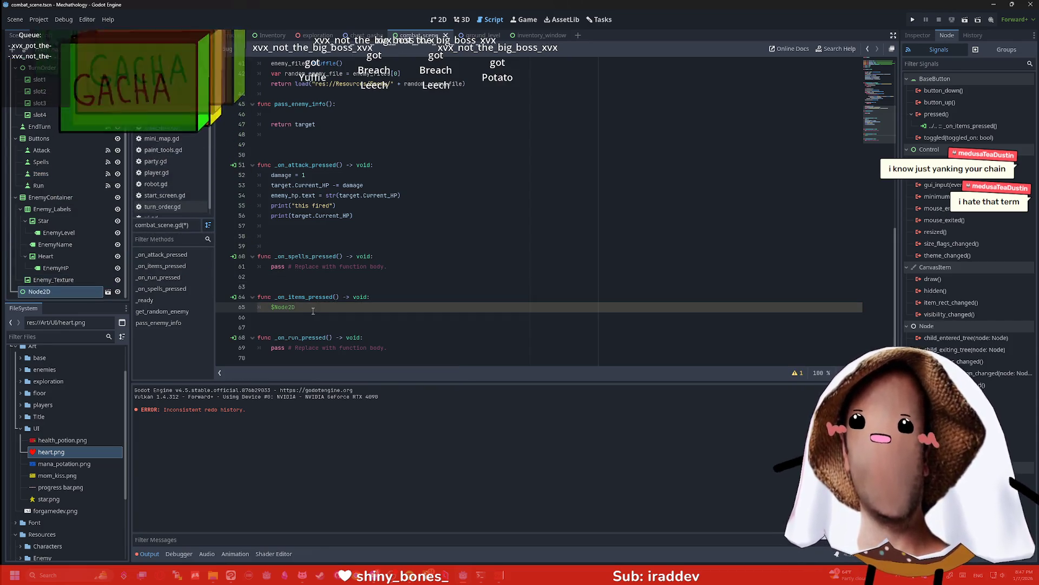
pyautogui.write('.visible ')
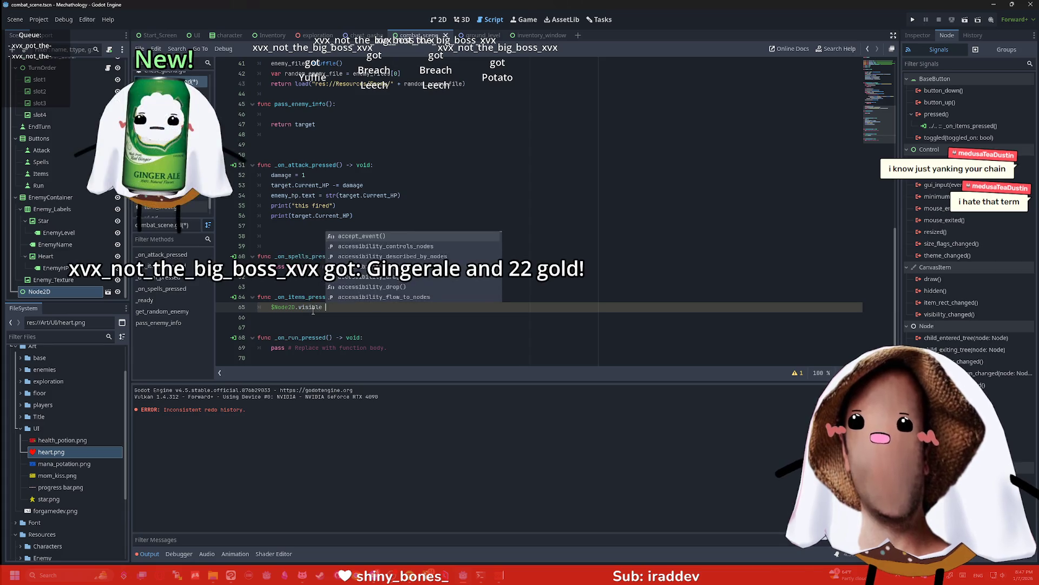
pyautogui.write('= !')
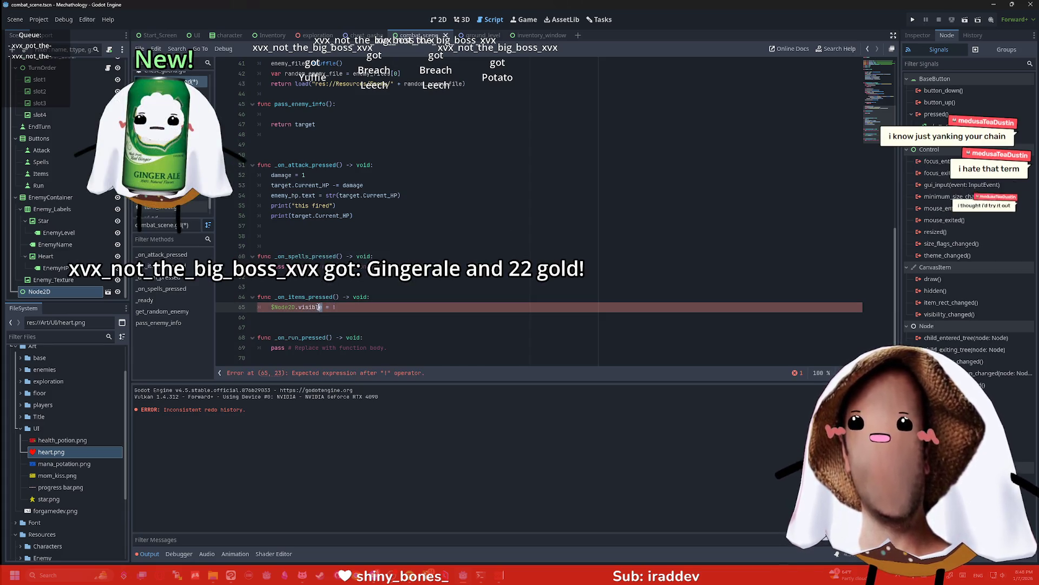
pyautogui.moveTo(322, 307); pyautogui.dragTo(267, 307)
pyautogui.hotkey('ctrl', 'c')
pyautogui.click(366, 307)
pyautogui.hotkey('ctrl', 'v')
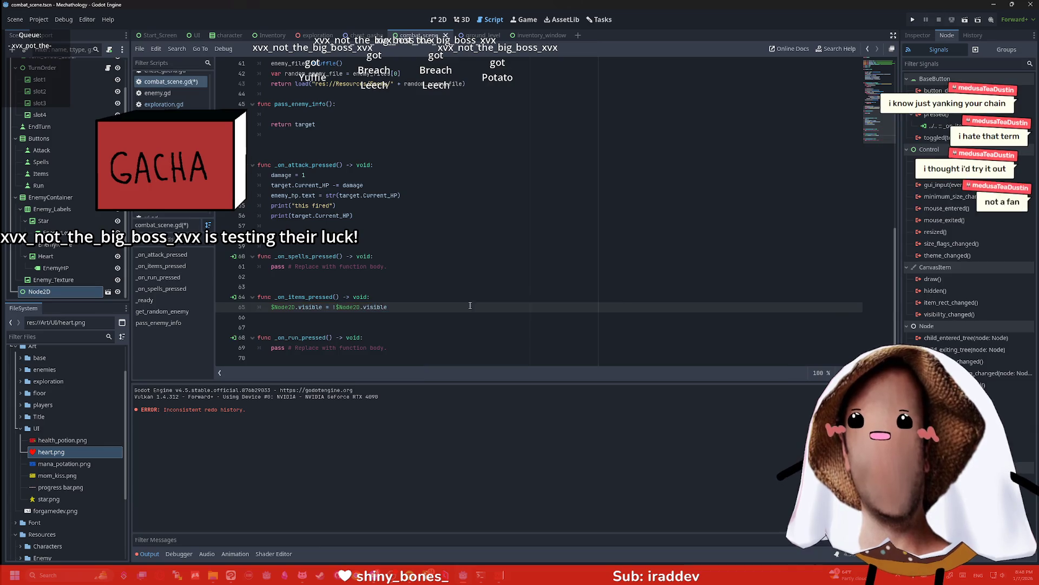
# Run the game to test the Items visibility toggle, then close it
pyautogui.click(913, 20)
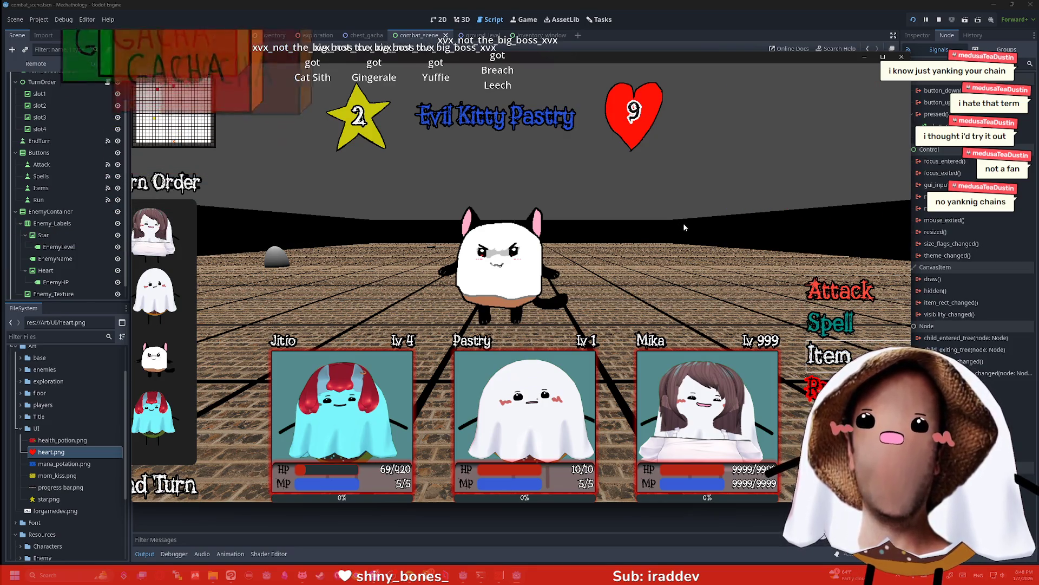
pyautogui.moveTo(396, 59)
pyautogui.mouseDown()
pyautogui.moveTo(477, 54)
pyautogui.moveTo(460, 53)
pyautogui.mouseUp()
pyautogui.press('F8')
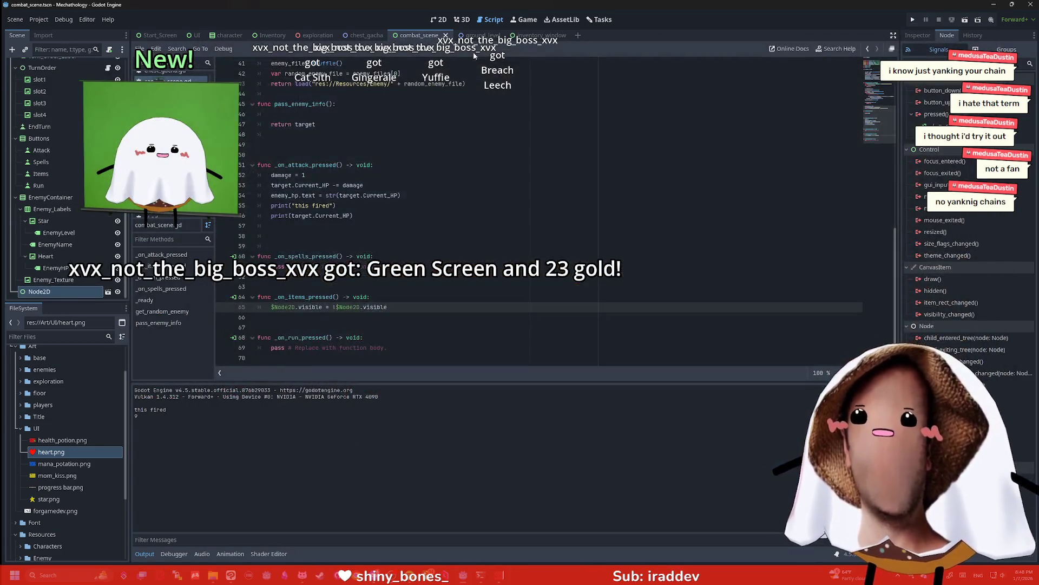
# Shift the whole Combat_Scene layout up and to the right in the 2D view, then run the game
pyautogui.click(440, 19)
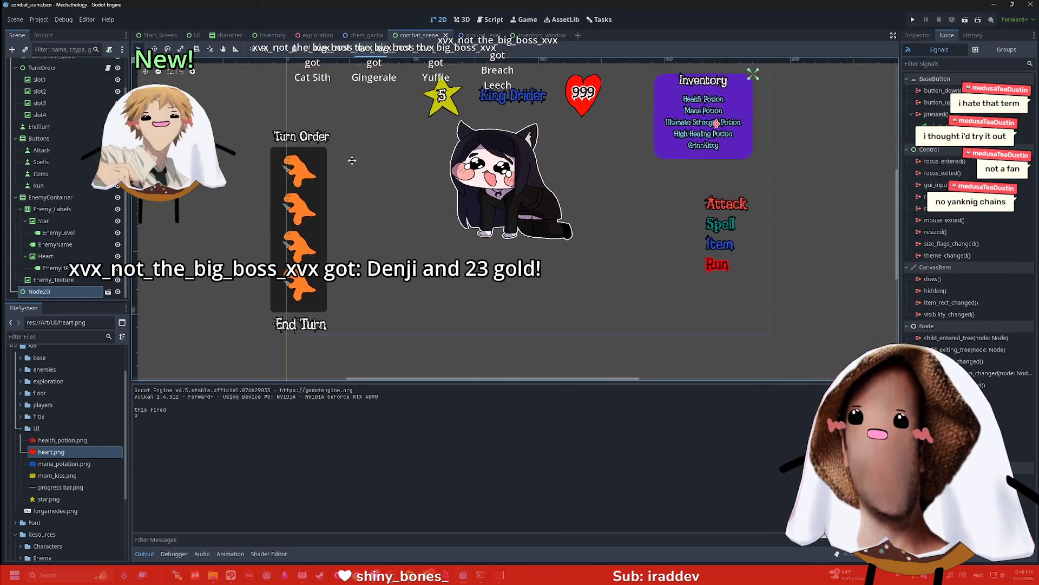
pyautogui.click(348, 342)
pyautogui.click(324, 199)
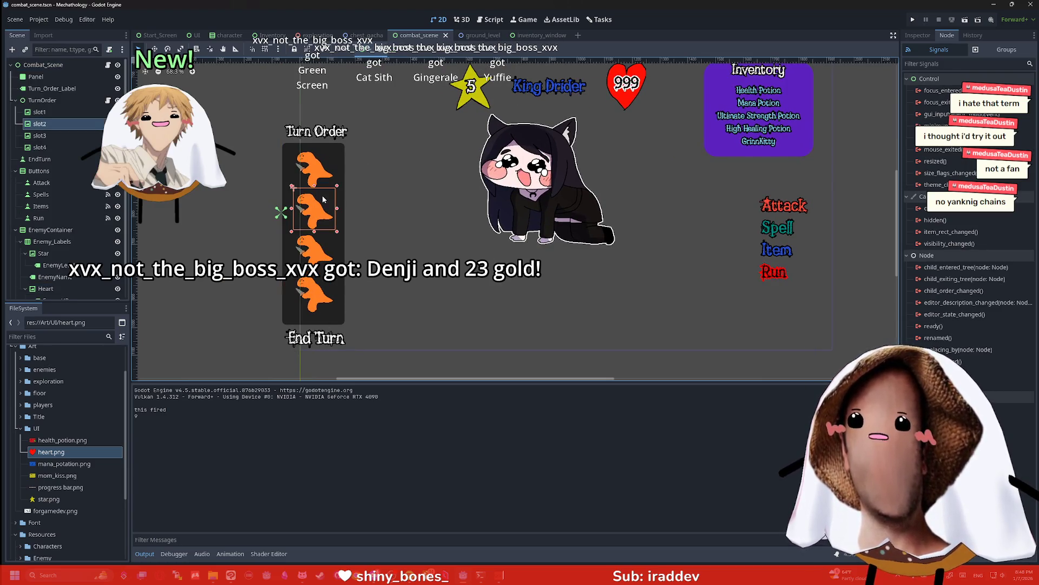
pyautogui.click(406, 169)
pyautogui.scroll(-2, 405, 169)
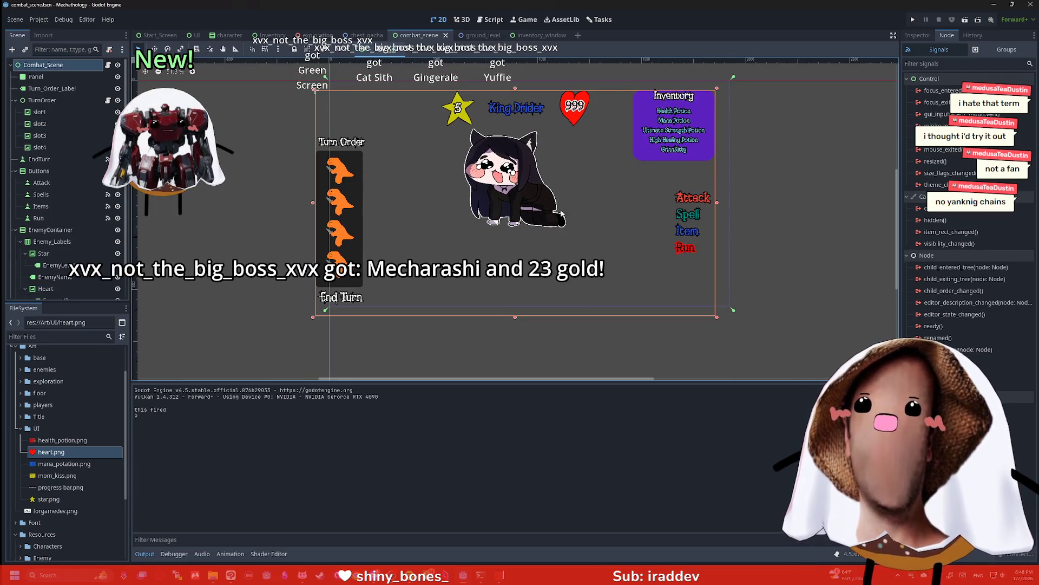
pyautogui.moveTo(613, 156); pyautogui.dragTo(625, 144)
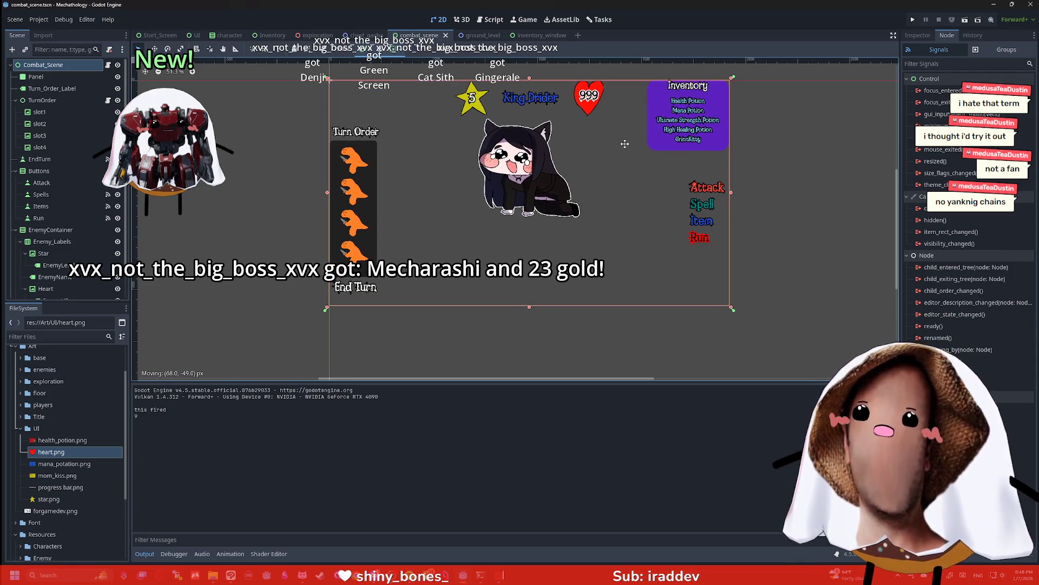
pyautogui.moveTo(625, 144); pyautogui.dragTo(625, 144)
pyautogui.click(920, 36)
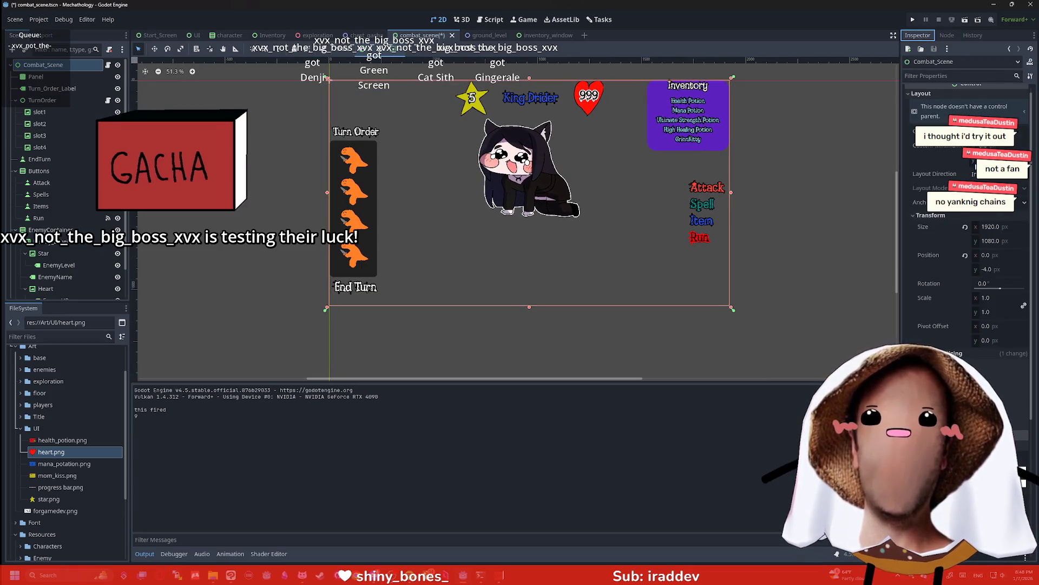
pyautogui.press('F5')
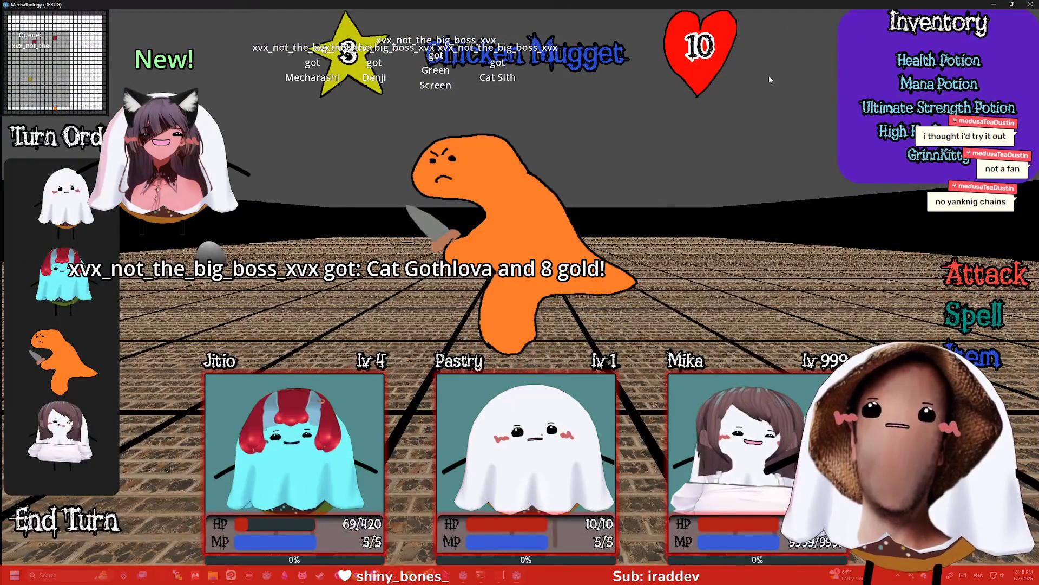
# Maximize and restore the game window, then show the inventory panel with the Item button
pyautogui.click(1002, 11)
pyautogui.click(1012, 5)
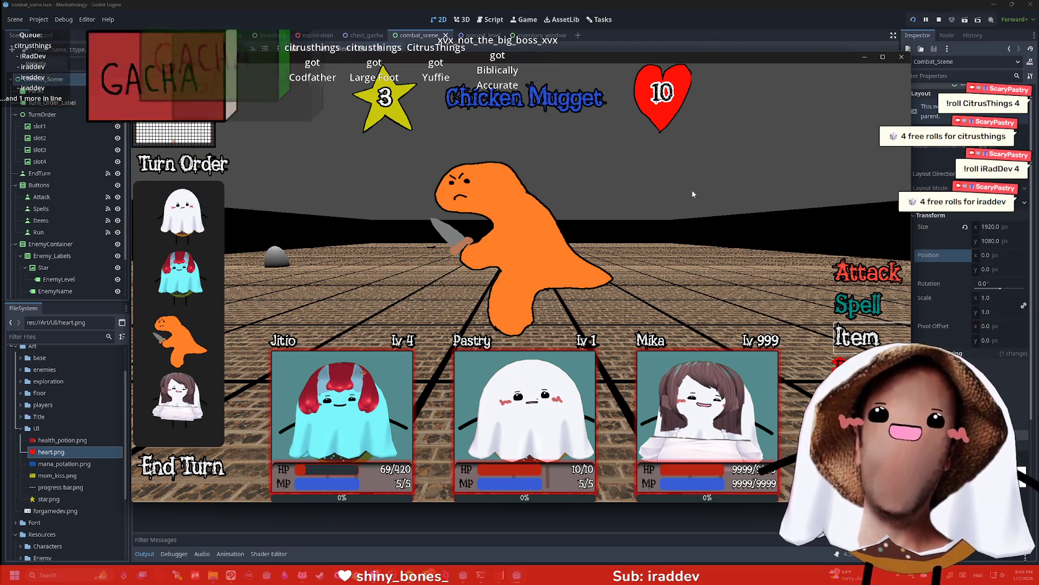
pyautogui.click(857, 336)
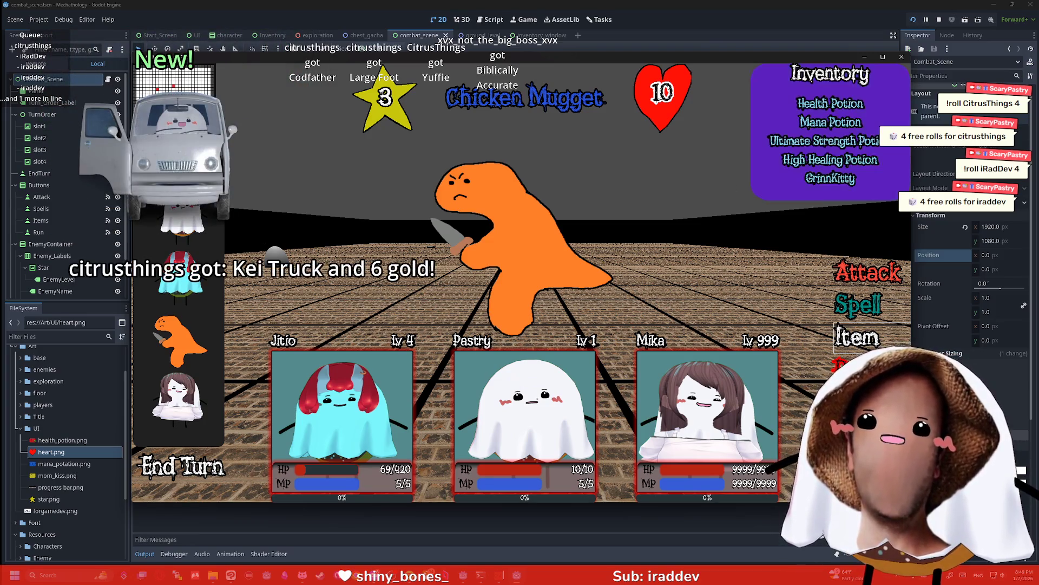
# Toggle the inventory panel, capture the game's combat screen region, and switch to Clip Studio Paint
pyautogui.click(856, 337)
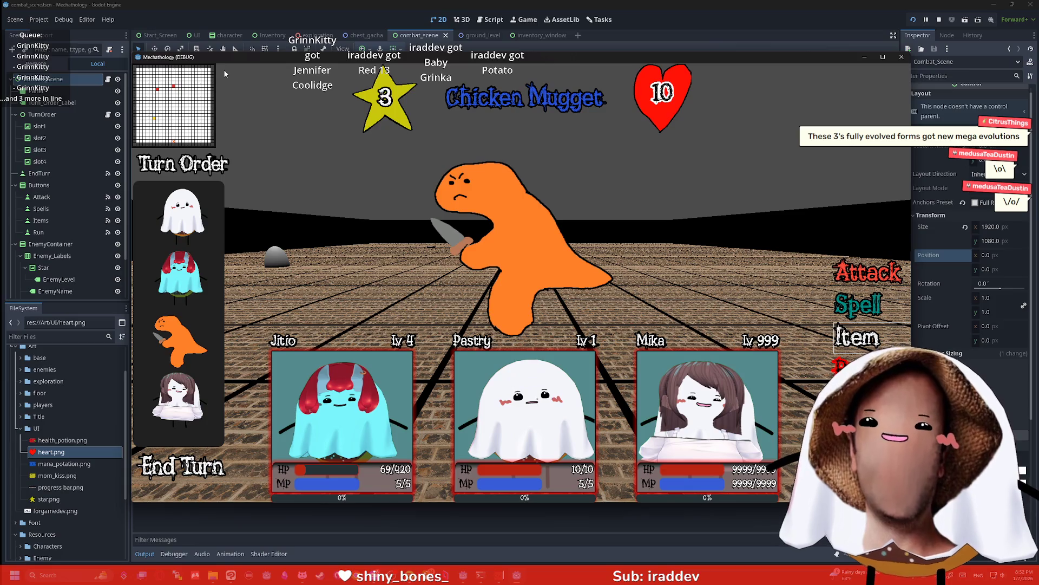
pyautogui.press('super+shift+s')
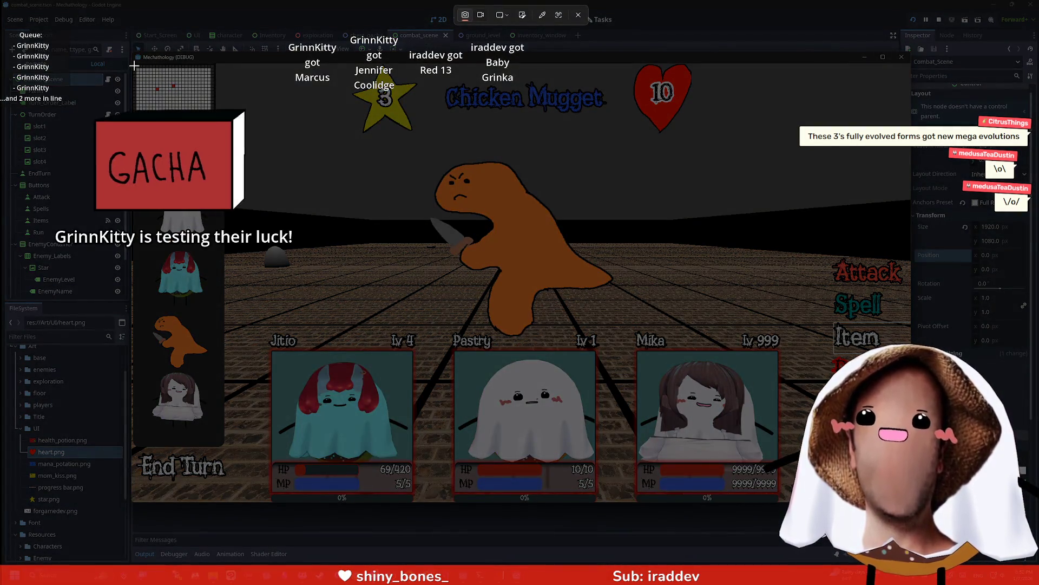
pyautogui.moveTo(134, 66); pyautogui.dragTo(857, 514)
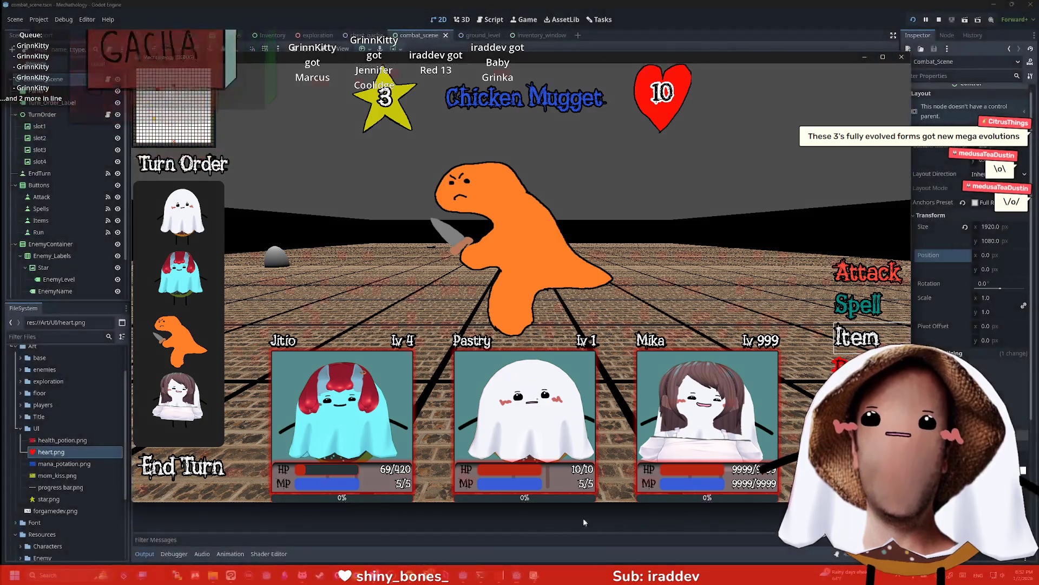
pyautogui.hotkey('alt', 'Tab')
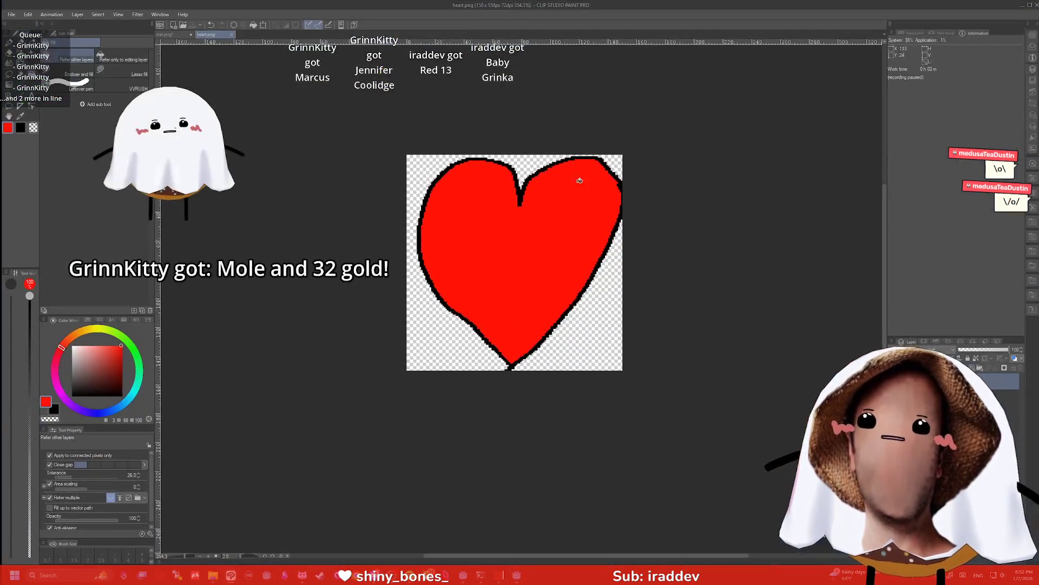
# Create a new canvas from the combat screenshot, pick the felt pen at size 17, then launch Chrome
pyautogui.click(12, 17)
pyautogui.click(32, 38)
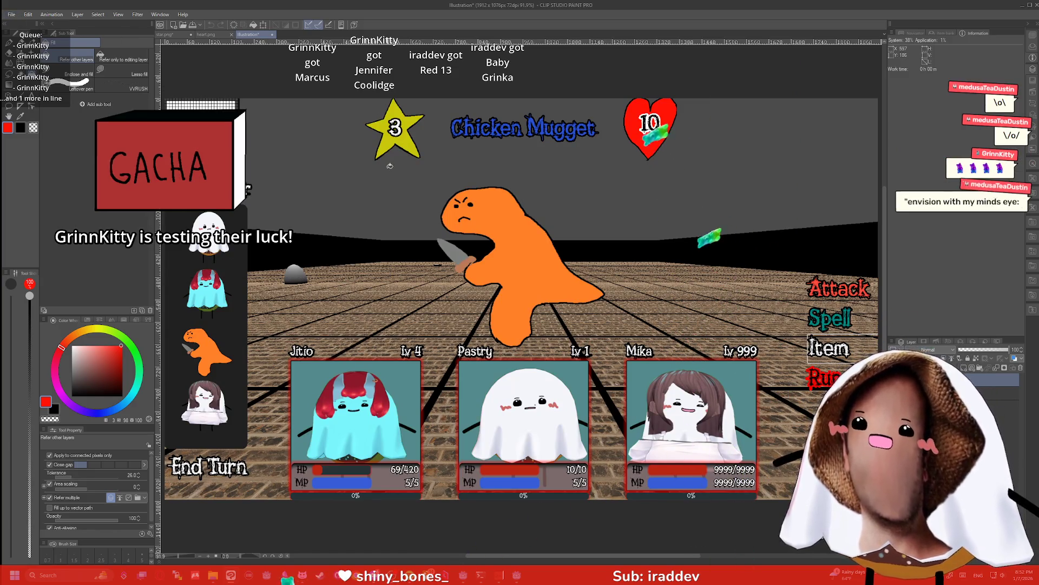
pyautogui.press('e')
pyautogui.press('p')
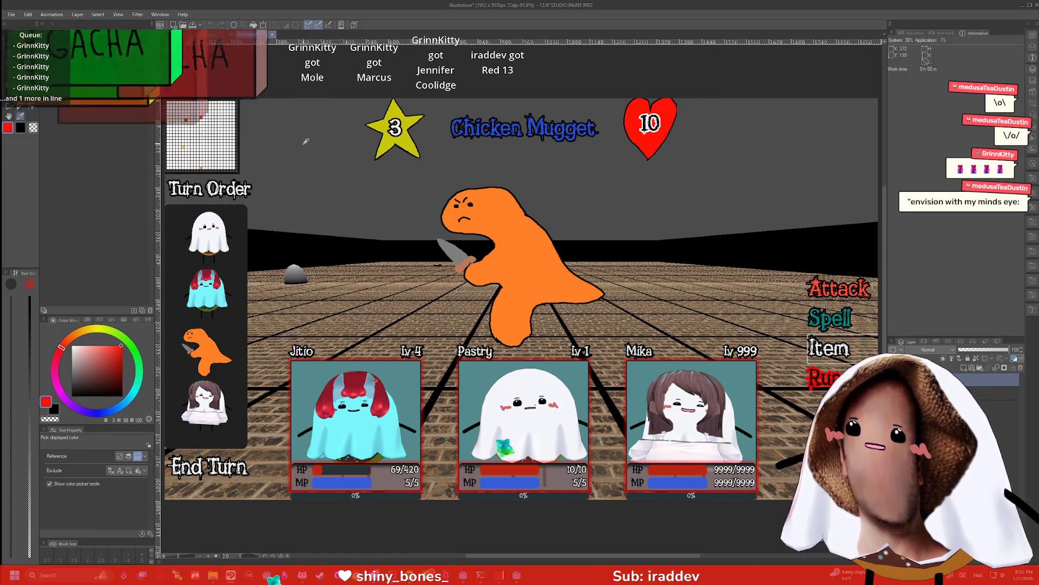
pyautogui.press(']')
pyautogui.press(']')
pyautogui.press(']')
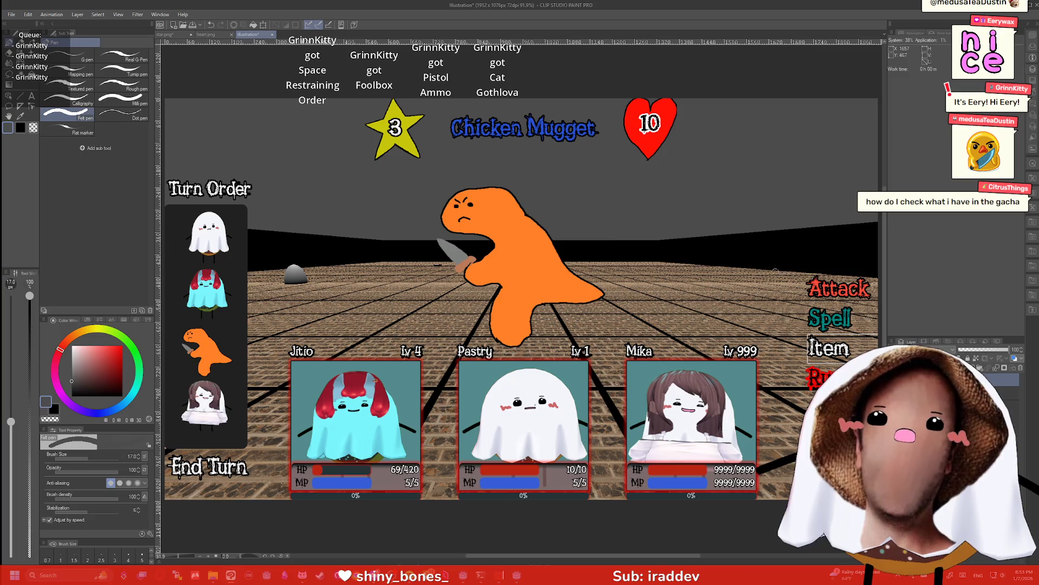
pyautogui.click(365, 573)
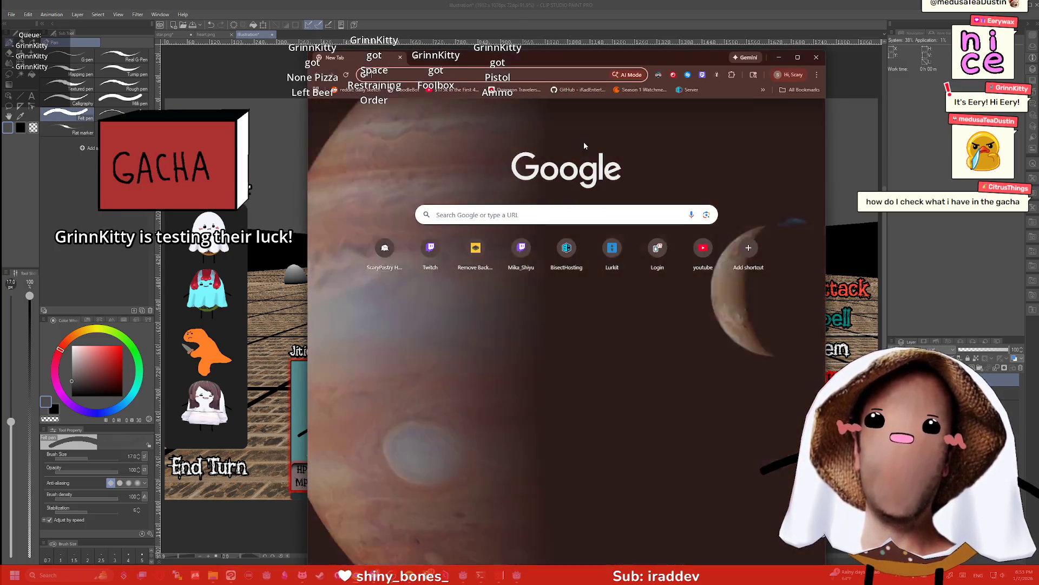
# Load scarypastry.com and go to its Inventory page
pyautogui.write('a')
pyautogui.press('BackSpace')
pyautogui.press('BackSpace')
pyautogui.write('scarypastry.com')
pyautogui.press('Return')
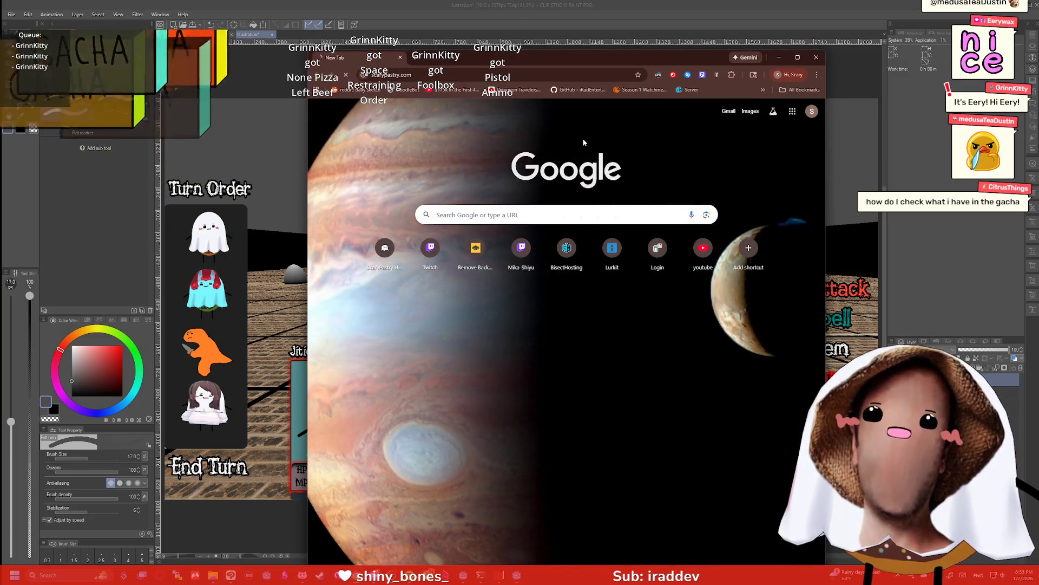
pyautogui.click(533, 228)
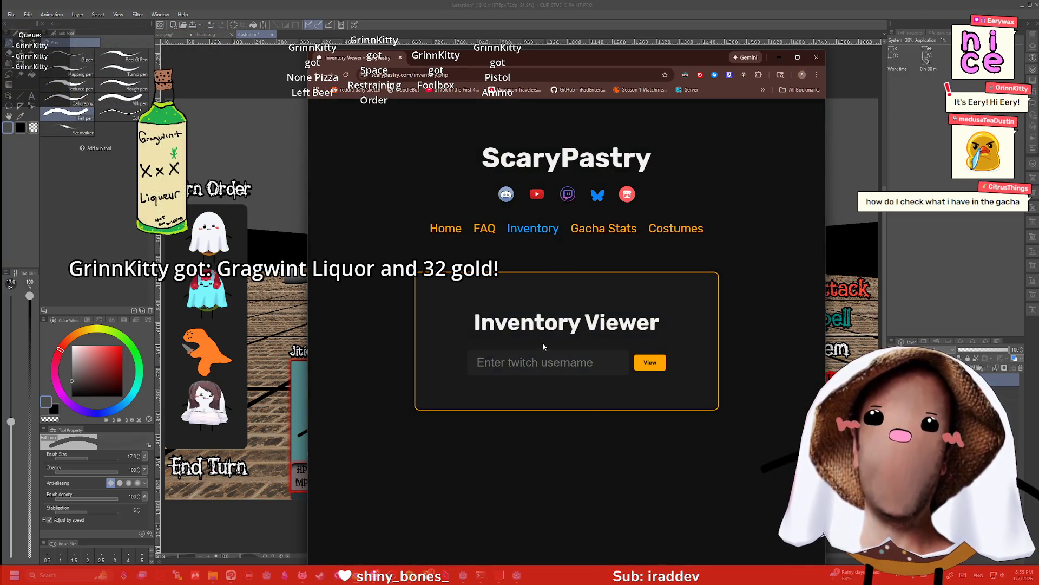
# Look up a viewer's inventory by username, maximize the browser, and view page 2 of items
pyautogui.click(545, 356)
pyautogui.write('citrusthings')
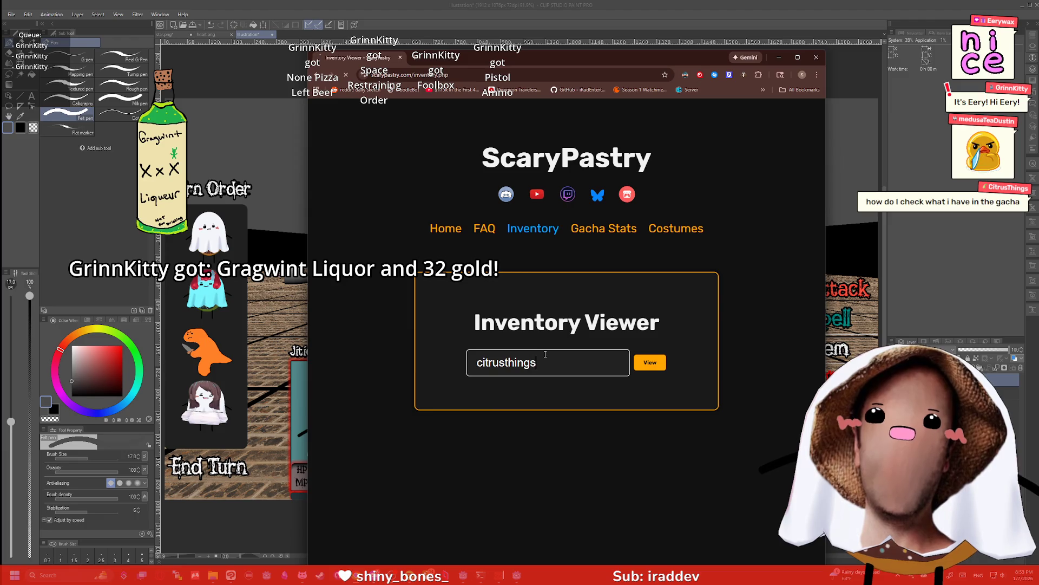
pyautogui.press('Return')
pyautogui.doubleClick(612, 57)
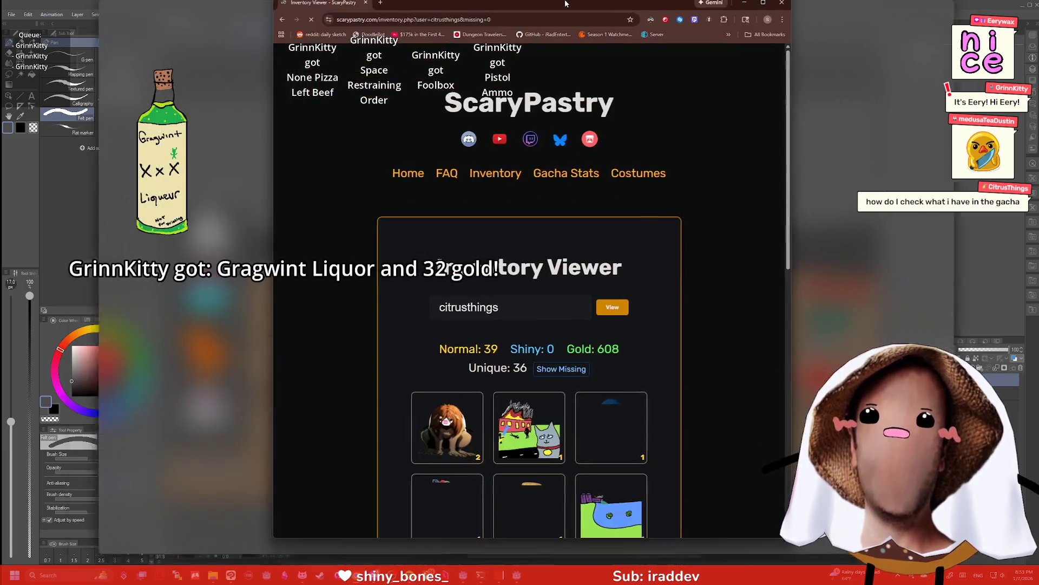
pyautogui.scroll(-5, 644, 199)
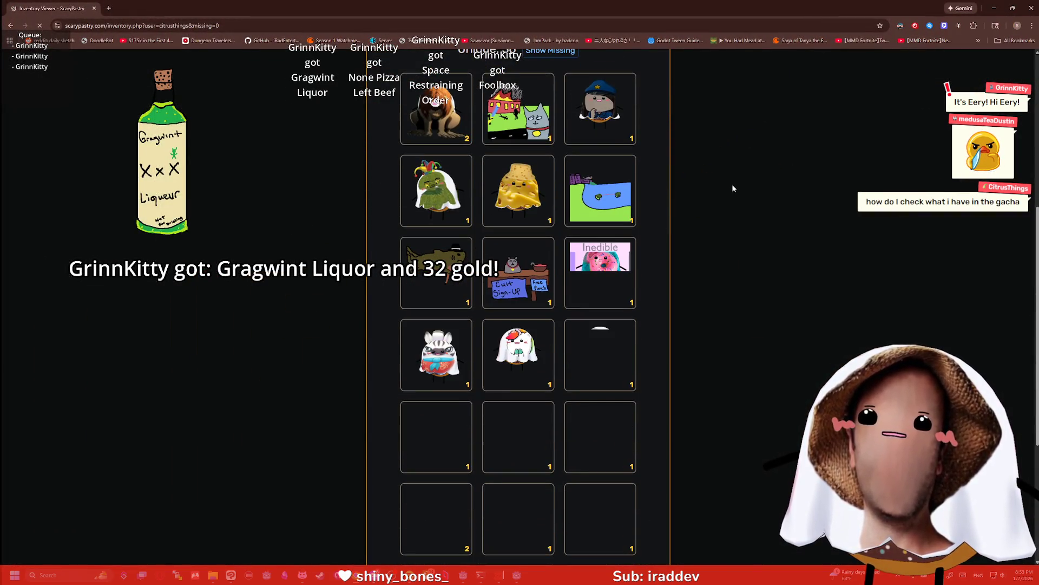
pyautogui.scroll(2, 554, 135)
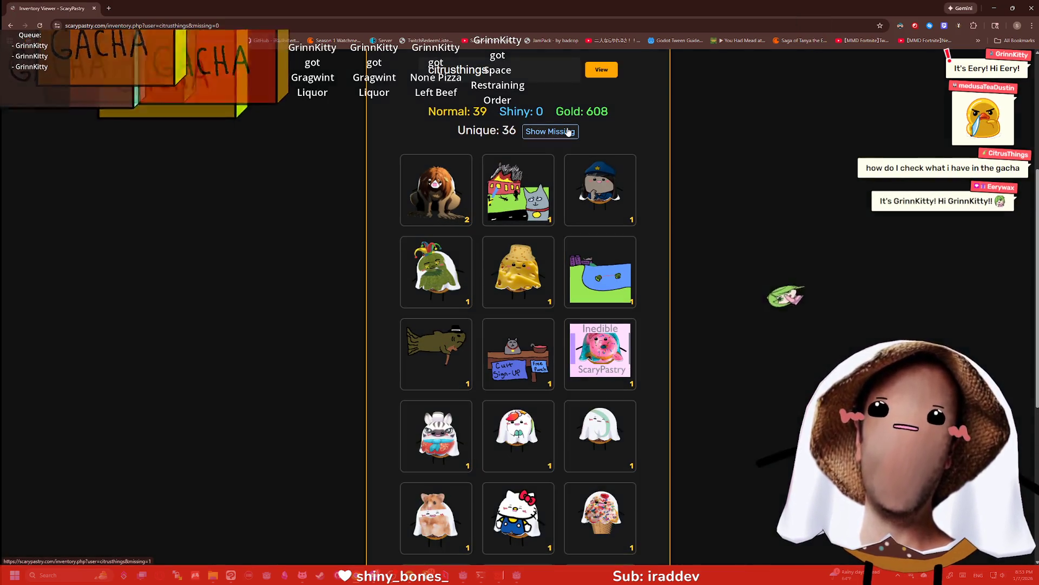
pyautogui.scroll(-5, 516, 481)
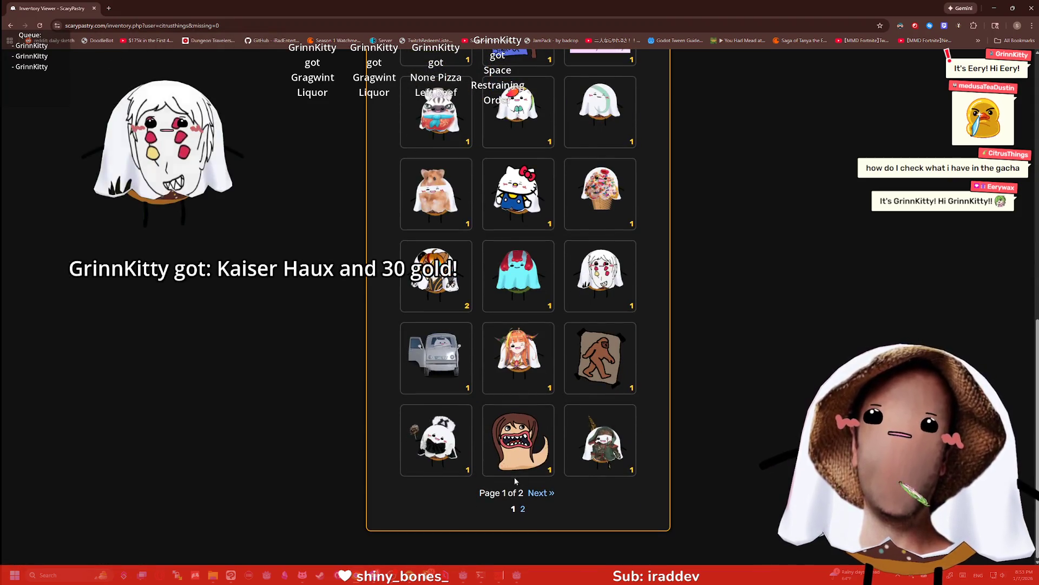
pyautogui.click(524, 511)
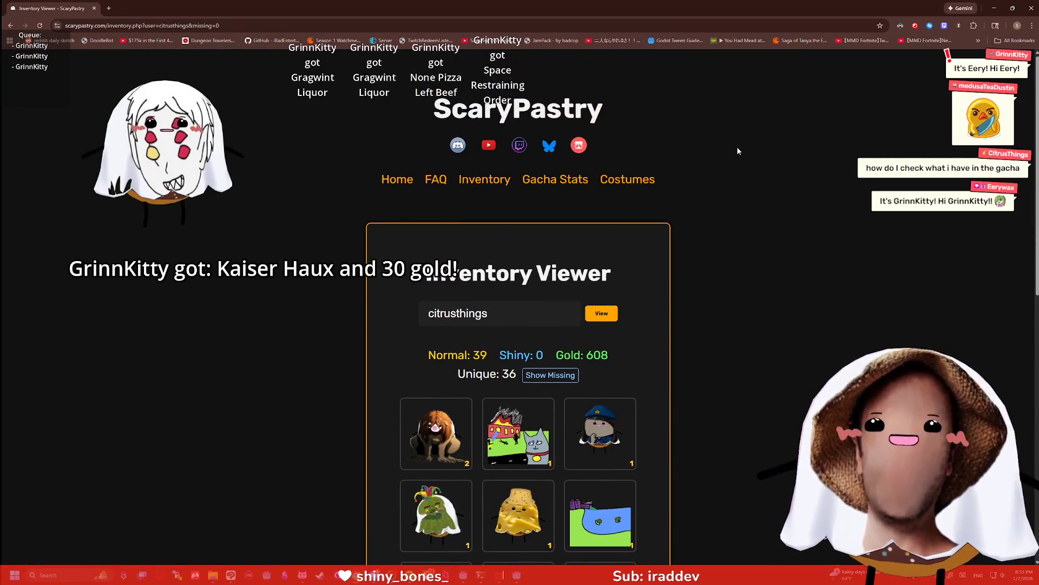
pyautogui.moveTo(771, 12); pyautogui.dragTo(753, 44)
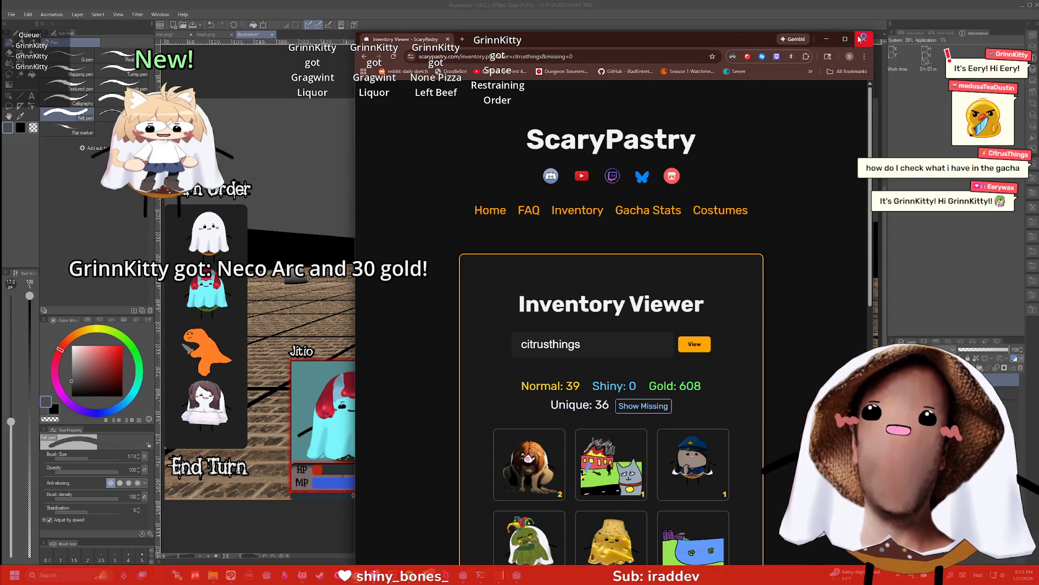
# Minimize Chrome and quit Clip Studio Paint, discarding the unsaved canvas changes
pyautogui.click(826, 41)
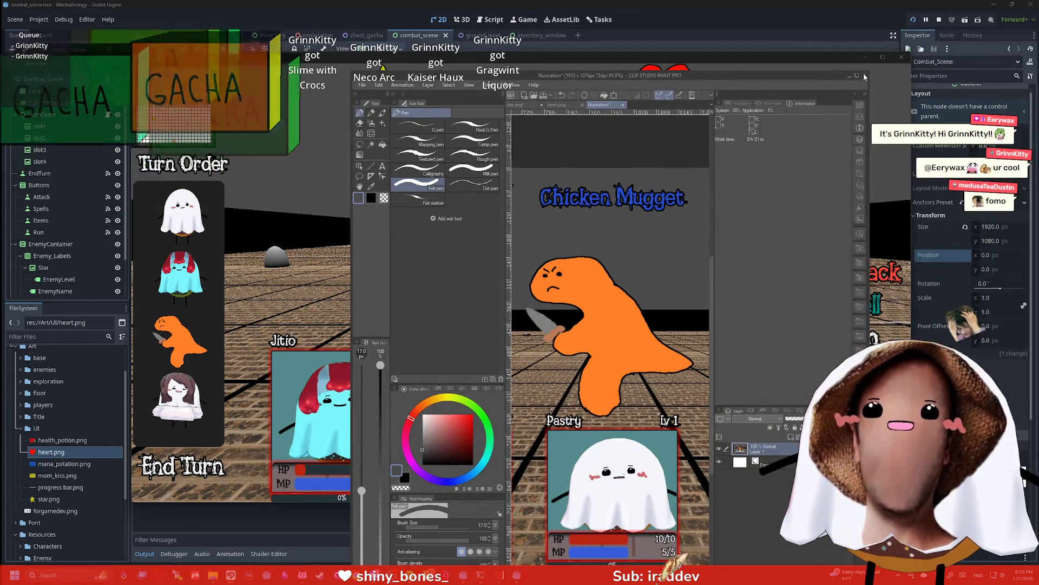
pyautogui.hotkey('alt', 'F4')
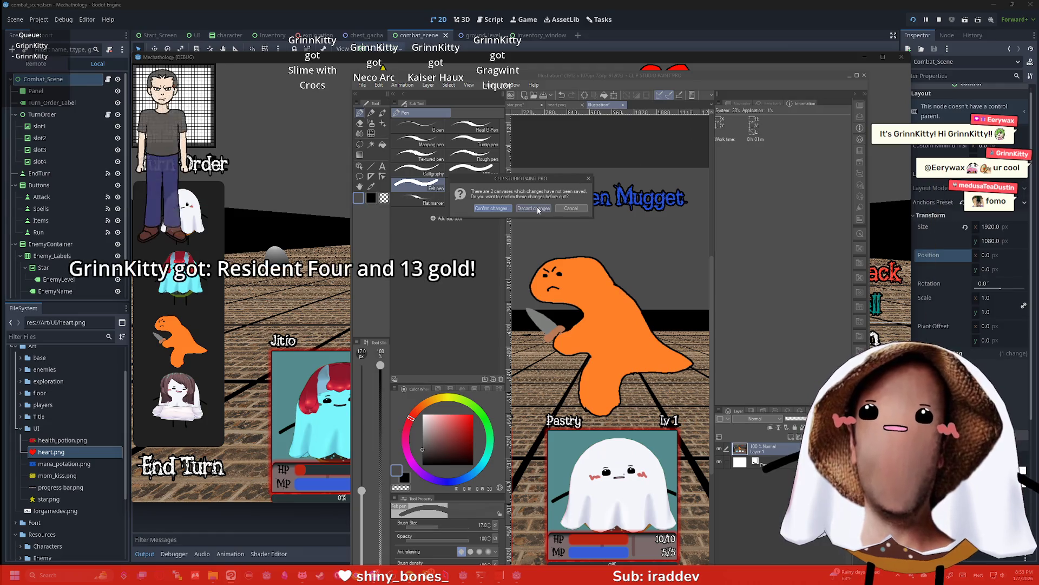
pyautogui.click(535, 208)
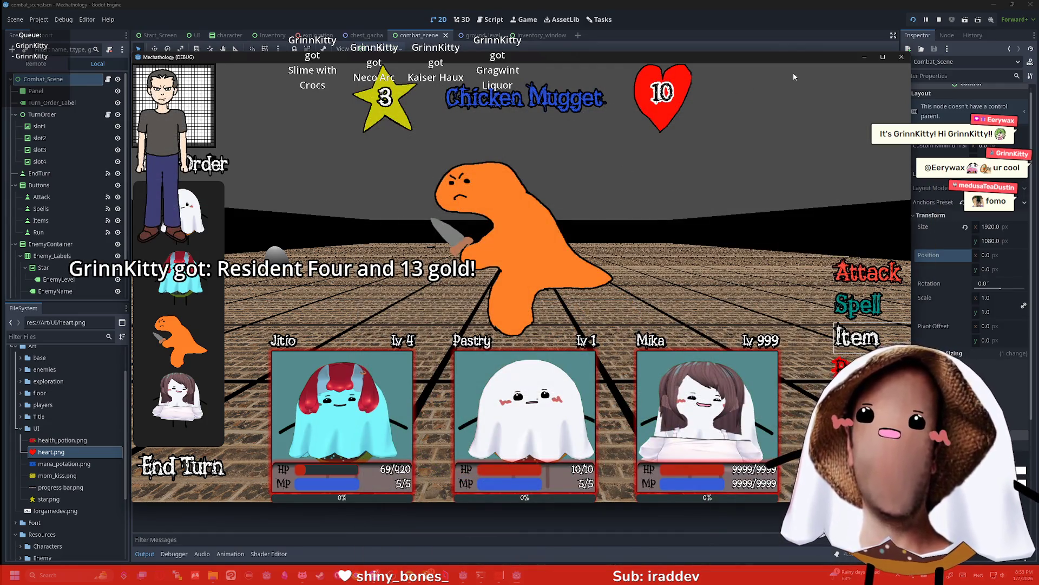
# Stop the running game and select the Combat_Scene root node
pyautogui.click(902, 58)
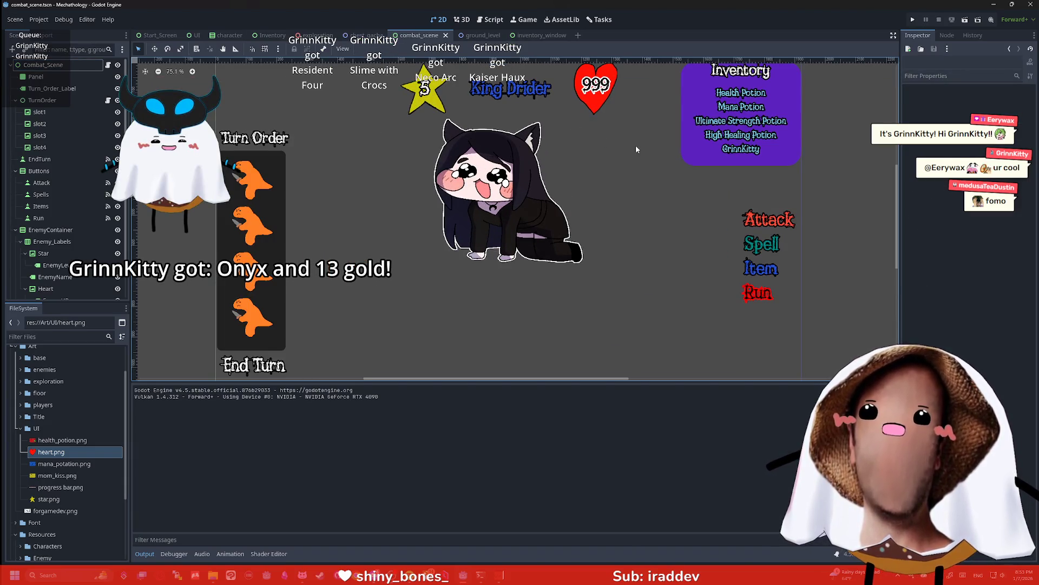
pyautogui.scroll(-1, 655, 166)
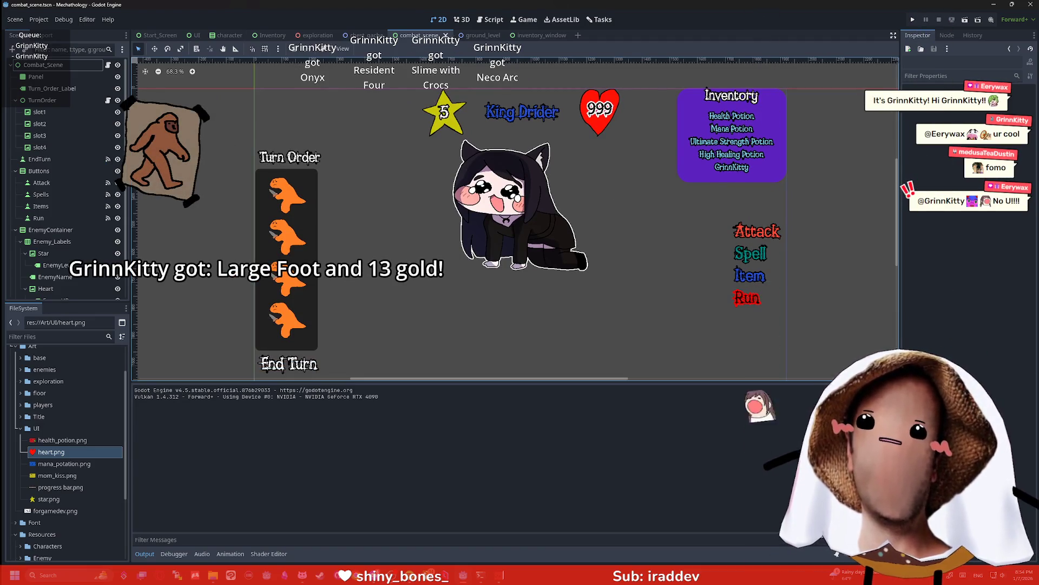
pyautogui.click(378, 230)
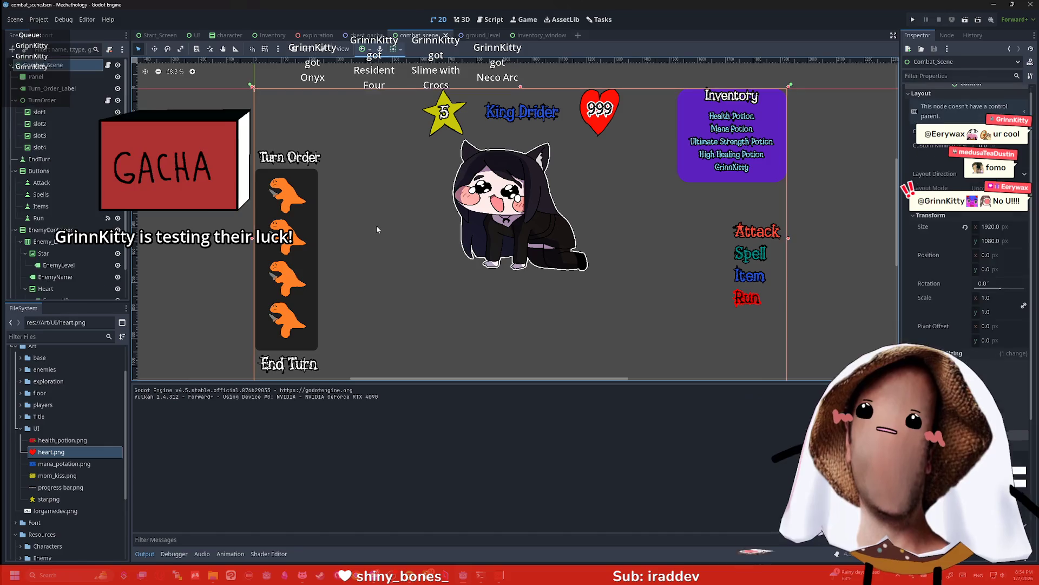
# Quick-open the inventory_window scene, then return to the combat_scene tab via Start_Screen
pyautogui.hotkey('ctrl', 'shift', 'o')
pyautogui.press('Return')
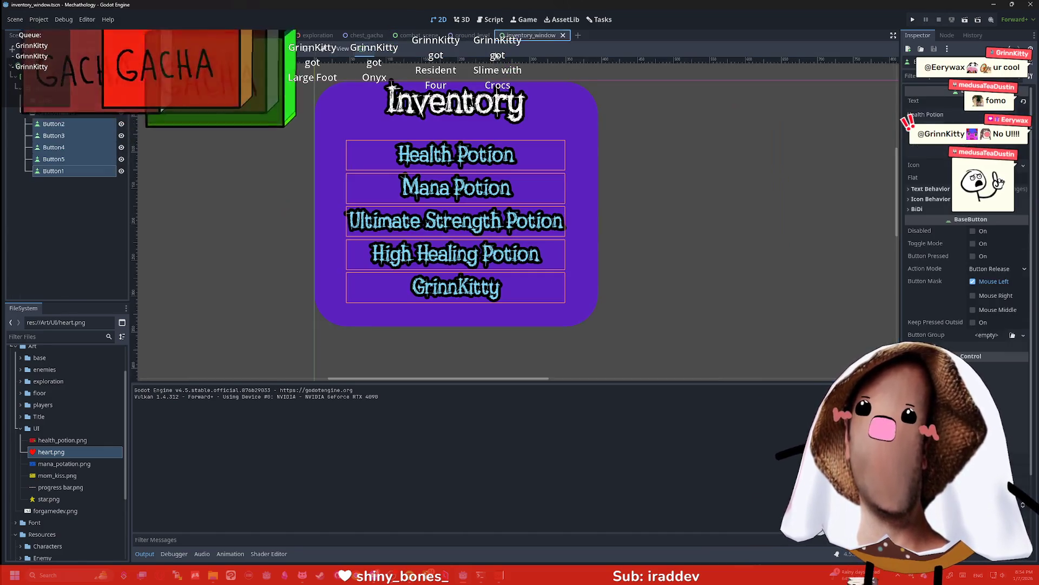
pyautogui.click(173, 36)
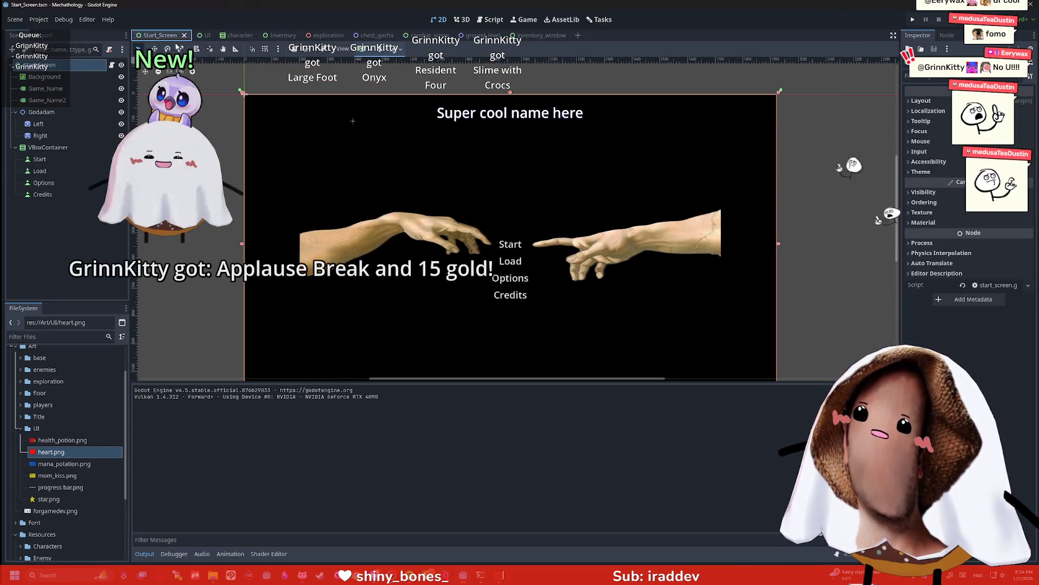
pyautogui.click(479, 35)
pyautogui.click(418, 35)
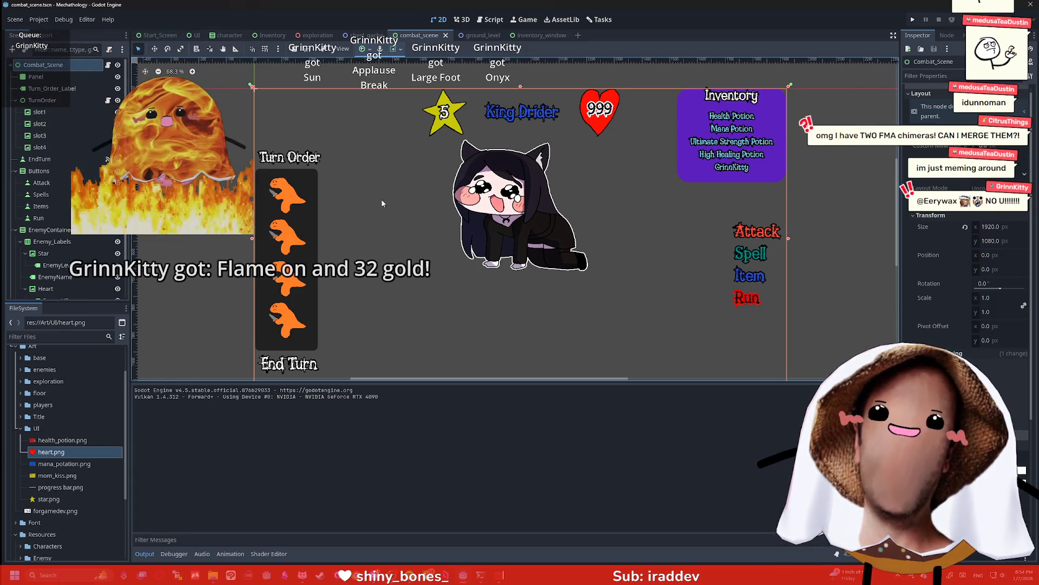
pyautogui.scroll(-2, 60, 244)
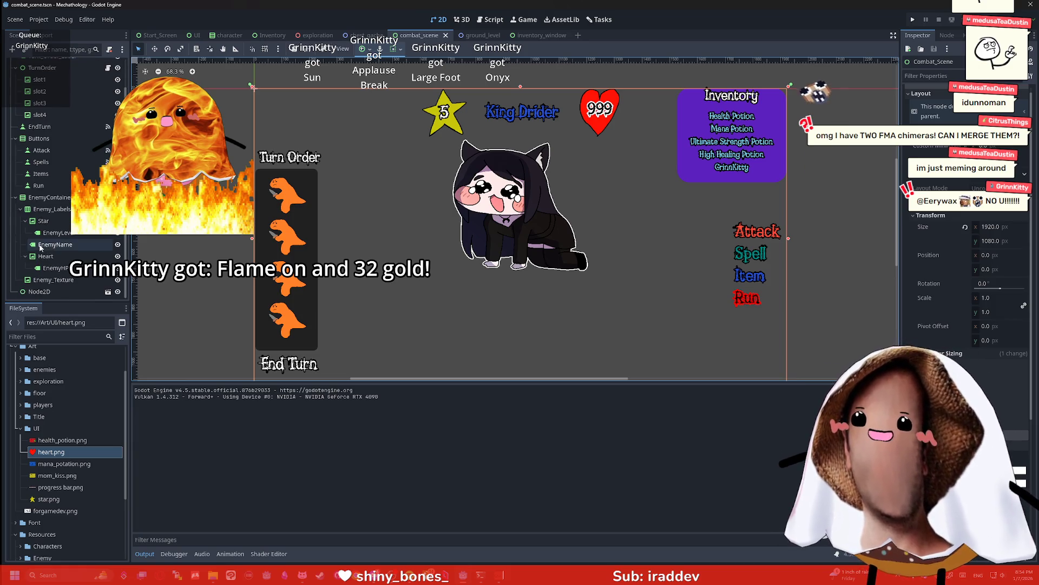
# Rename the Node2D instance to Inventory and hide it in the scene
pyautogui.click(39, 291)
pyautogui.doubleClick(39, 291)
pyautogui.write('Inventory')
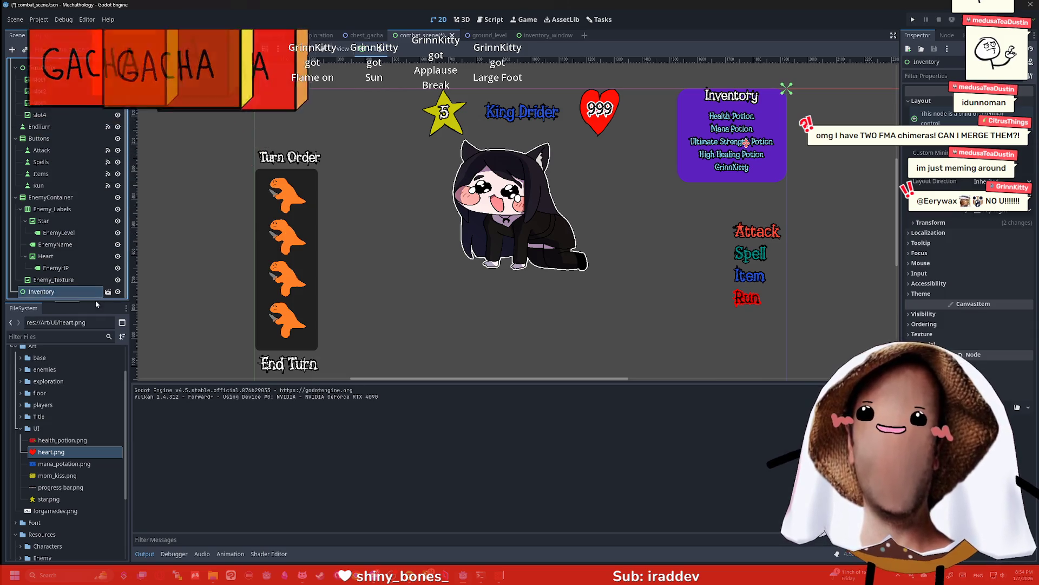
pyautogui.click(118, 291)
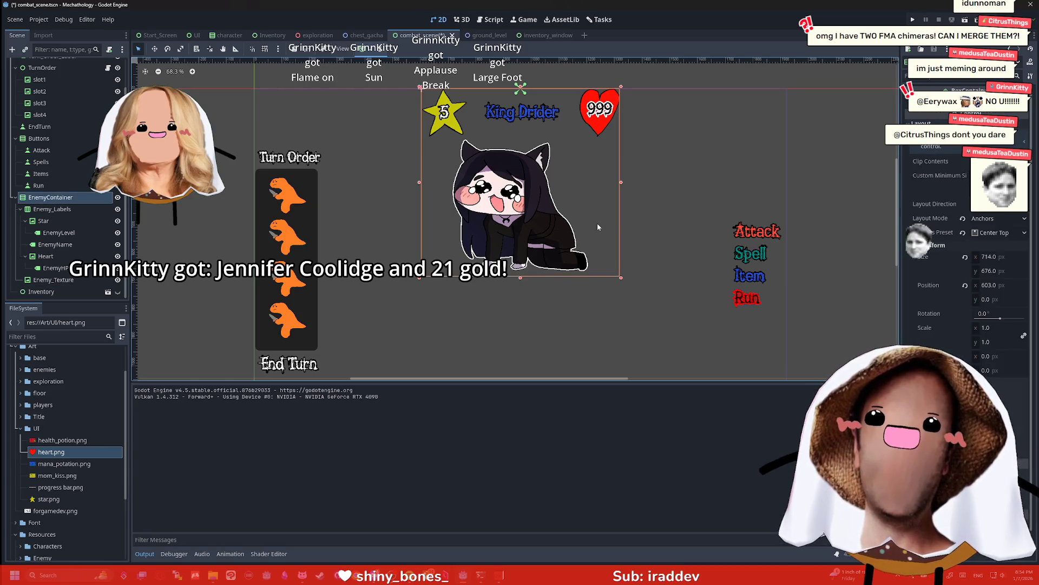
# Select, deselect, and reselect the Combat_Scene root node in the viewport
pyautogui.click(657, 215)
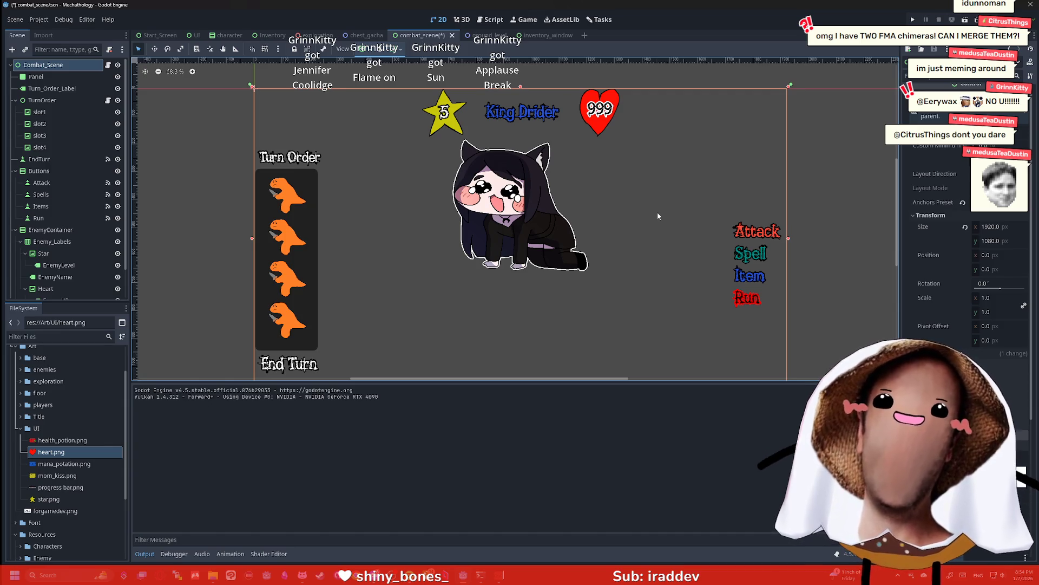
pyautogui.click(809, 190)
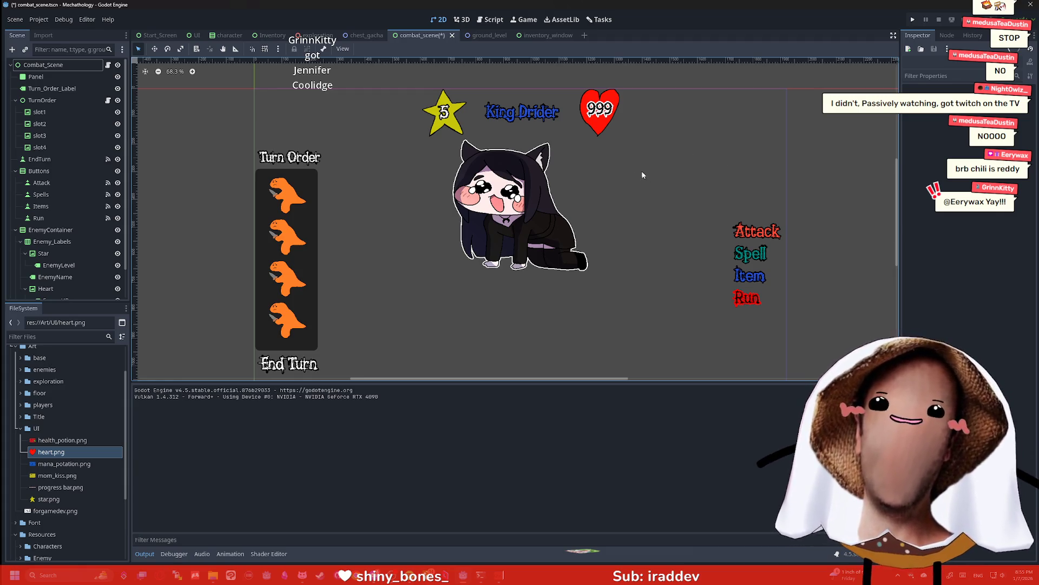
pyautogui.click(651, 191)
pyautogui.scroll(2, 631, 162)
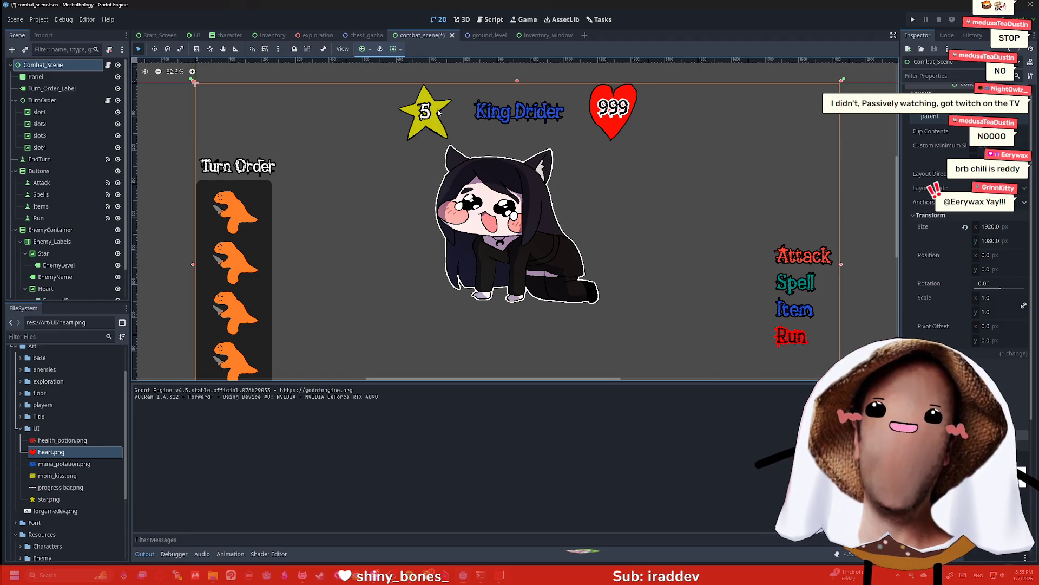
pyautogui.scroll(-1, 618, 184)
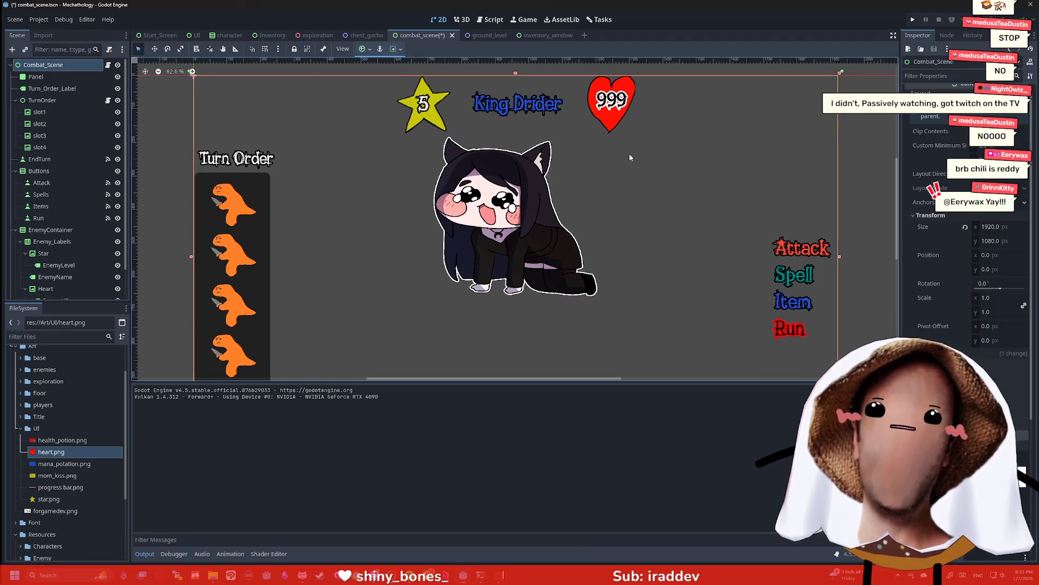
pyautogui.scroll(-5, 623, 159)
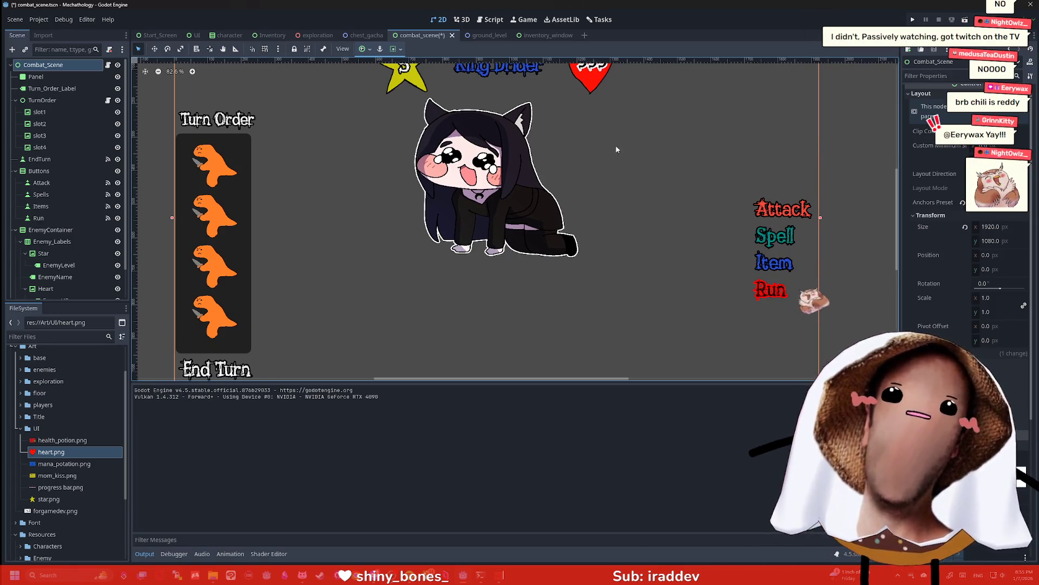
pyautogui.scroll(-3, 612, 146)
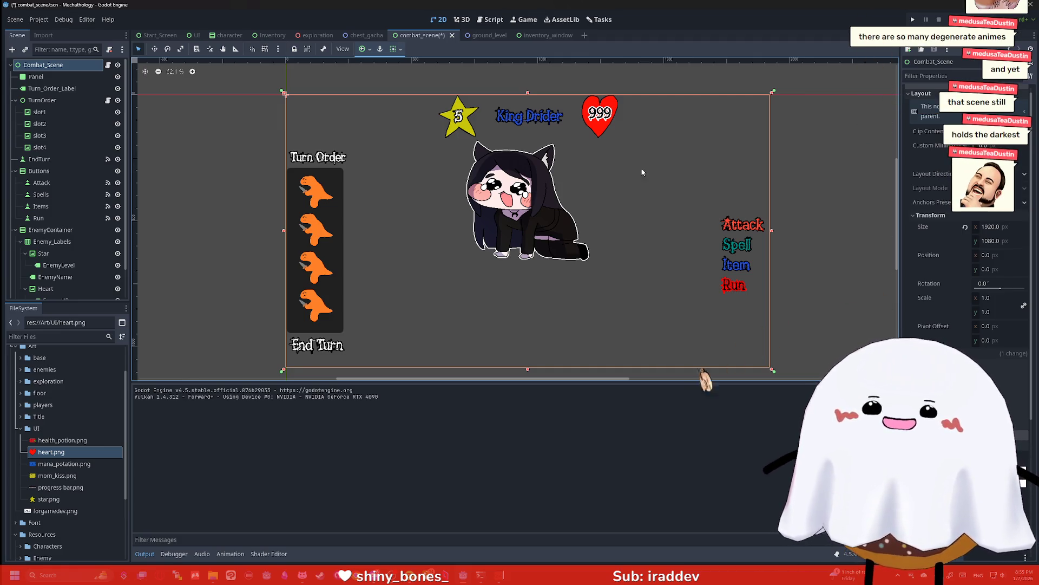
pyautogui.click(599, 163)
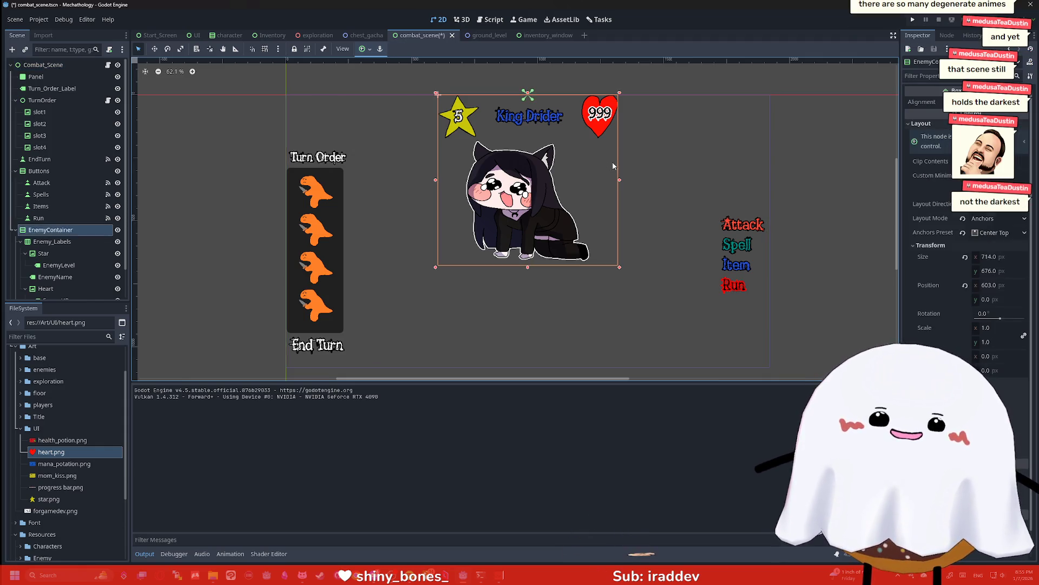
pyautogui.click(685, 158)
pyautogui.click(848, 150)
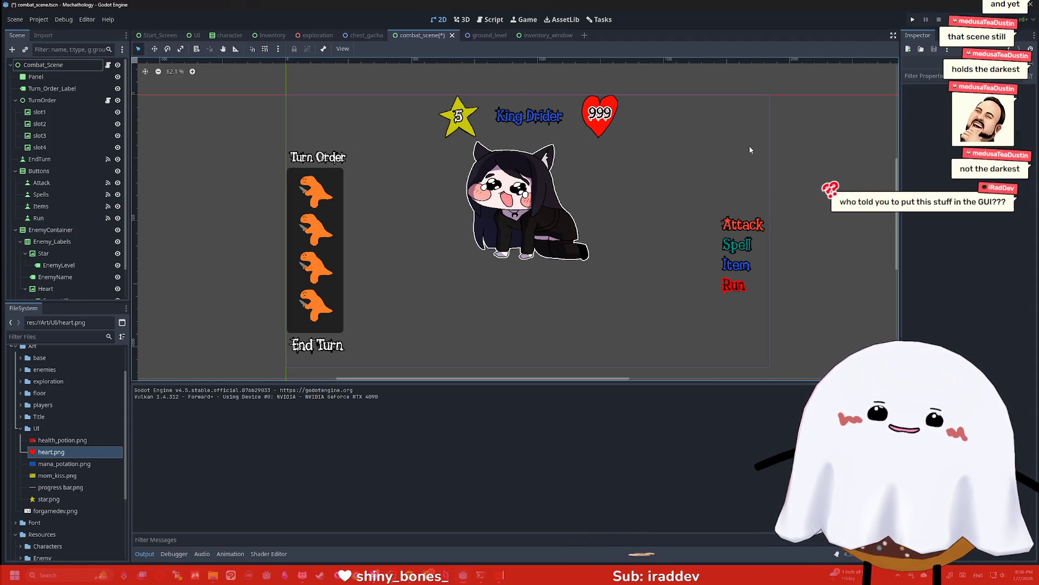
pyautogui.moveTo(568, 175)
pyautogui.mouseDown()
pyautogui.moveTo(579, 183)
pyautogui.moveTo(577, 175)
pyautogui.mouseUp()
pyautogui.scroll(2, 608, 177)
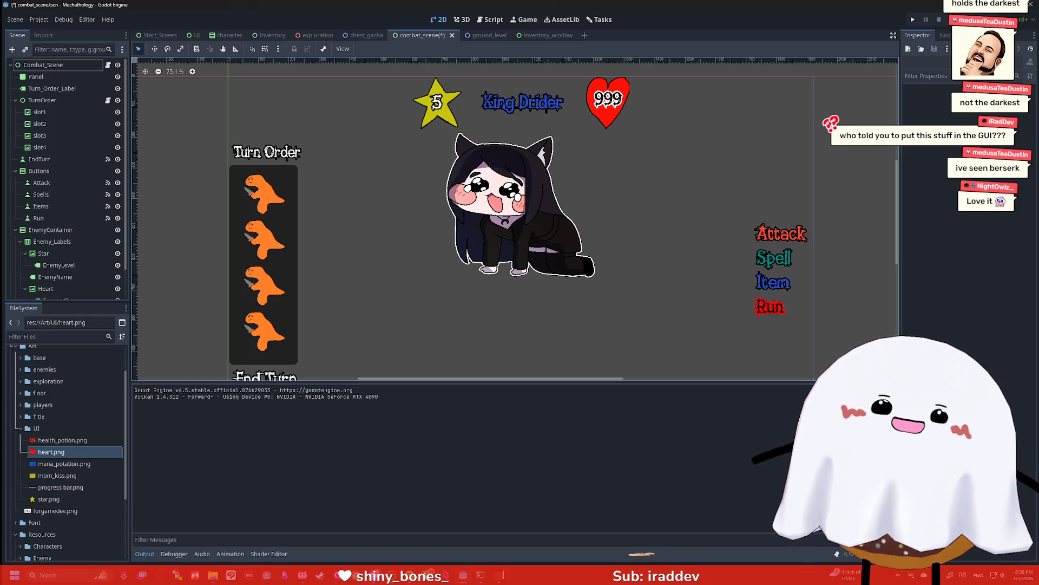
pyautogui.click(674, 151)
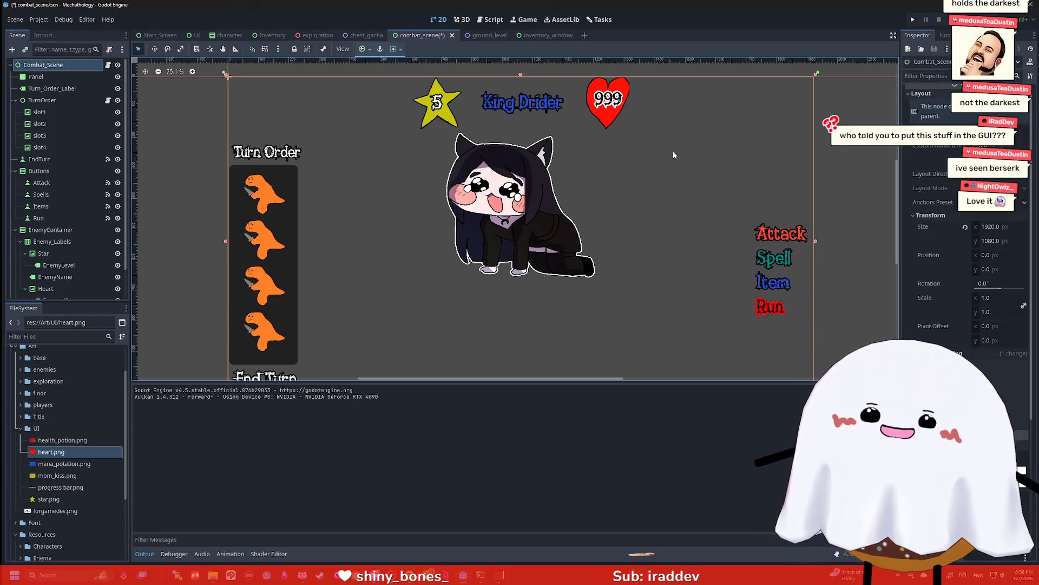
pyautogui.moveTo(673, 151)
pyautogui.mouseDown()
pyautogui.moveTo(676, 161)
pyautogui.moveTo(677, 141)
pyautogui.mouseUp()
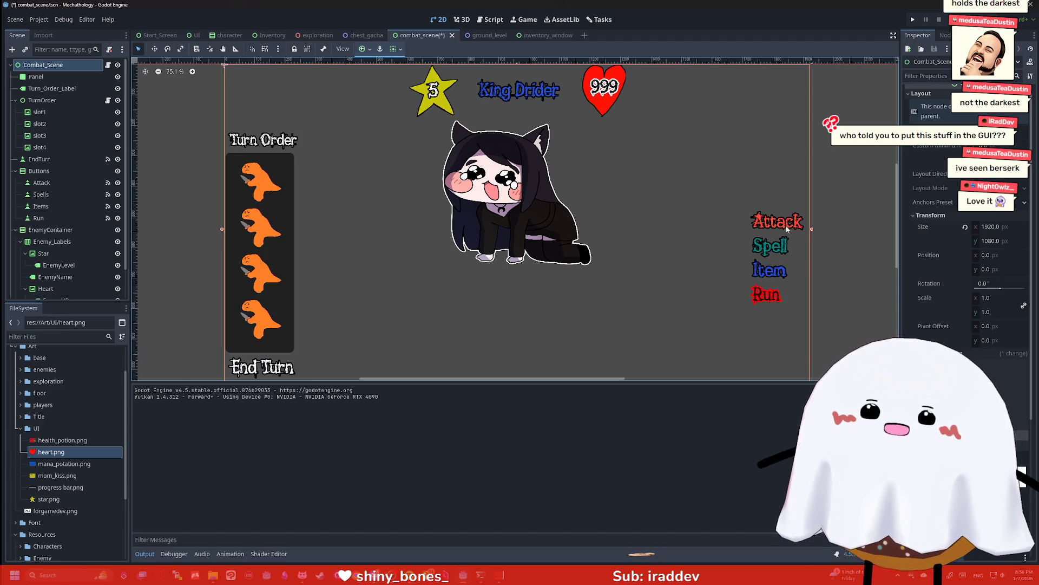
# Brighten the Spell button's colour by raising its value in the Inspector colour picker
pyautogui.click(780, 244)
pyautogui.scroll(1, 723, 229)
pyautogui.scroll(4, 723, 229)
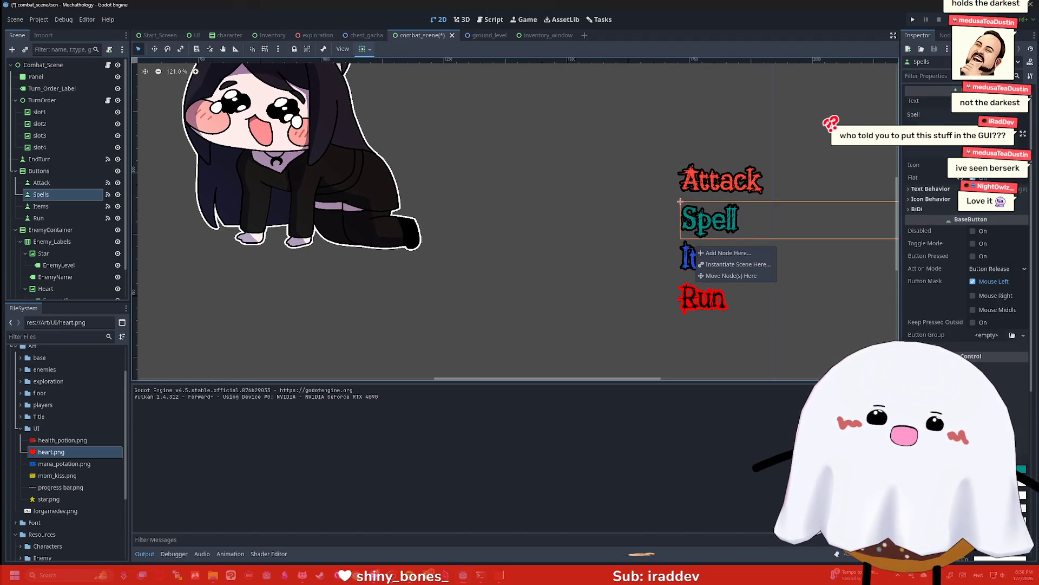
pyautogui.click(926, 313)
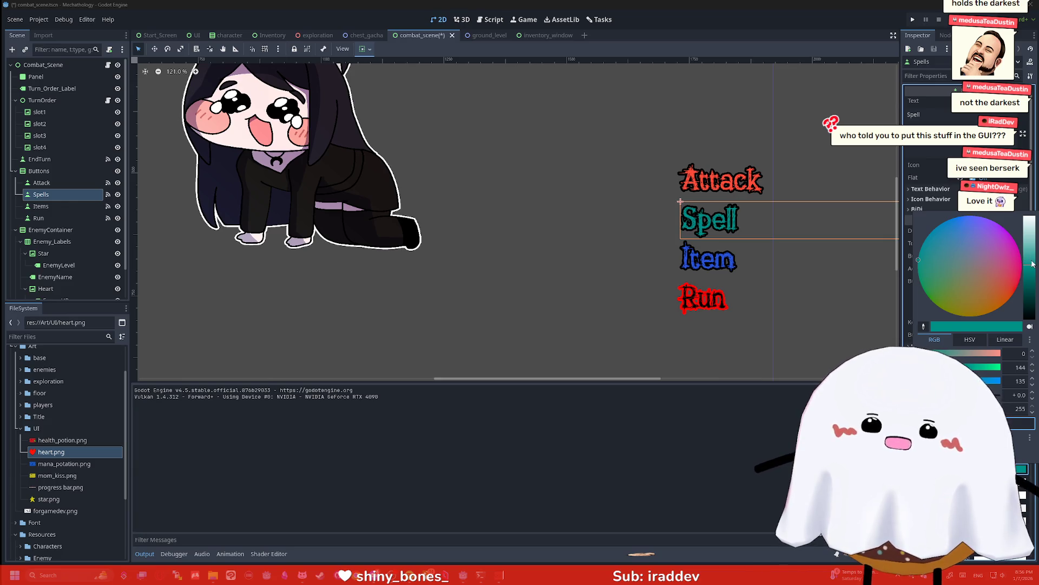
pyautogui.moveTo(1031, 263); pyautogui.dragTo(1031, 255)
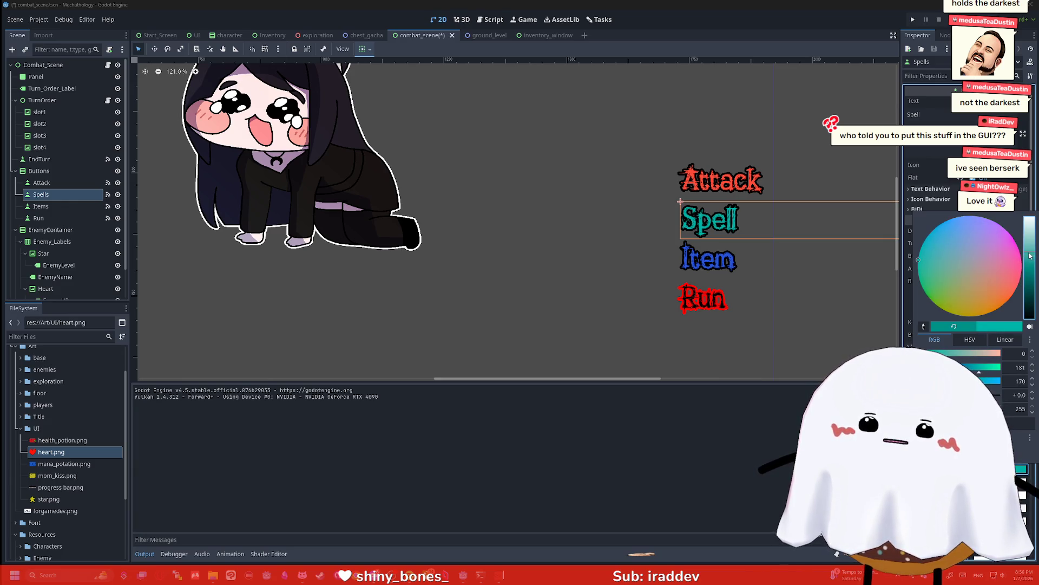
pyautogui.click(731, 261)
# Check the Item, Run and Spell buttons, then save and run the game
pyautogui.click(732, 261)
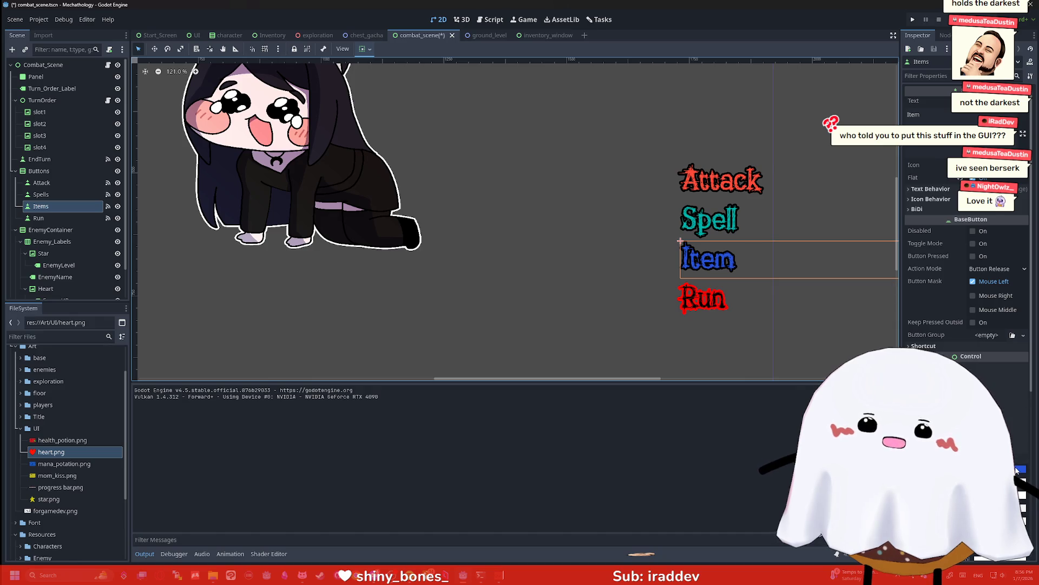
pyautogui.click(829, 313)
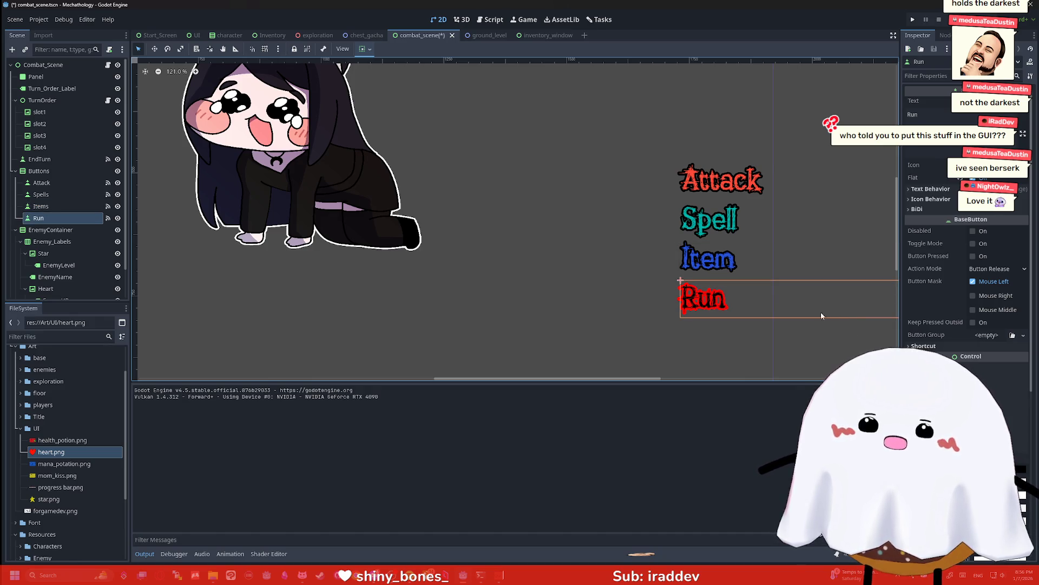
pyautogui.click(818, 234)
pyautogui.press('F5')
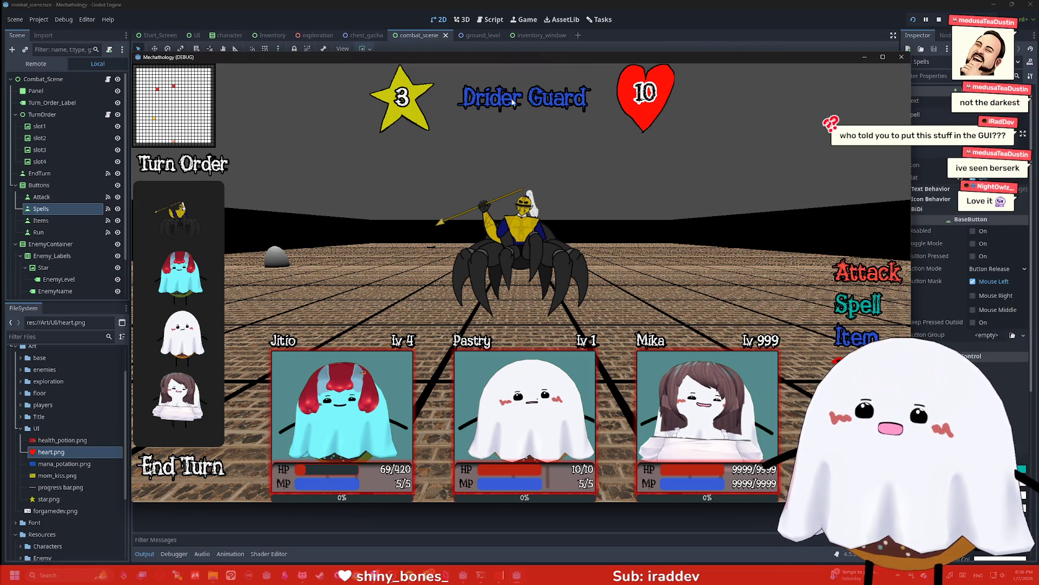
pyautogui.click(868, 339)
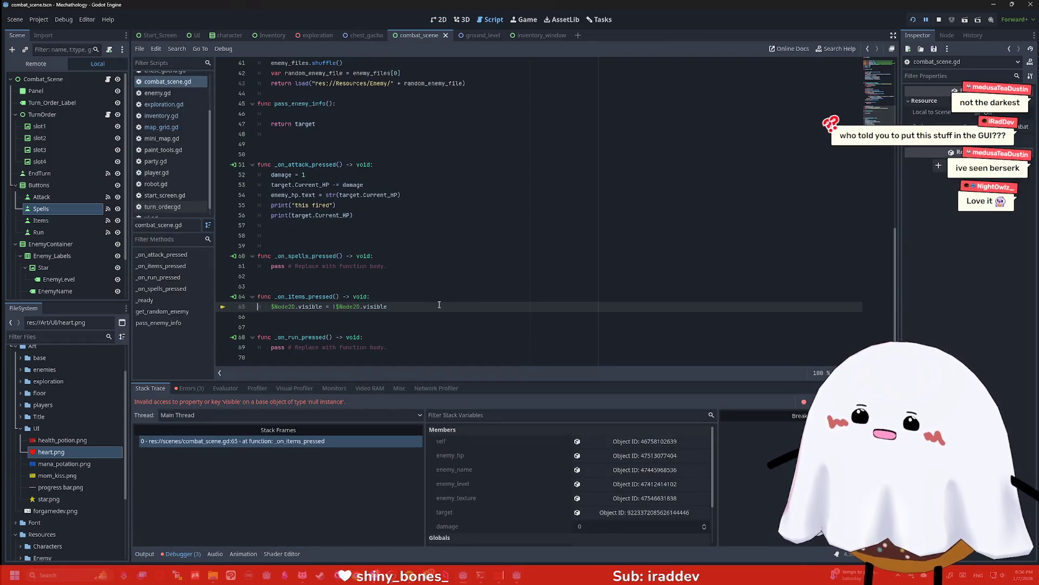
pyautogui.scroll(-3, 70, 288)
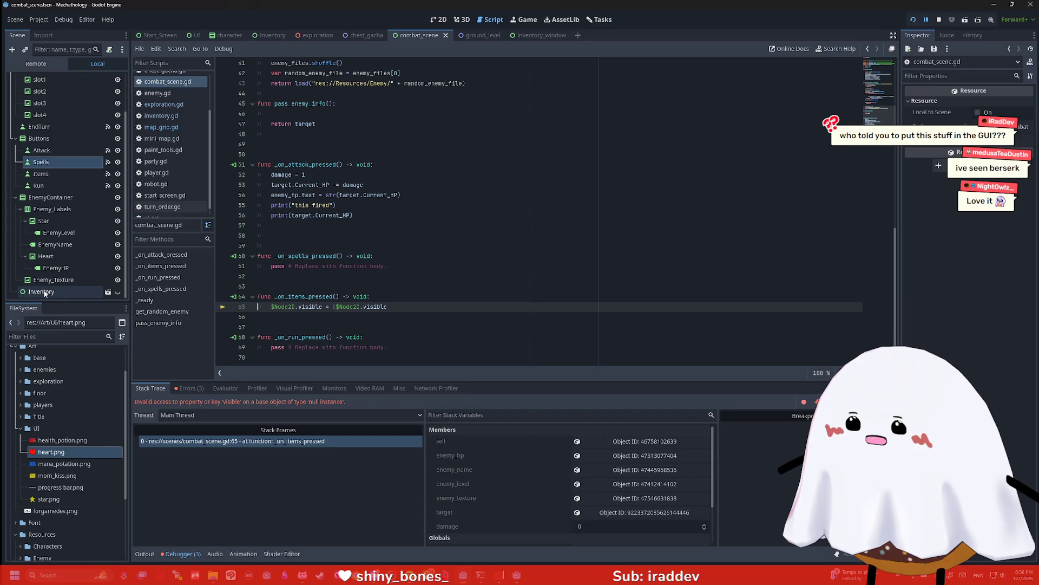
pyautogui.moveTo(70, 291)
pyautogui.mouseDown()
pyautogui.moveTo(124, 287)
pyautogui.moveTo(376, 202)
pyautogui.moveTo(325, 128)
pyautogui.moveTo(324, 85)
pyautogui.mouseUp()
pyautogui.scroll(10, 374, 201)
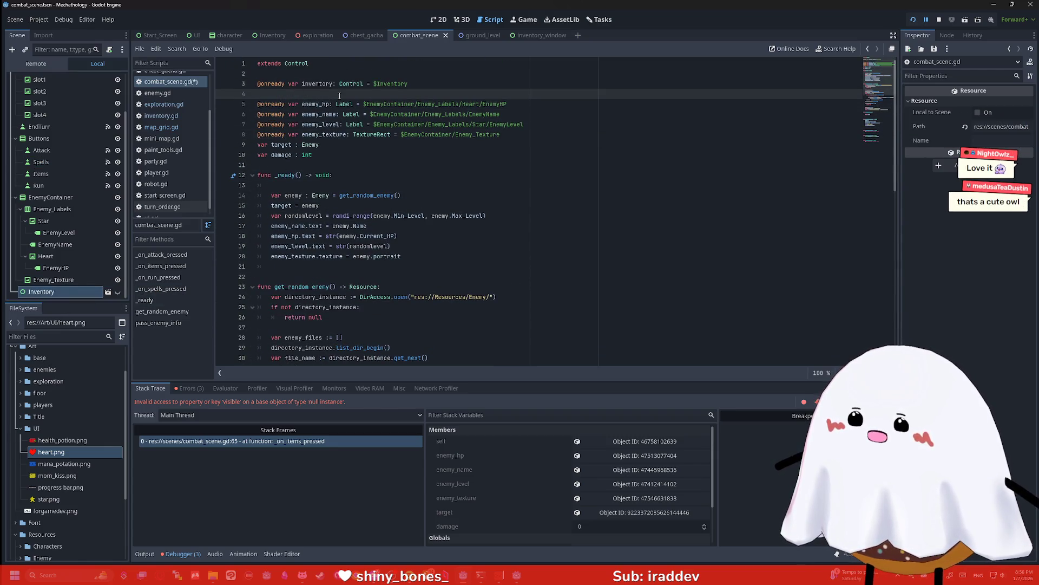
pyautogui.click(333, 85)
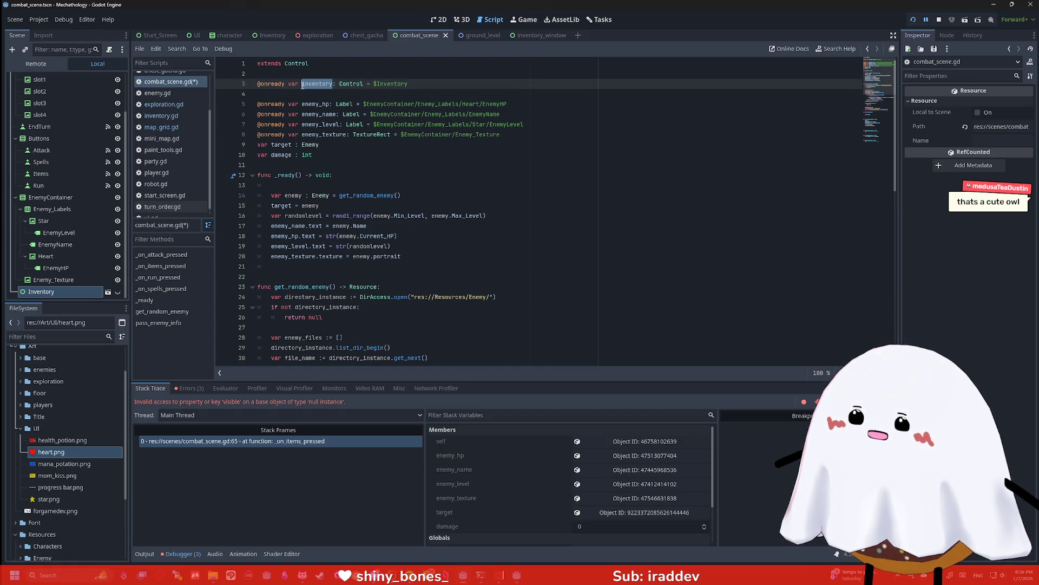
pyautogui.press('End')
pyautogui.press('Delete')
# Replace both $Node2D references on line 65 with inventory, save combat_scene.gd, and relaunch the game
pyautogui.scroll(-13, 303, 163)
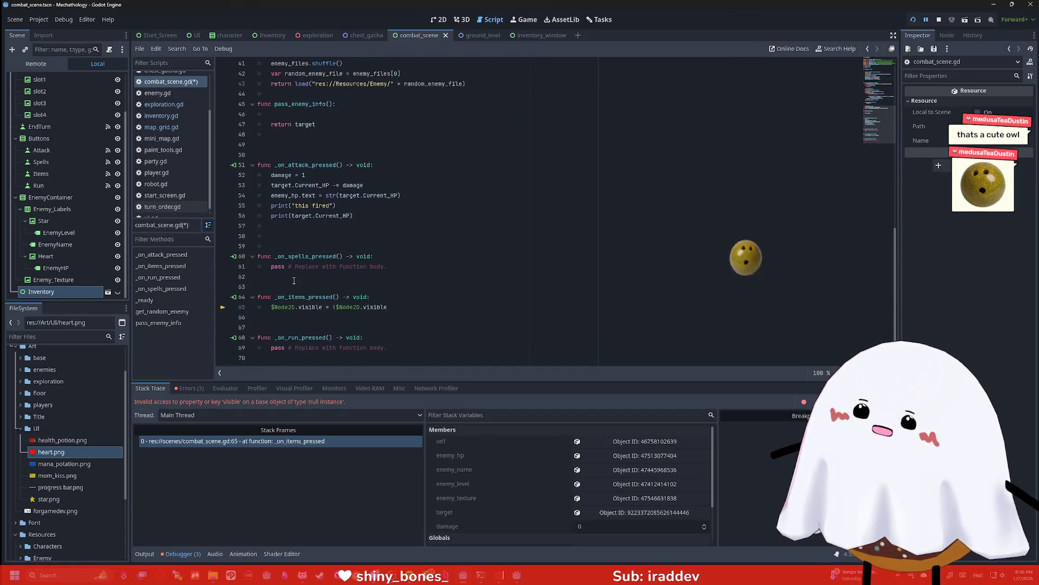
pyautogui.click(296, 307)
pyautogui.press('BackSpace')
pyautogui.press('BackSpace')
pyautogui.press('BackSpace')
pyautogui.write('inventory')
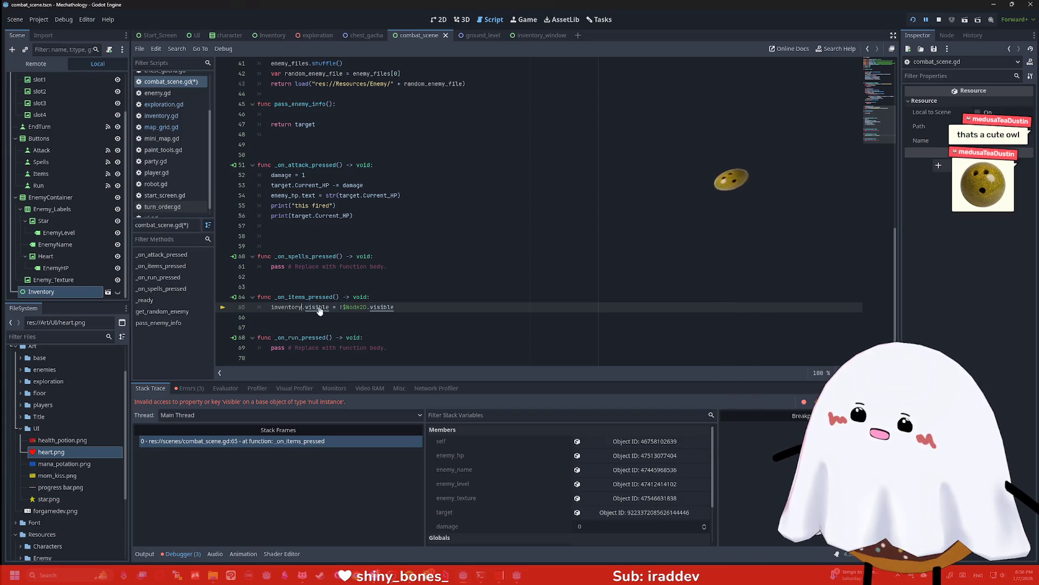
pyautogui.moveTo(368, 307); pyautogui.dragTo(343, 307)
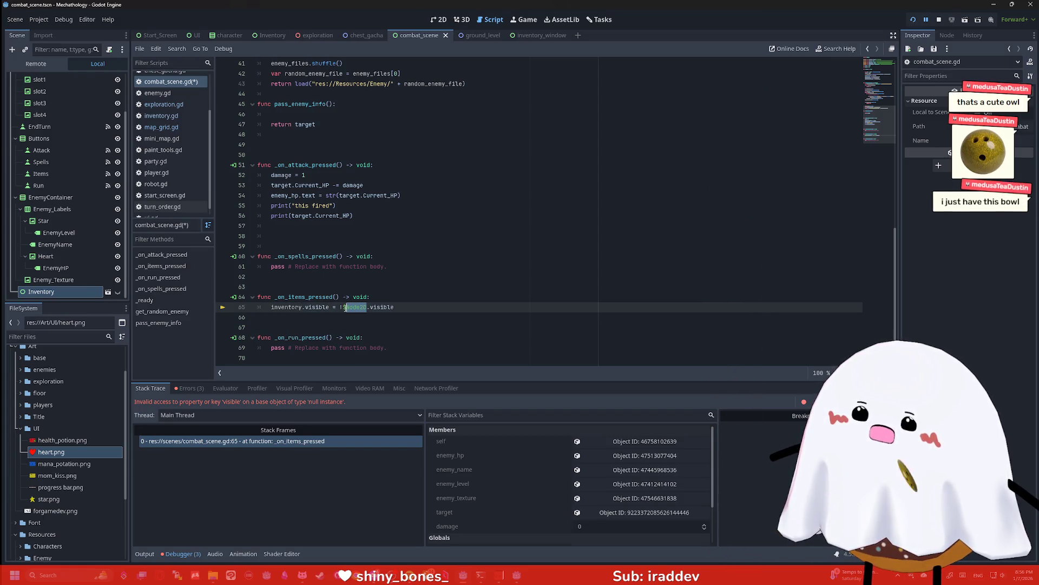
pyautogui.write('inventory')
pyautogui.hotkey('ctrl', 's')
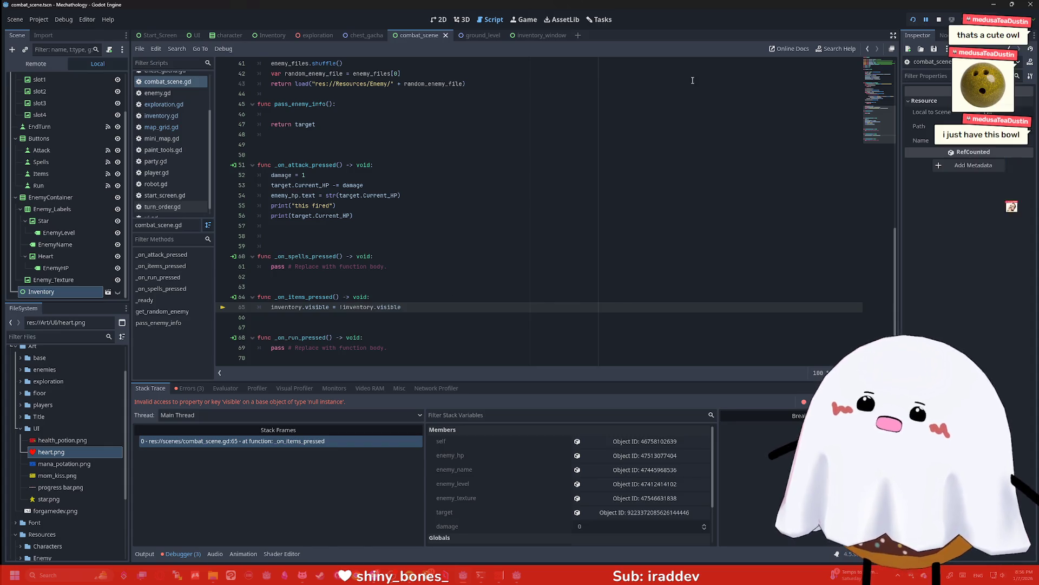
pyautogui.click(939, 20)
pyautogui.press('F5')
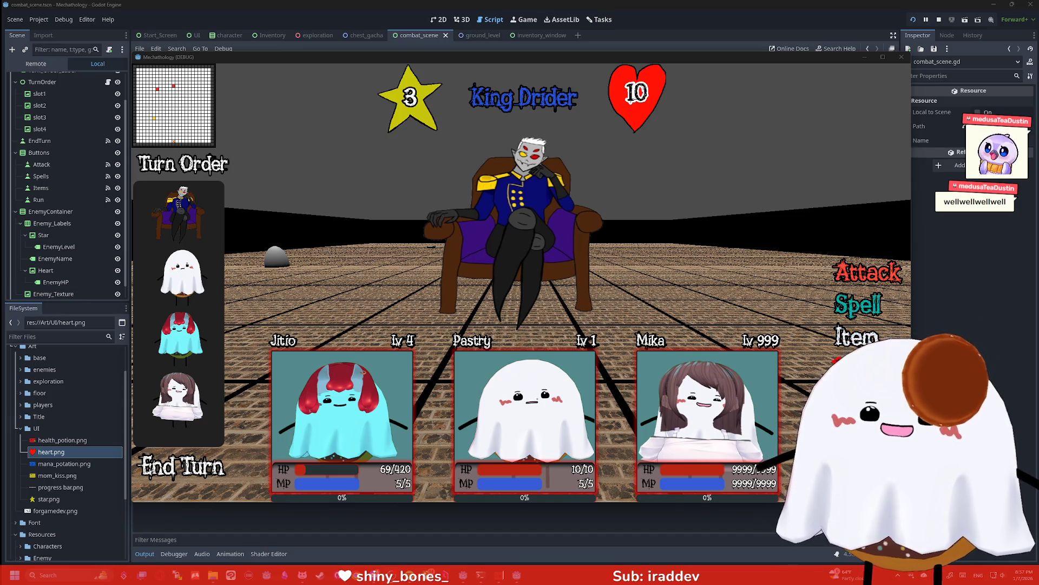
# Open the Item inventory in the running battle, pick High Healing Potion, then close the game
pyautogui.click(861, 337)
pyautogui.click(865, 339)
pyautogui.click(867, 340)
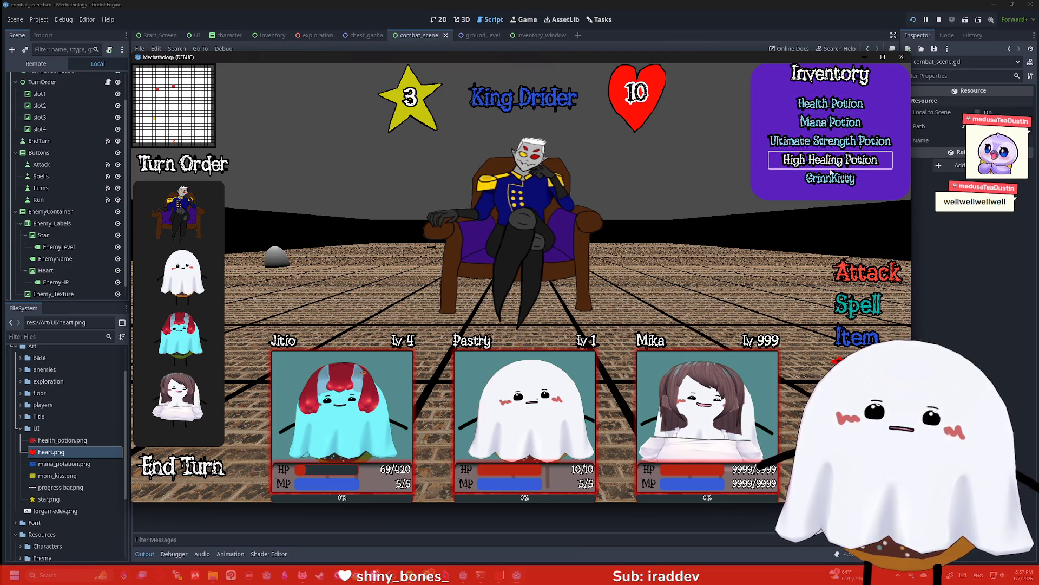
pyautogui.click(902, 57)
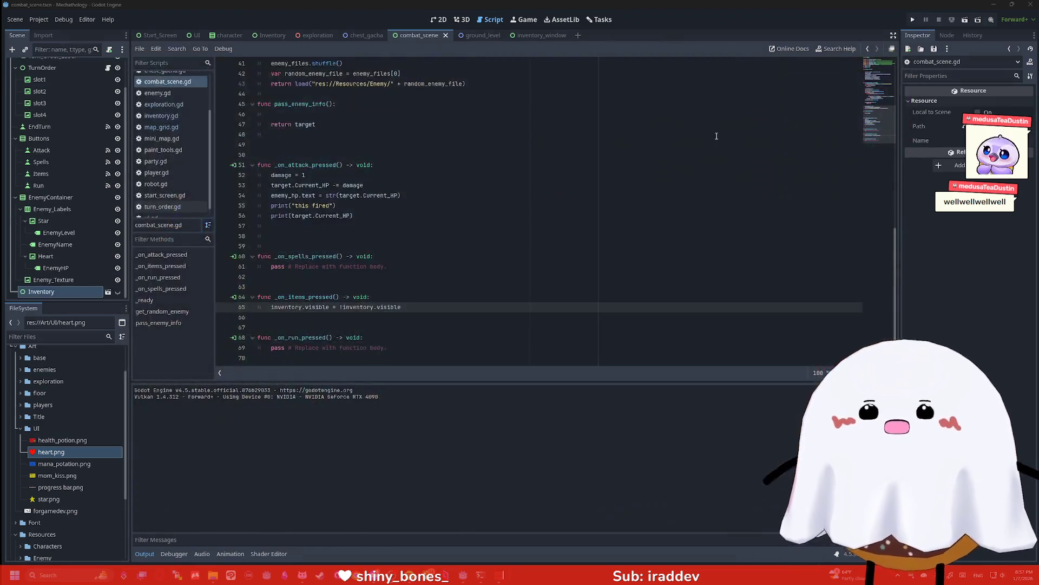
pyautogui.moveTo(687, 161); pyautogui.dragTo(541, 307)
pyautogui.click(461, 20)
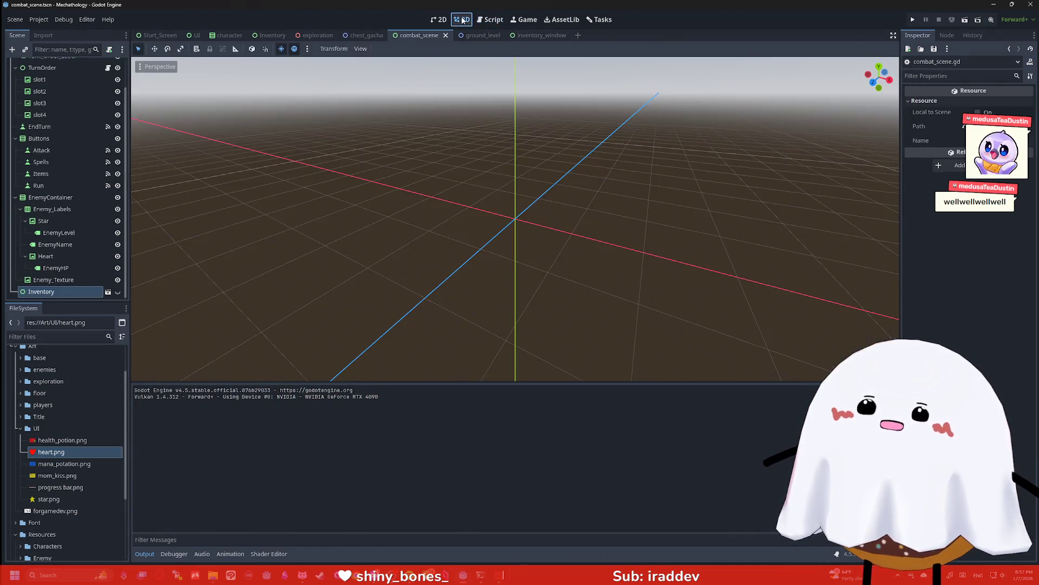
pyautogui.click(439, 19)
pyautogui.scroll(-5, 519, 145)
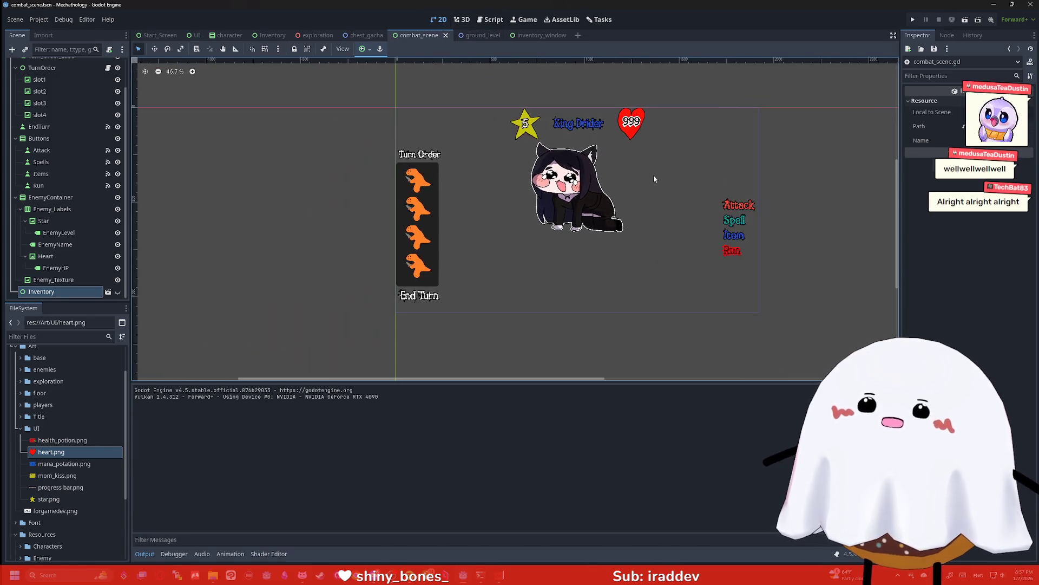
pyautogui.scroll(1, 586, 191)
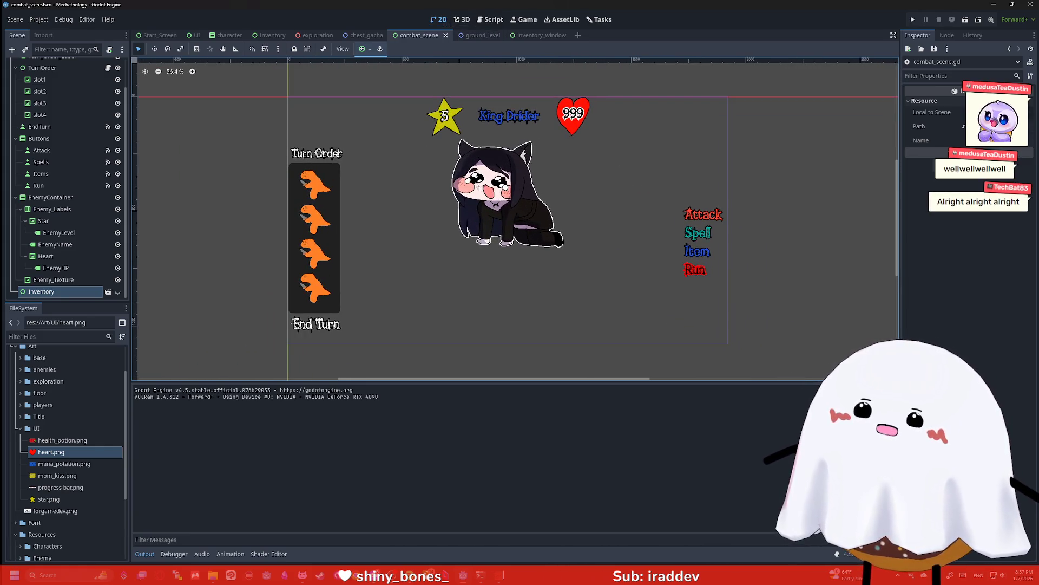
pyautogui.scroll(2, 61, 137)
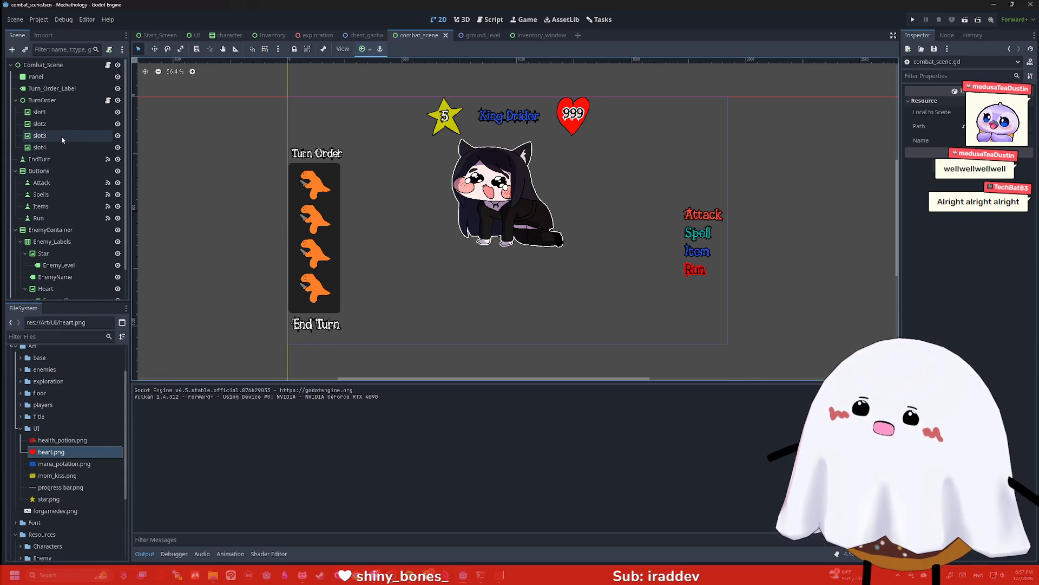
pyautogui.doubleClick(55, 112)
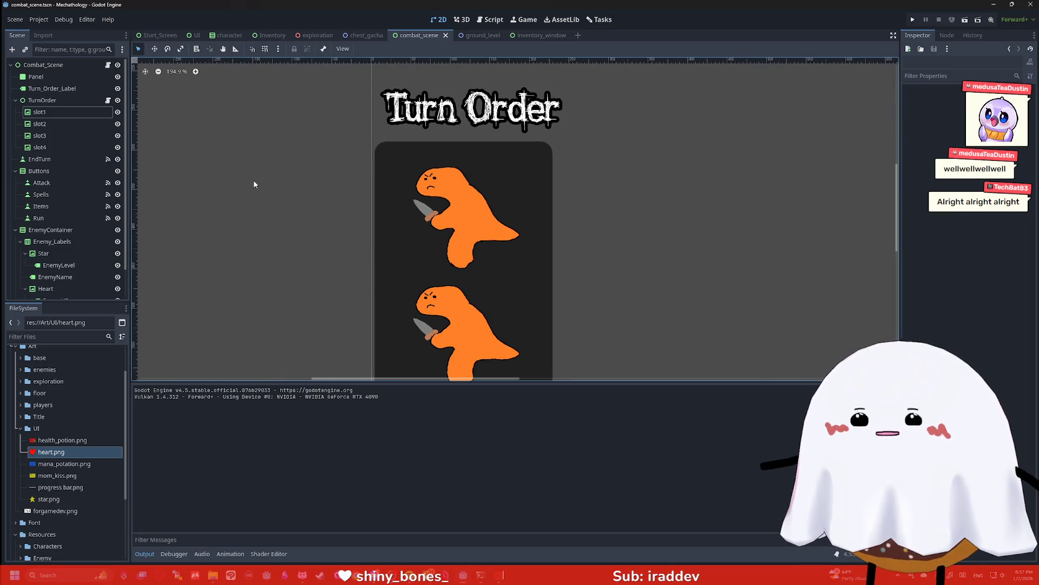
pyautogui.click(58, 112)
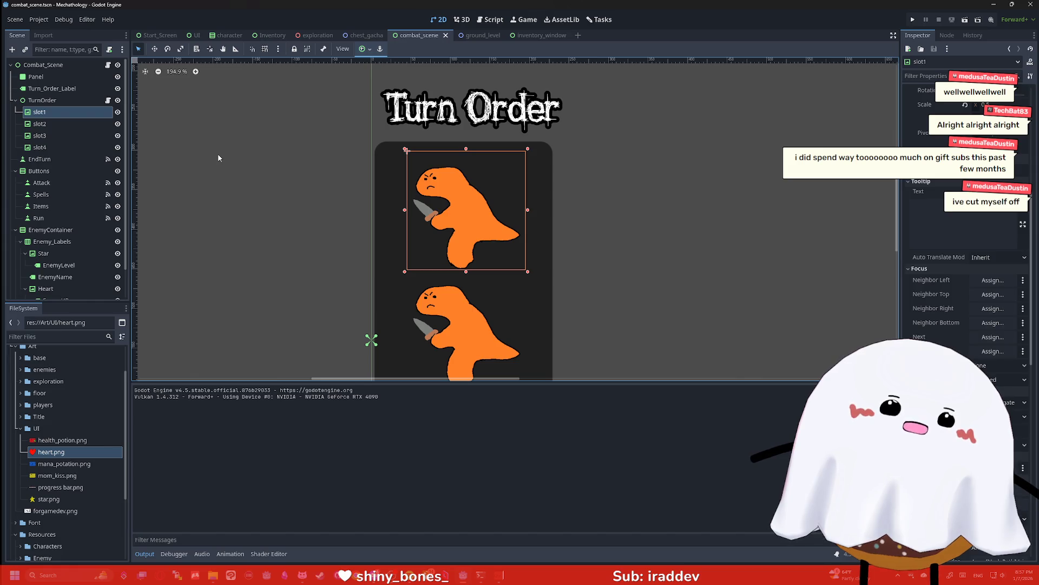
pyautogui.click(323, 175)
pyautogui.moveTo(323, 175); pyautogui.dragTo(284, 180)
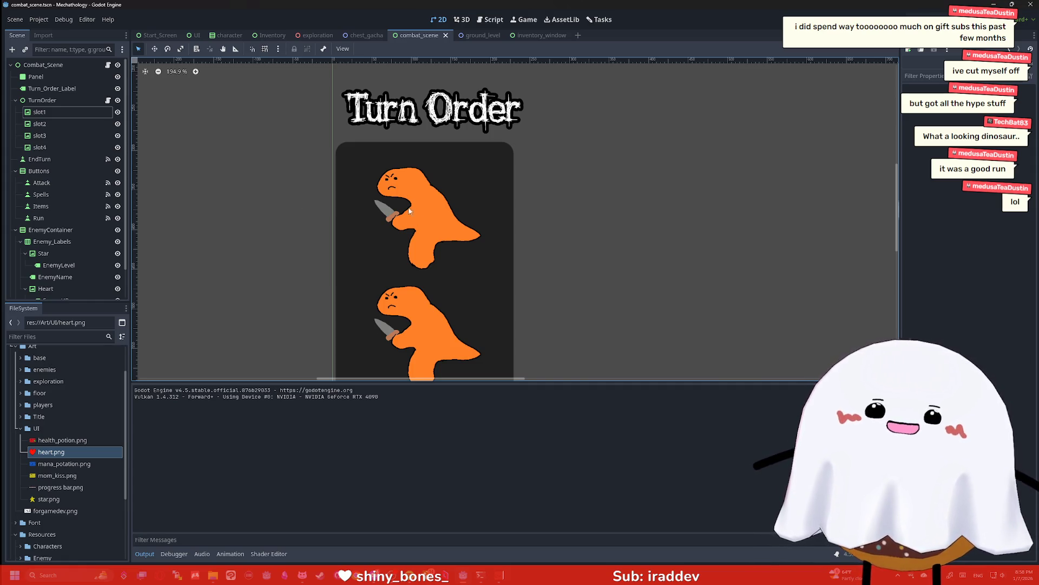
pyautogui.scroll(1, 424, 213)
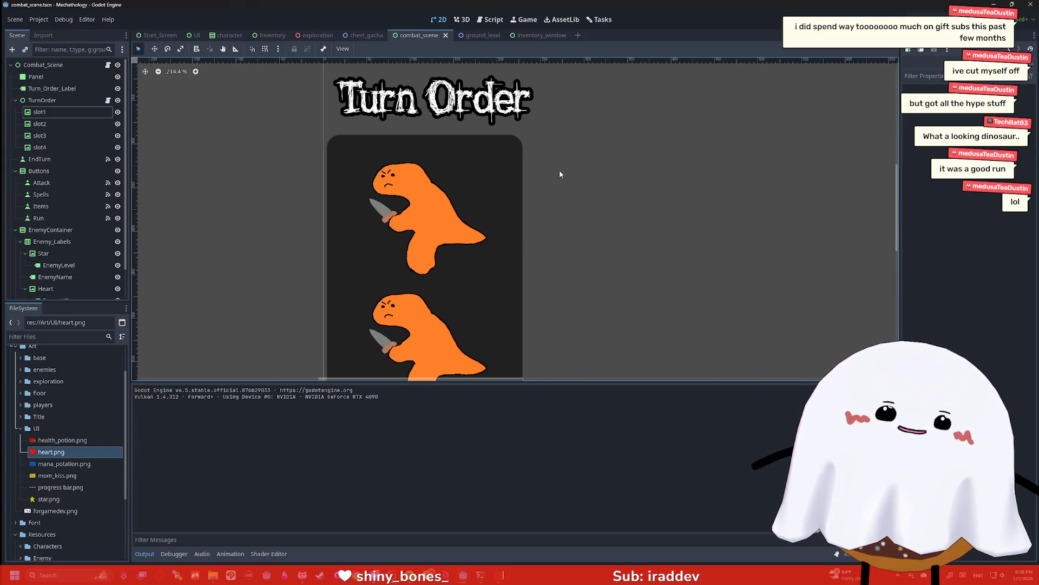
pyautogui.press('F6')
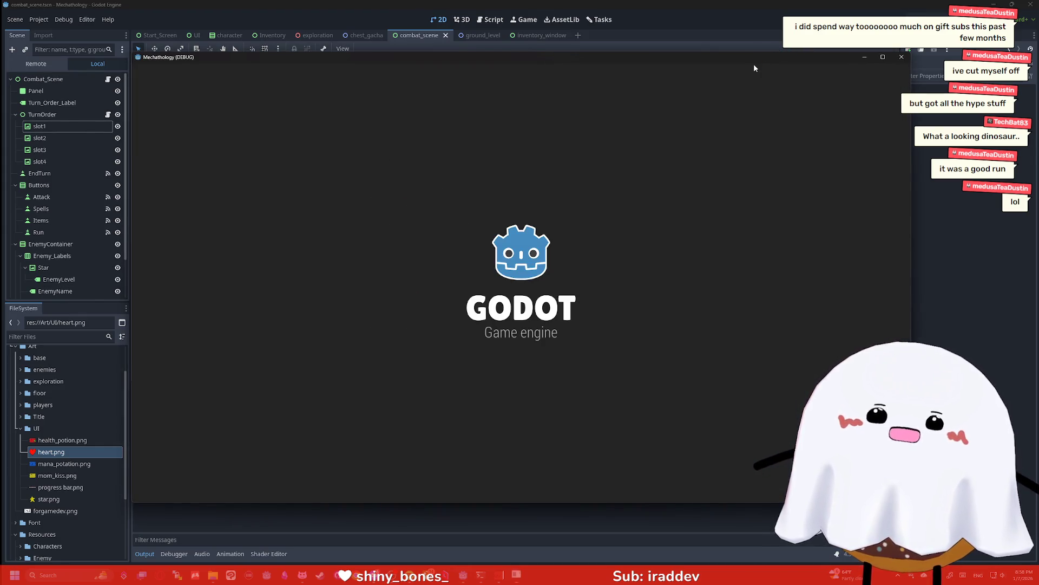
pyautogui.press('F5')
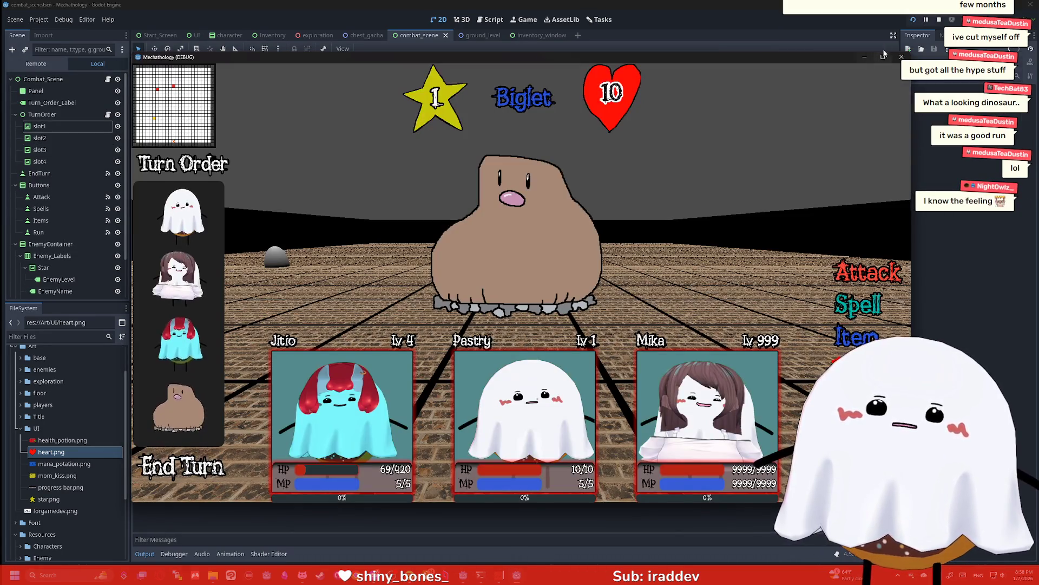
pyautogui.click(902, 56)
pyautogui.click(913, 20)
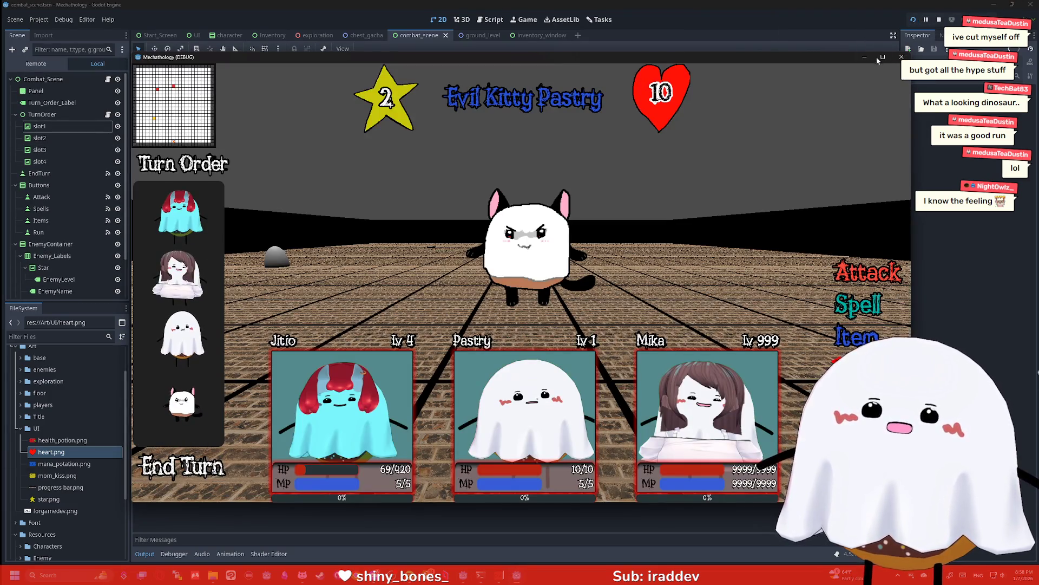
pyautogui.press('F5')
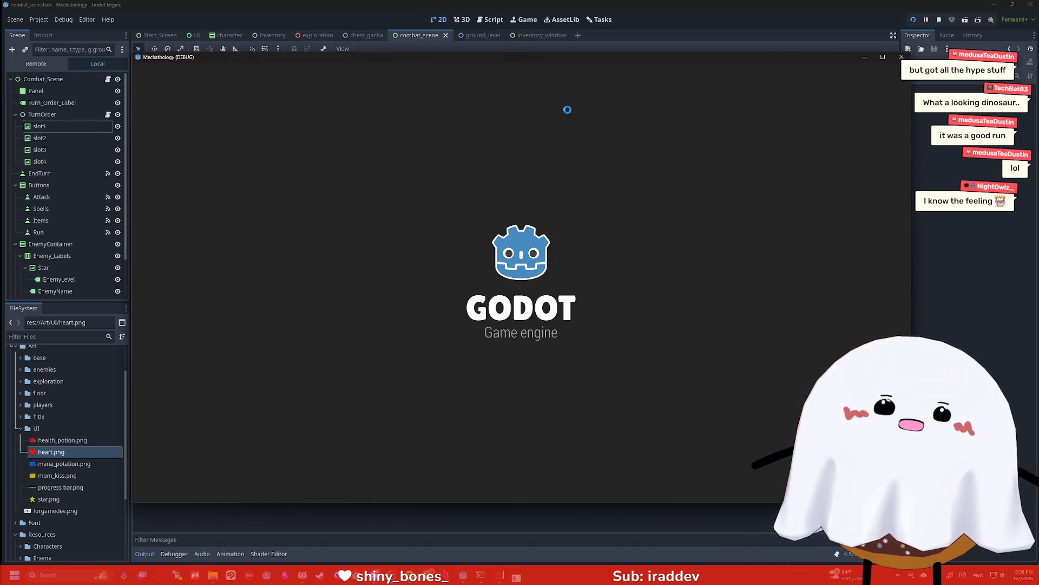
pyautogui.press('F5')
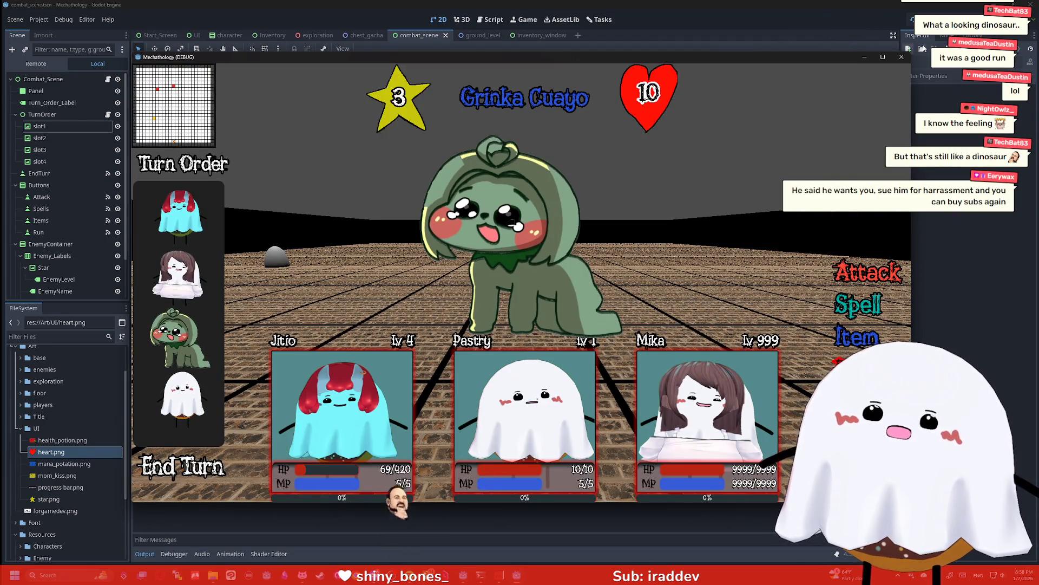
pyautogui.click(910, 24)
pyautogui.click(909, 24)
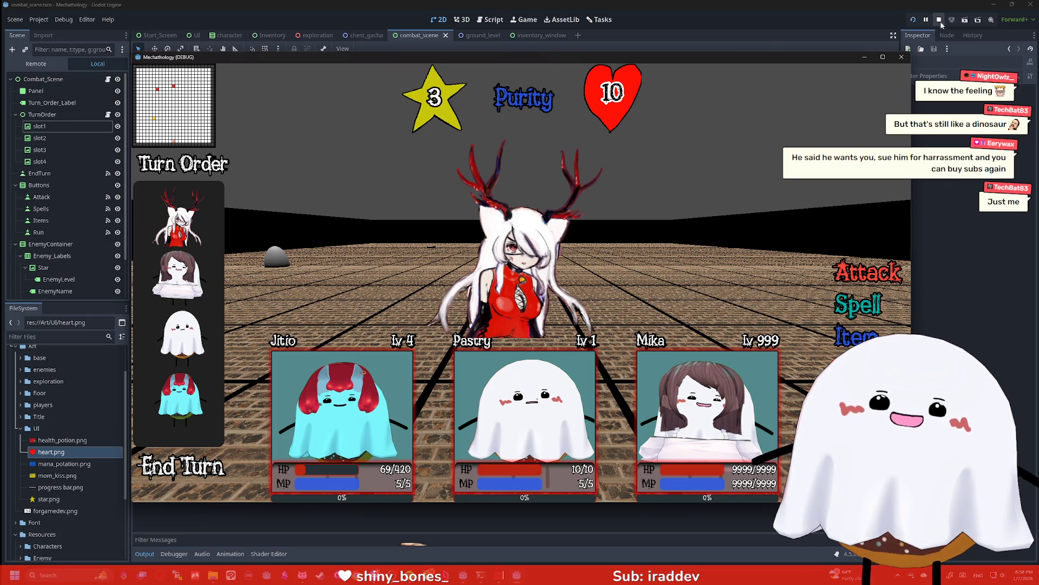
pyautogui.click(902, 57)
pyautogui.press('F6')
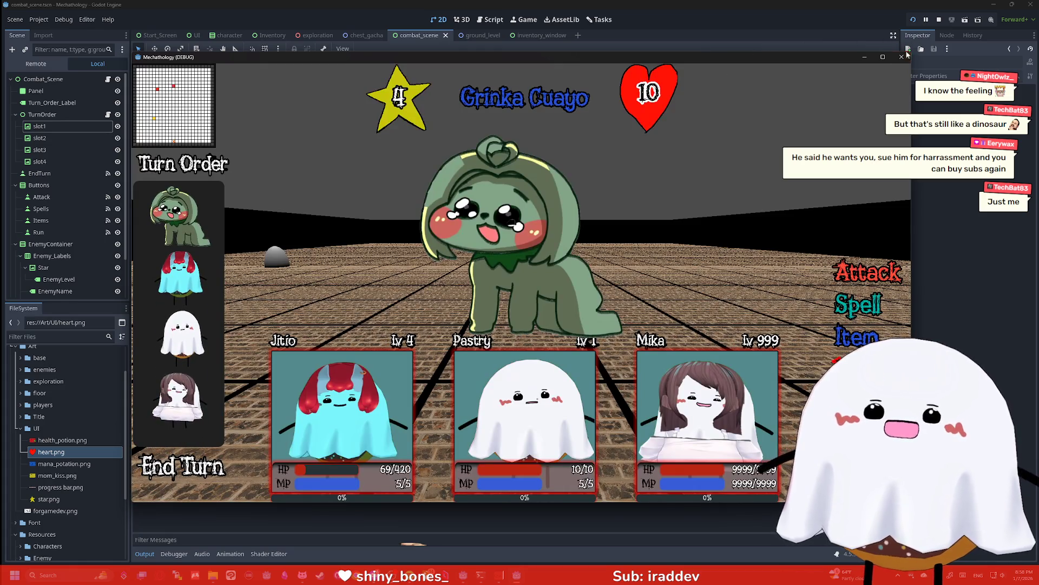
pyautogui.click(901, 56)
pyautogui.click(913, 20)
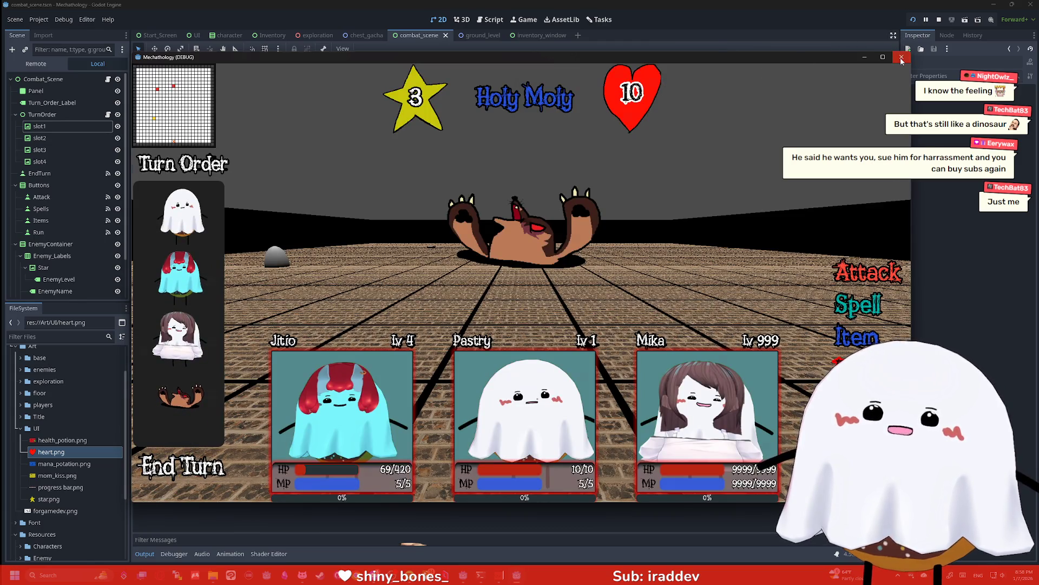
pyautogui.click(902, 58)
pyautogui.click(911, 20)
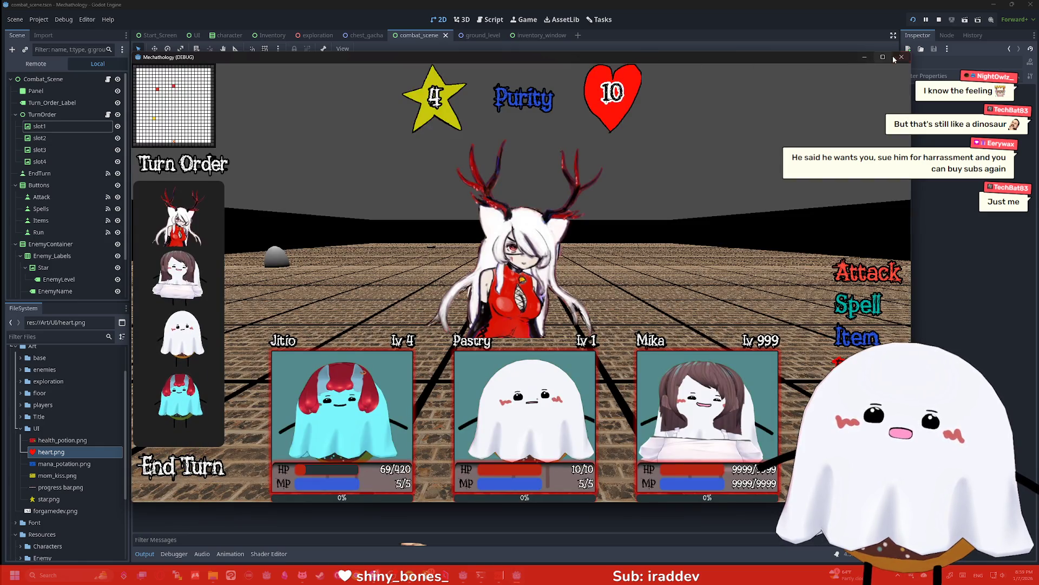
pyautogui.click(901, 57)
pyautogui.click(913, 19)
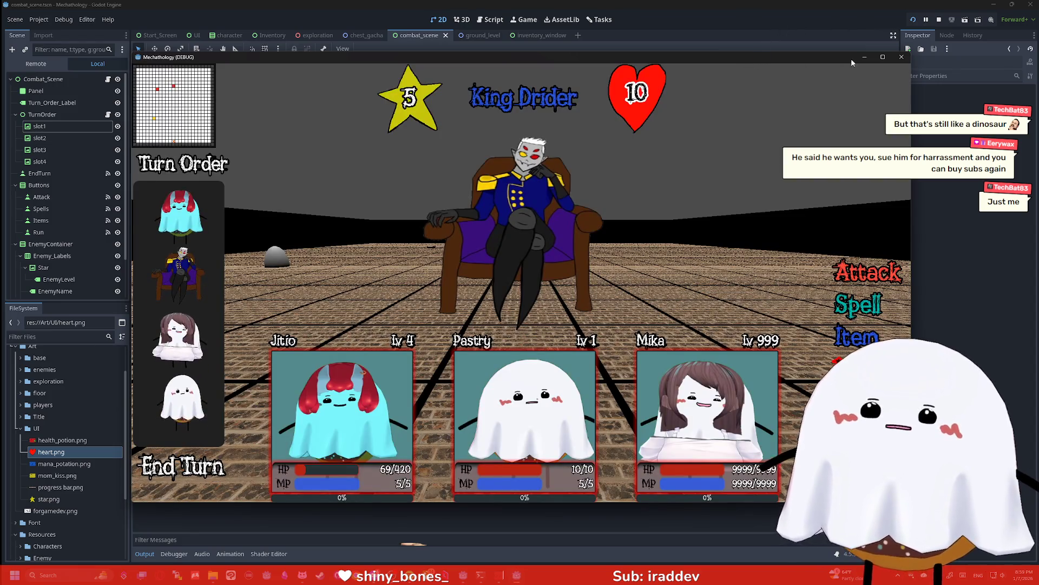
pyautogui.click(902, 57)
pyautogui.click(913, 20)
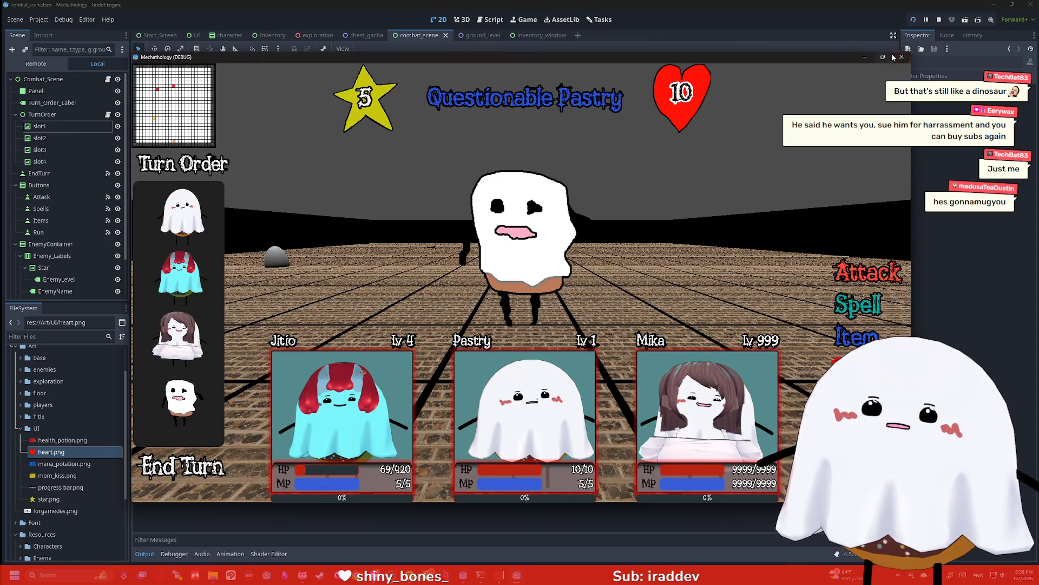
pyautogui.moveTo(904, 56); pyautogui.dragTo(972, 9)
pyautogui.doubleClick(955, 8)
pyautogui.click(905, 56)
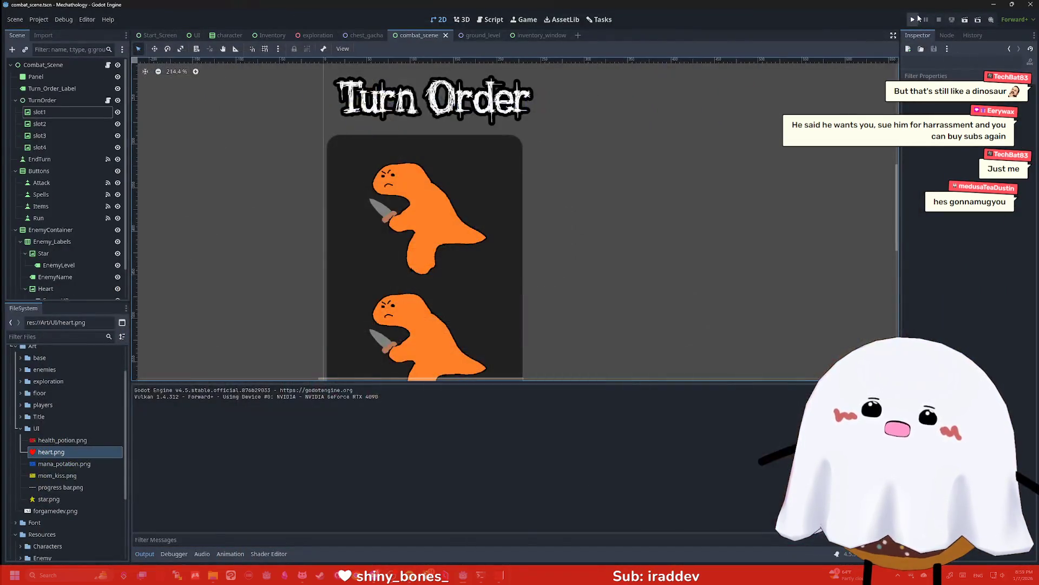
pyautogui.press('F5')
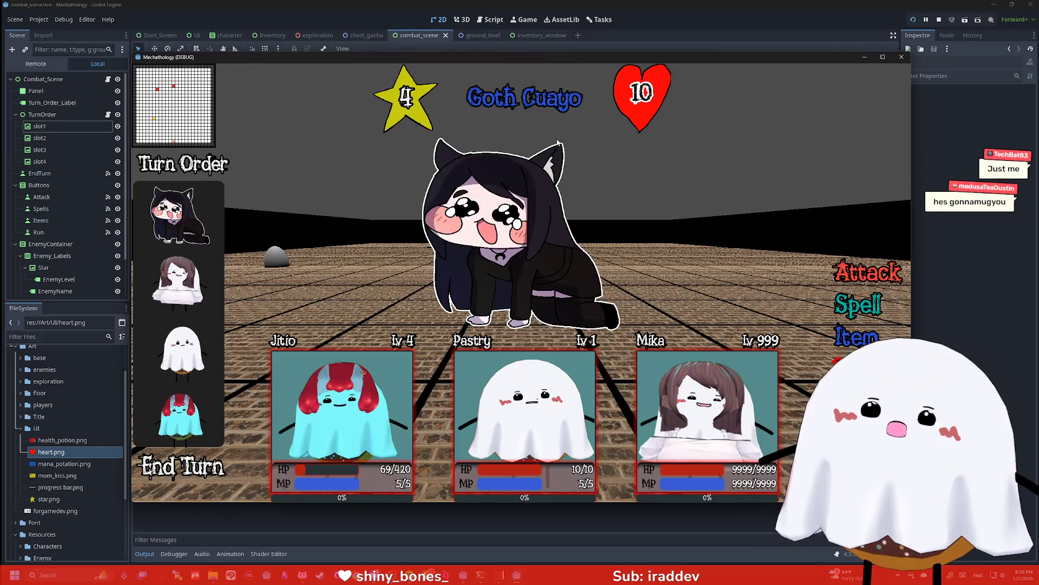
pyautogui.click(908, 58)
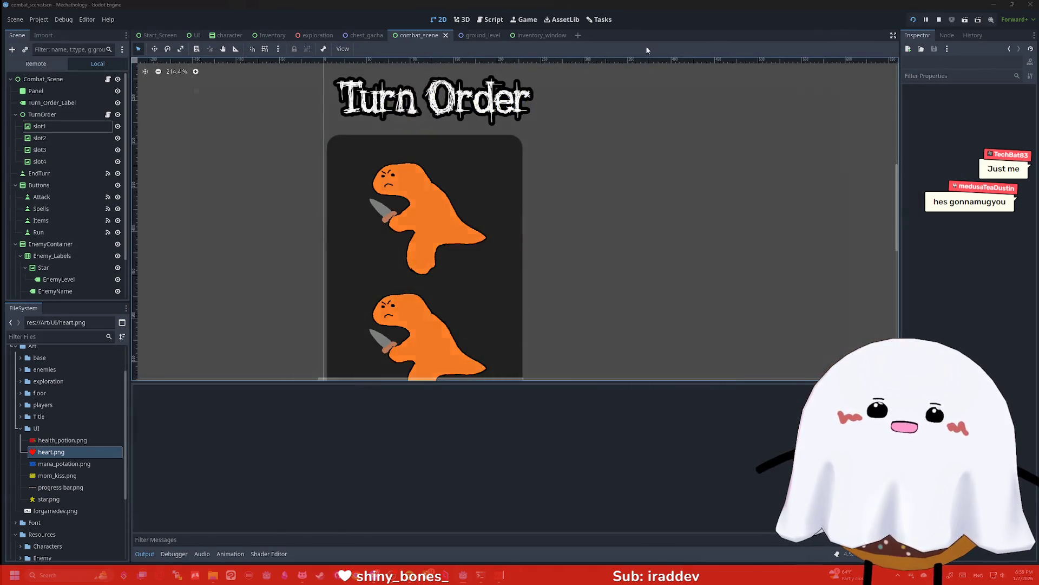
pyautogui.press('F5')
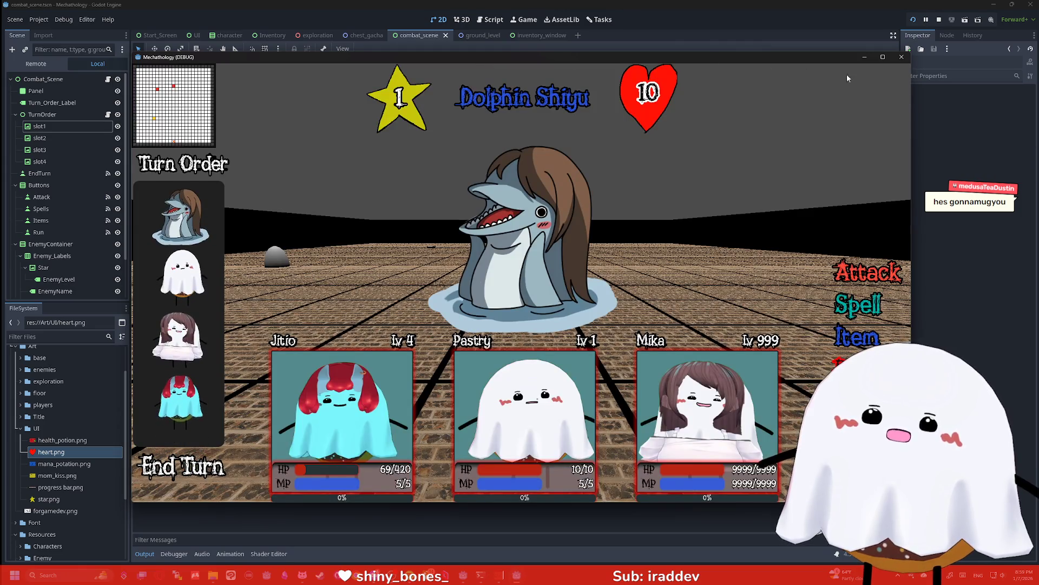
pyautogui.click(901, 56)
pyautogui.press('F5')
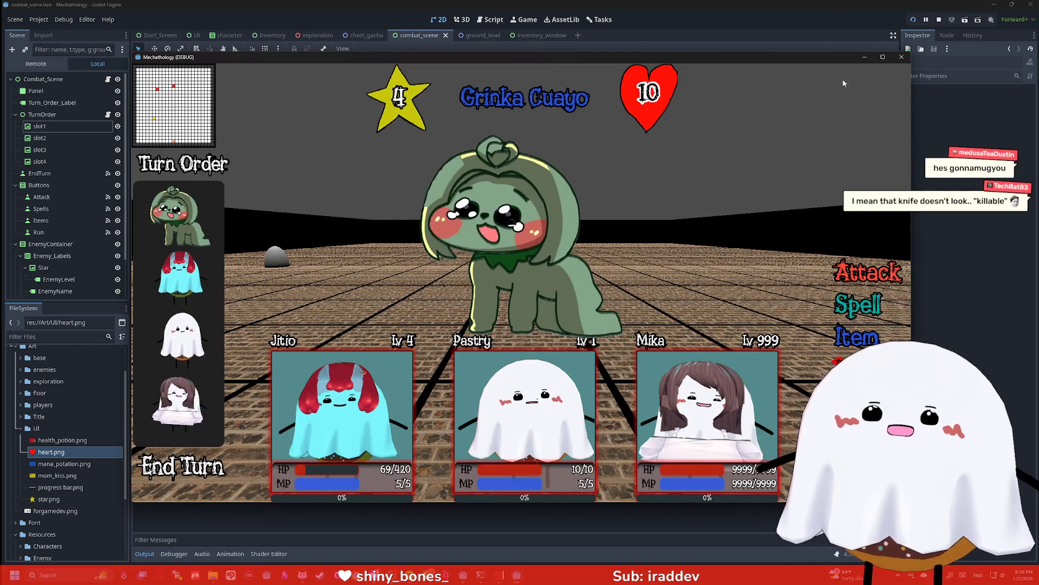
pyautogui.click(901, 56)
pyautogui.click(919, 19)
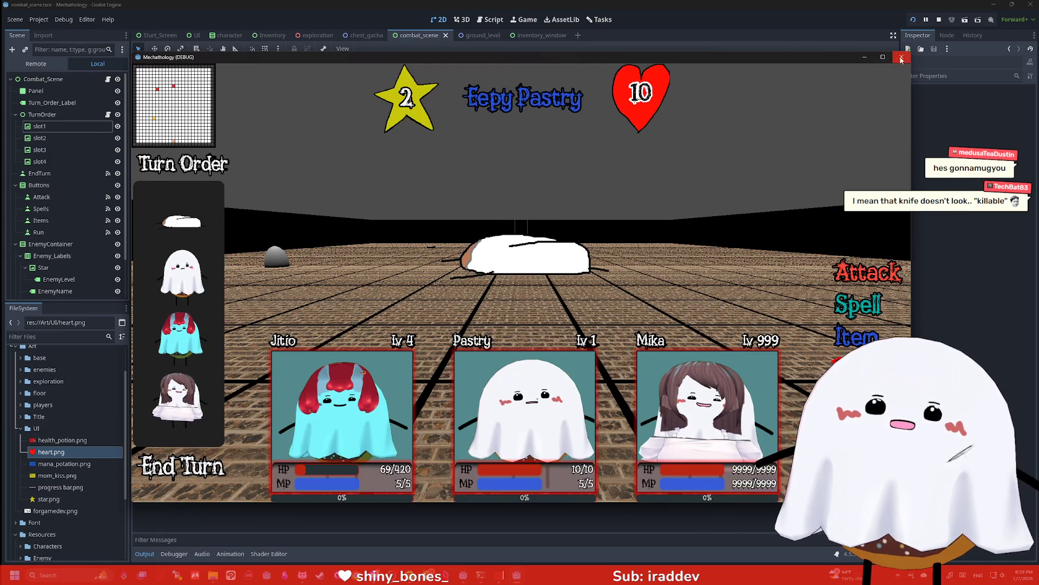
pyautogui.click(902, 56)
pyautogui.press('F5')
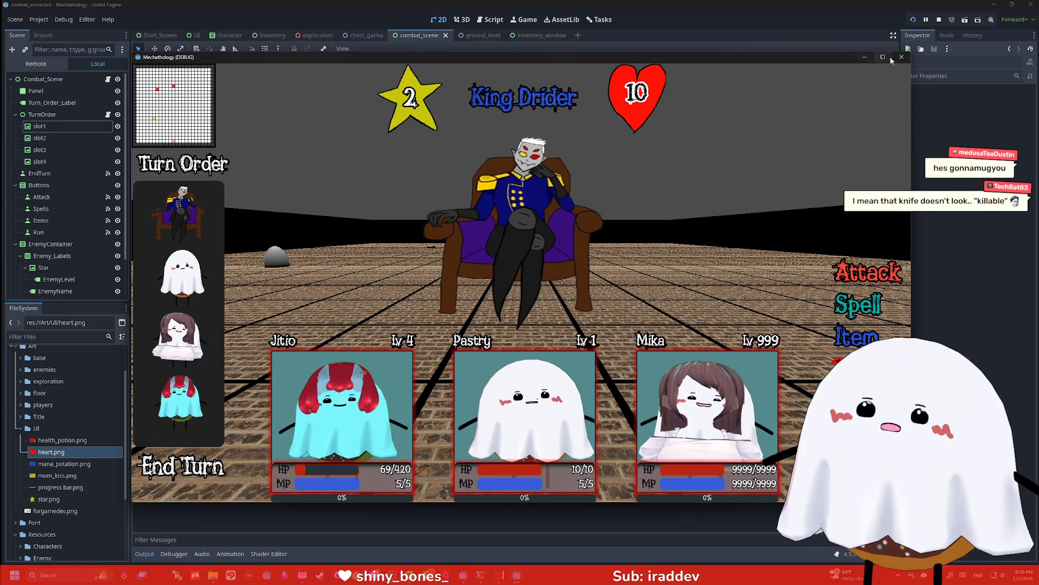
pyautogui.click(914, 20)
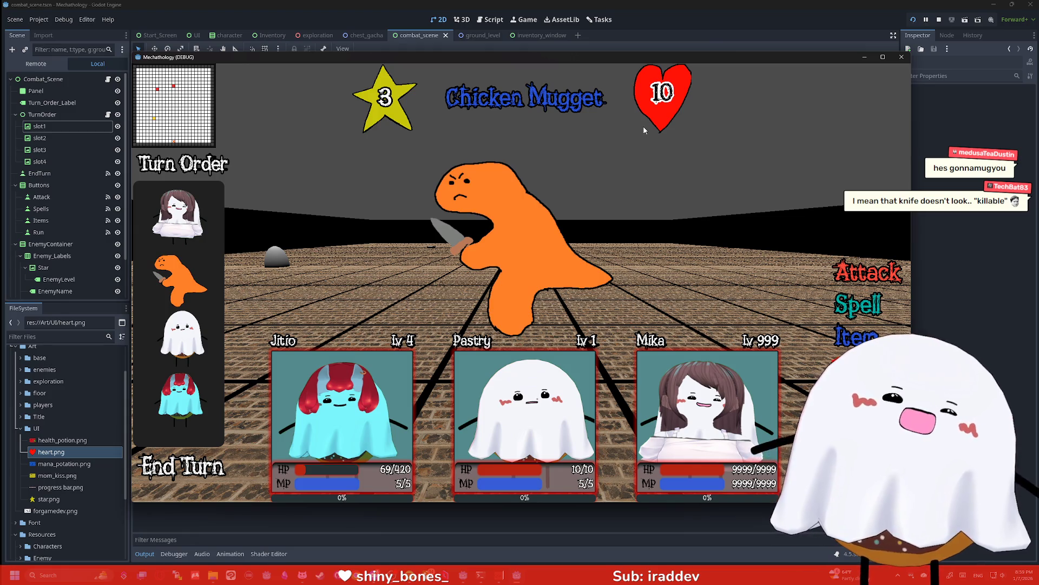
pyautogui.click(902, 57)
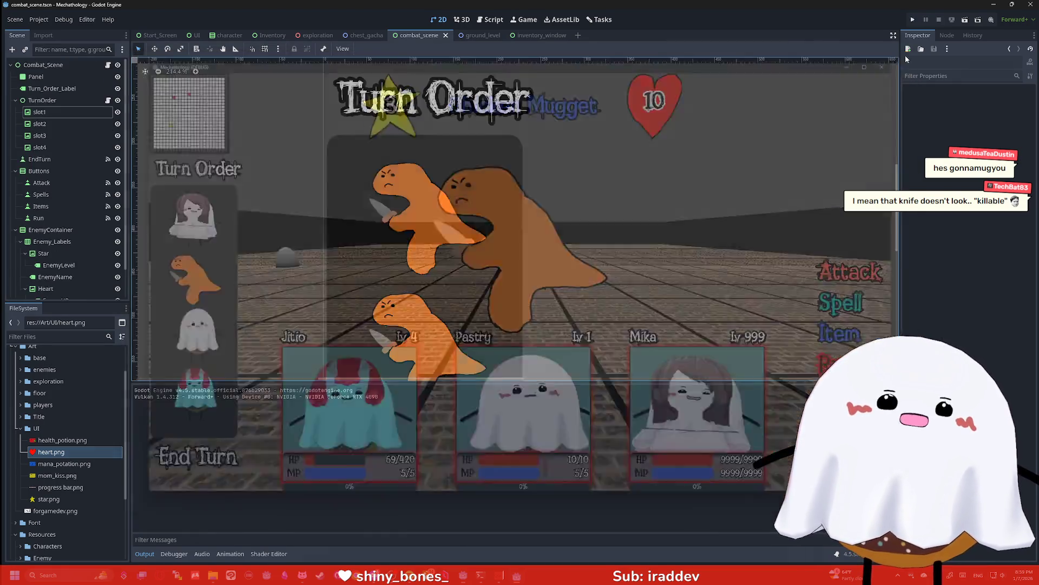
pyautogui.click(913, 20)
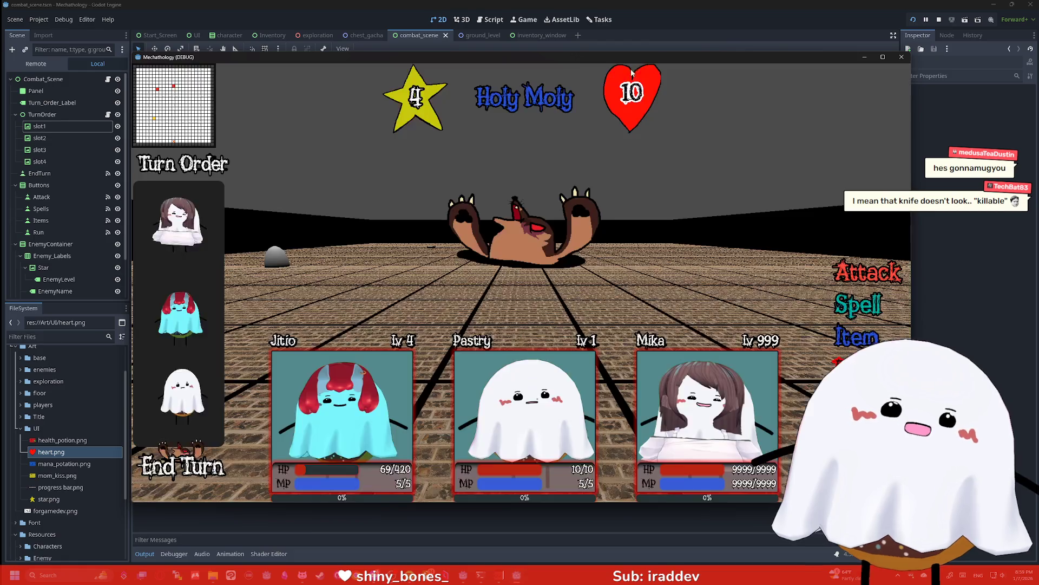
pyautogui.click(902, 57)
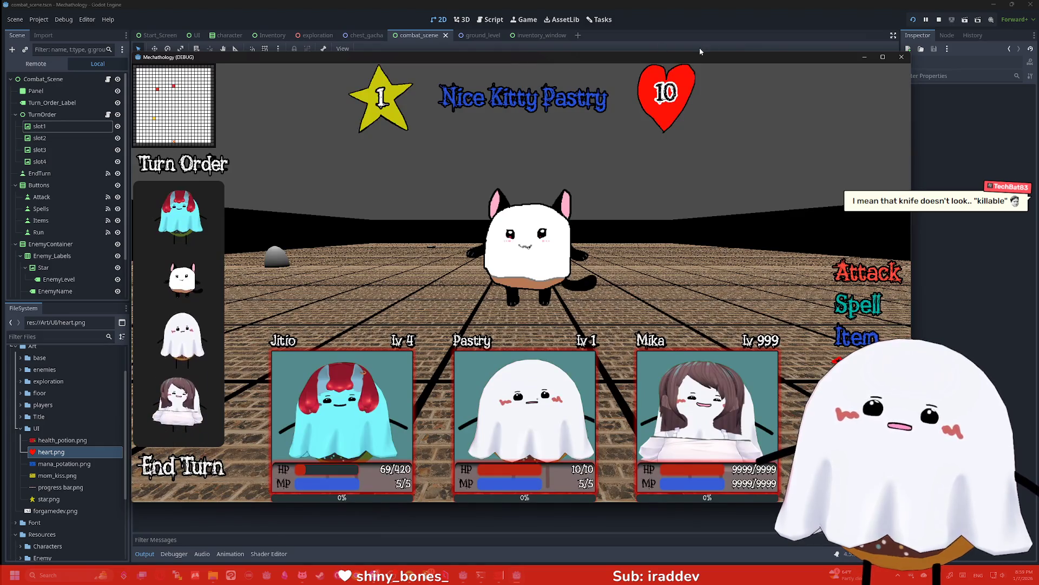
pyautogui.click(902, 56)
pyautogui.click(914, 19)
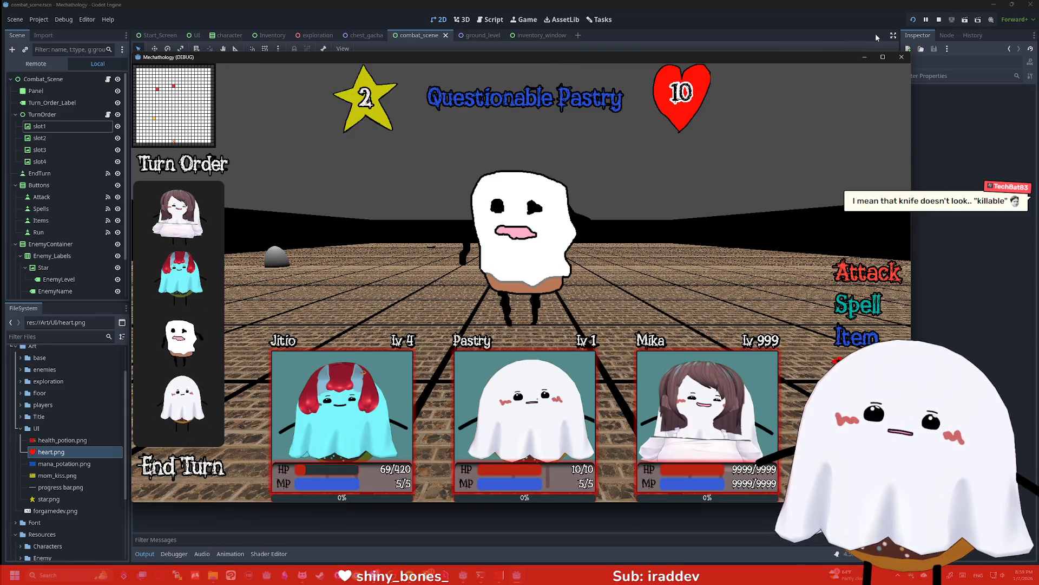
pyautogui.click(902, 56)
pyautogui.click(914, 20)
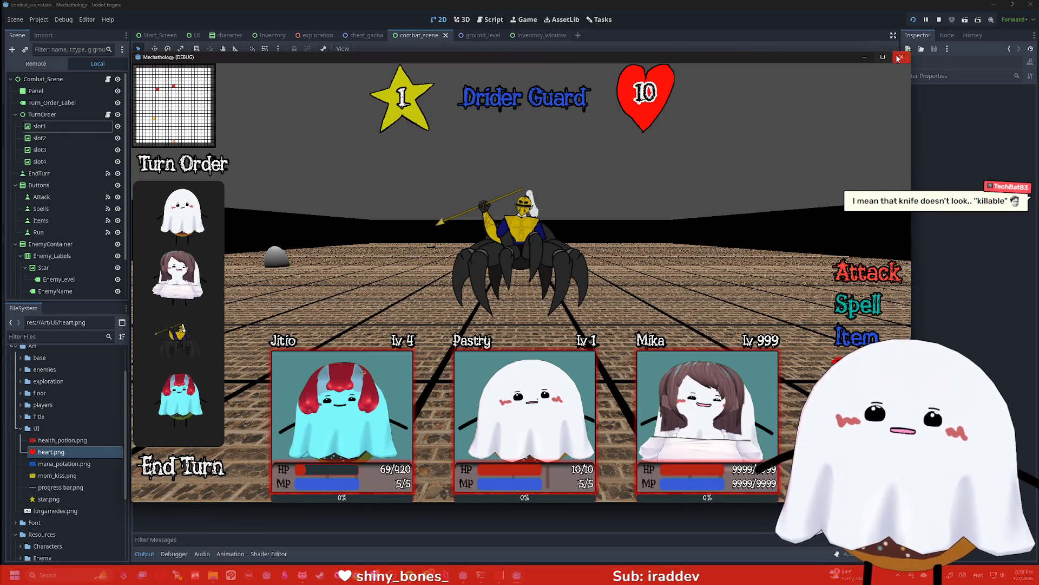
pyautogui.click(898, 57)
pyautogui.press('F5')
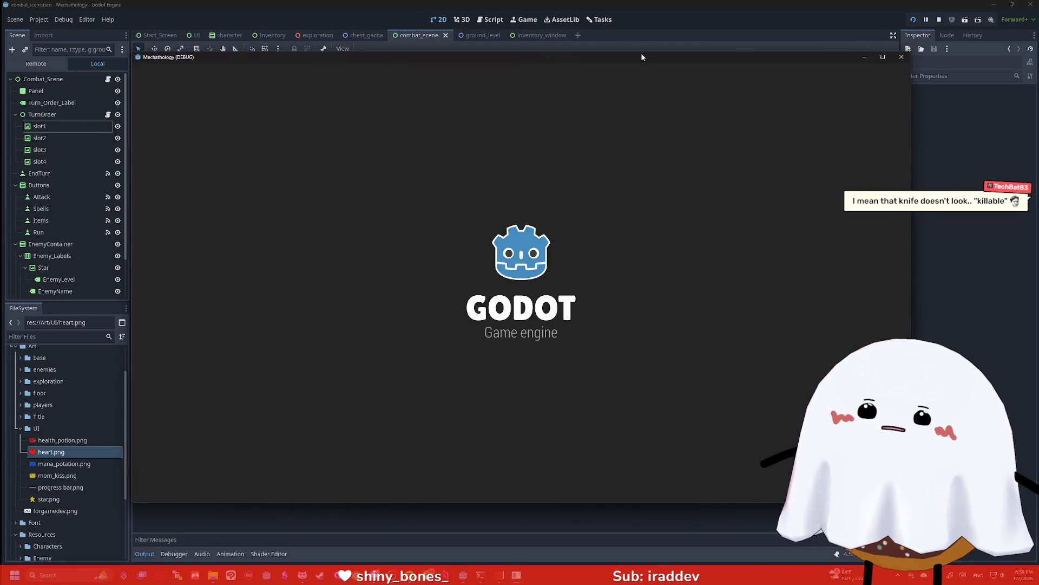
pyautogui.press('F5')
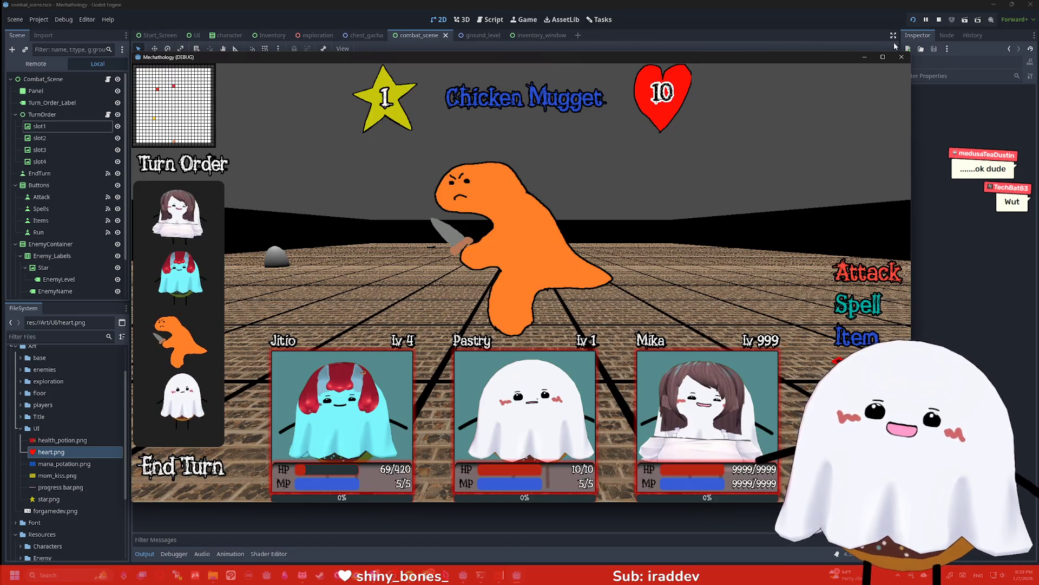
pyautogui.click(913, 20)
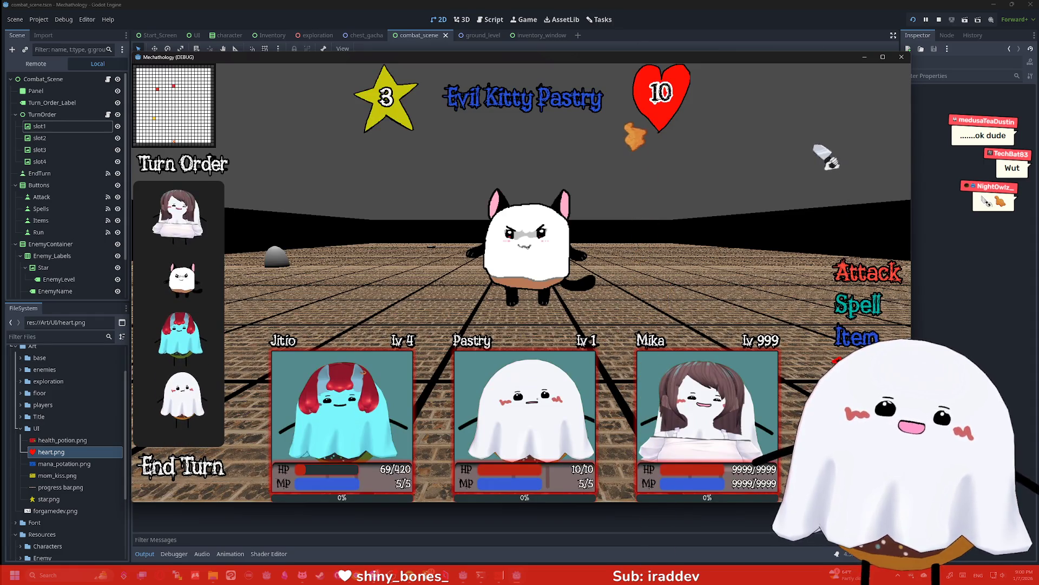
pyautogui.click(901, 56)
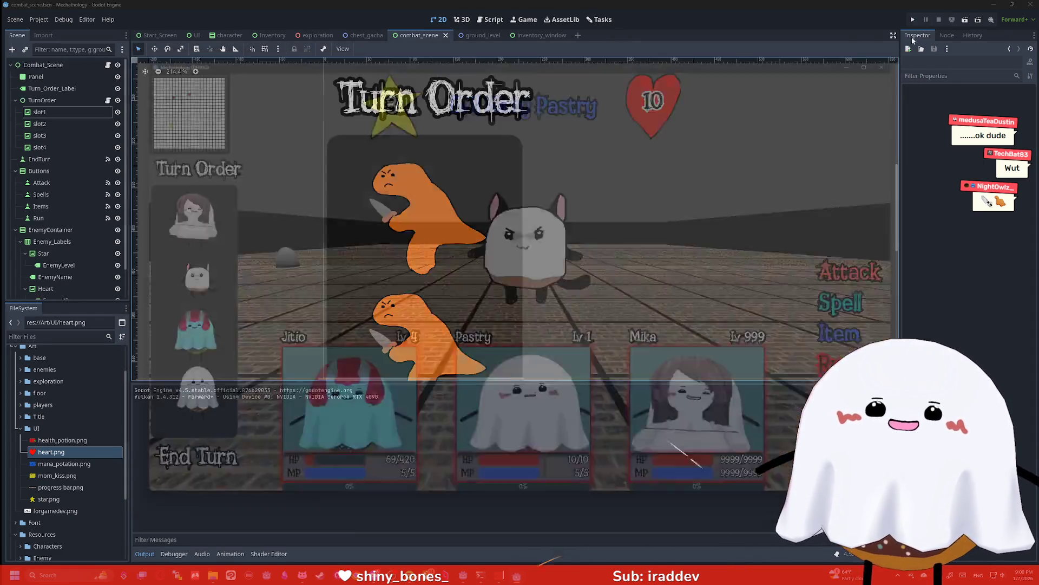
# Relaunch the game briefly, stop it, and select the Combat_Scene root node
pyautogui.click(913, 20)
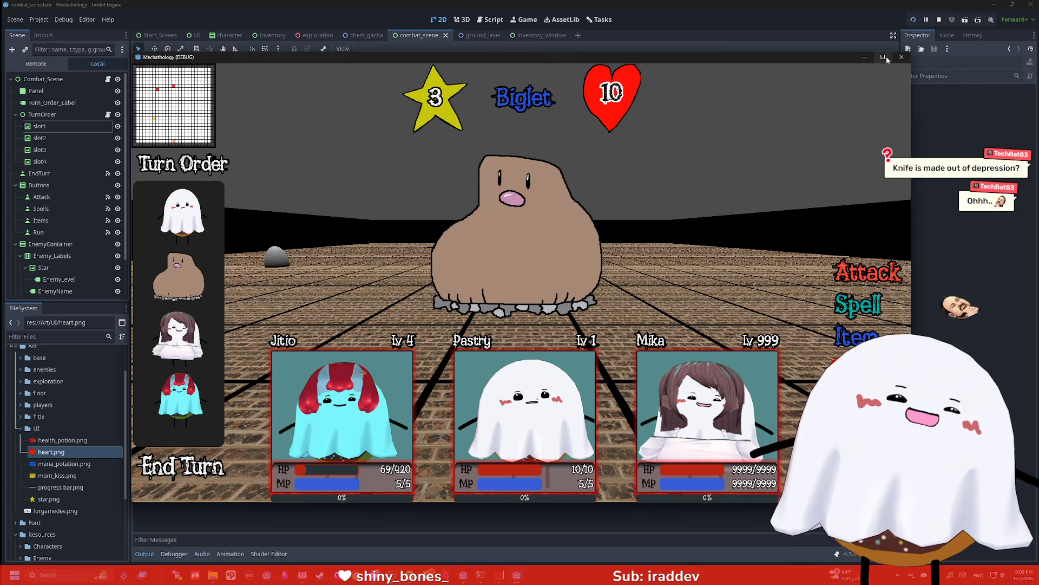
pyautogui.click(901, 56)
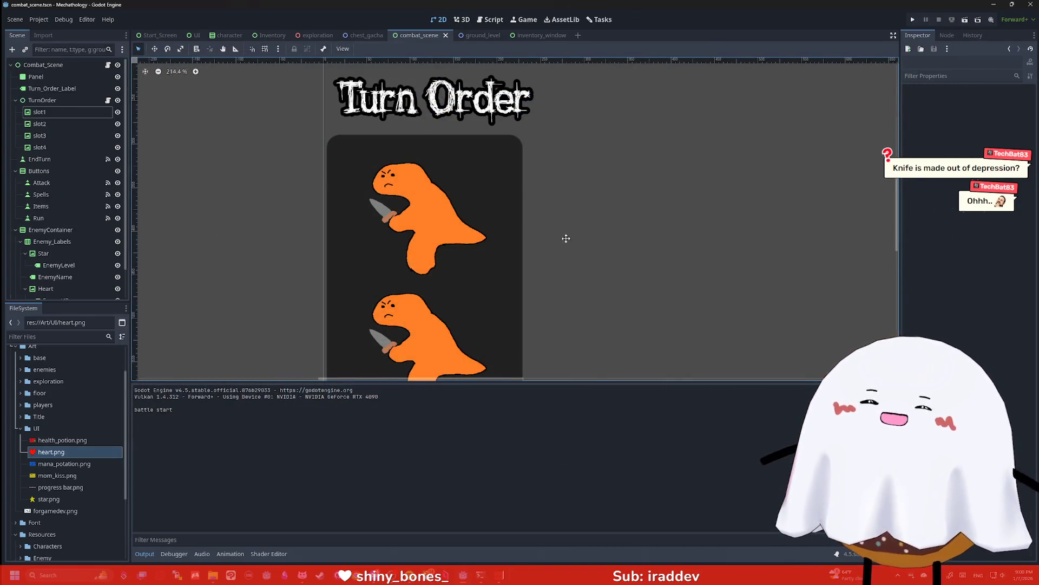
pyautogui.click(566, 238)
# Zoom the 2D viewport out over the combat layout, then save and run the scene with F6
pyautogui.scroll(-7, 724, 241)
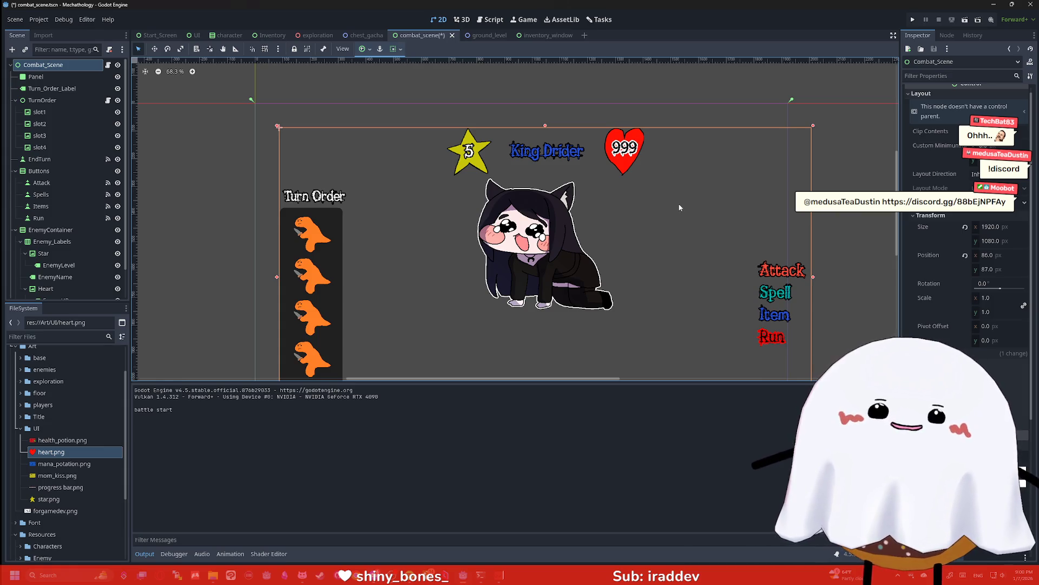
pyautogui.scroll(-3, 680, 207)
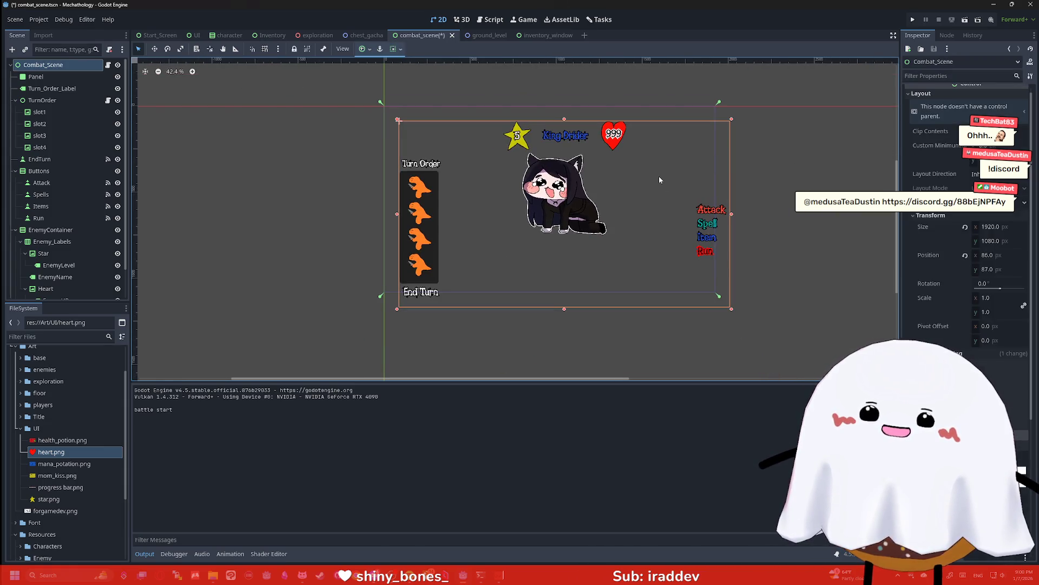
pyautogui.scroll(2, 654, 182)
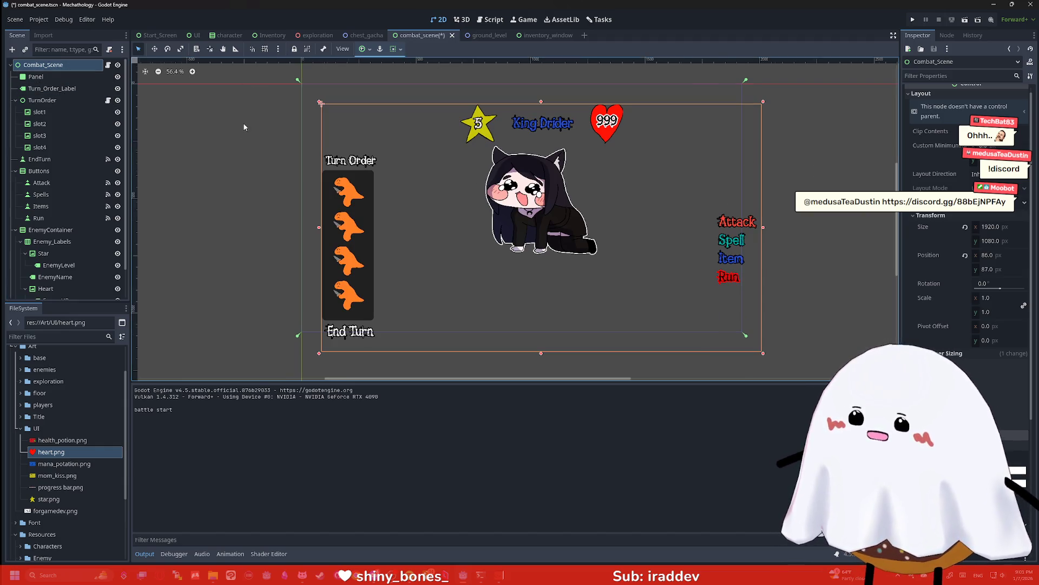
pyautogui.scroll(-2, 249, 162)
pyautogui.press('F6')
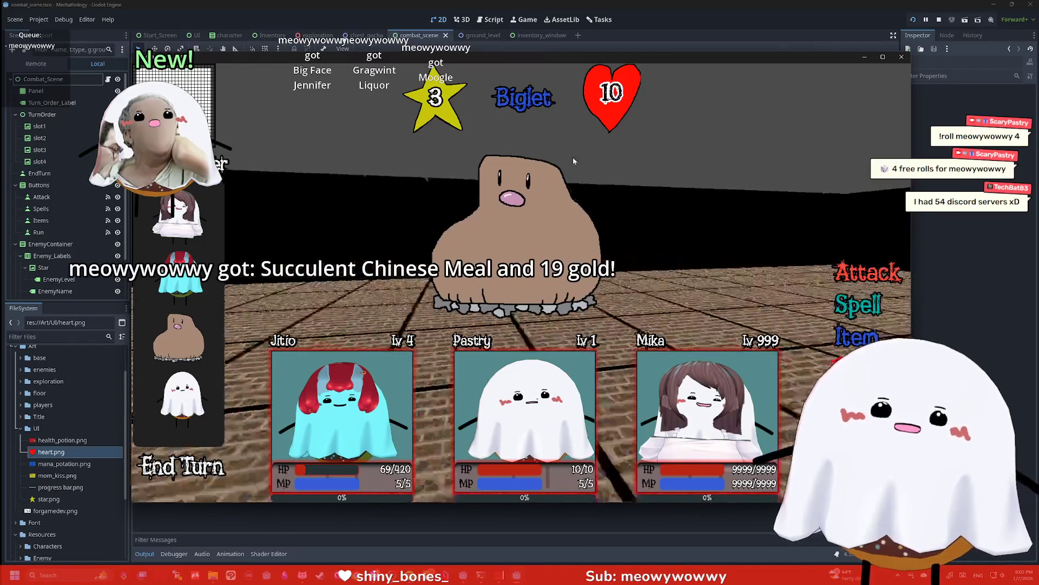
# Bring the Discord window forward over the running combat test against Biglet
pyautogui.hotkey('alt', 'Tab')
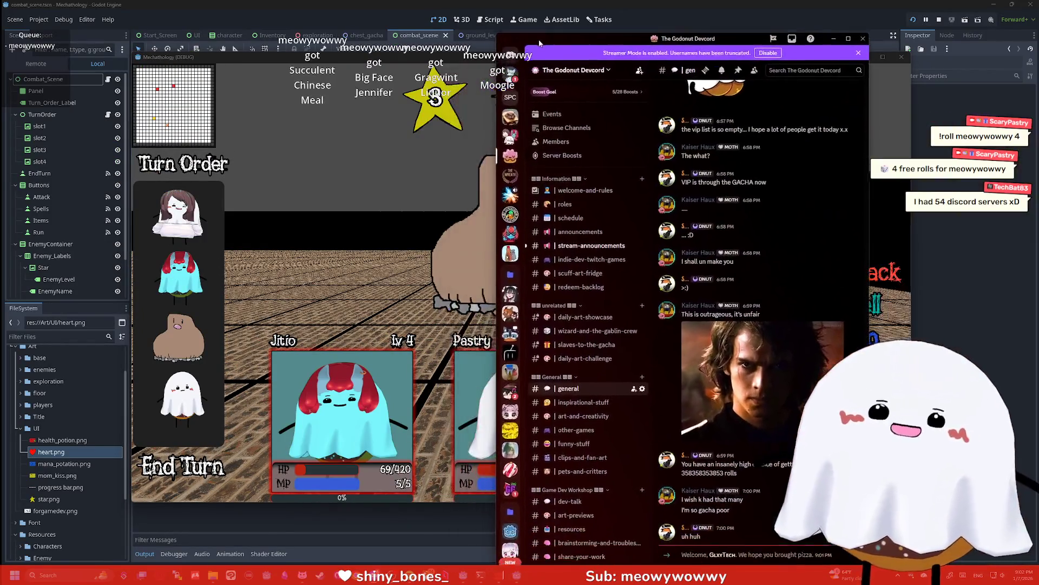
# Widen the Discord window and collapse or expand several server folders in the server bar
pyautogui.moveTo(478, 119); pyautogui.dragTo(192, 114)
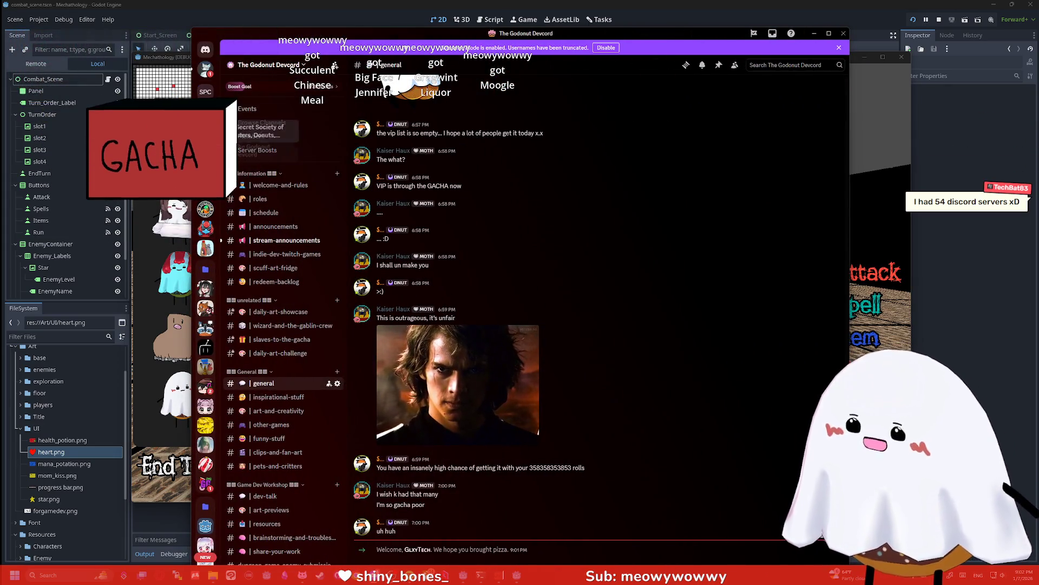
pyautogui.click(206, 269)
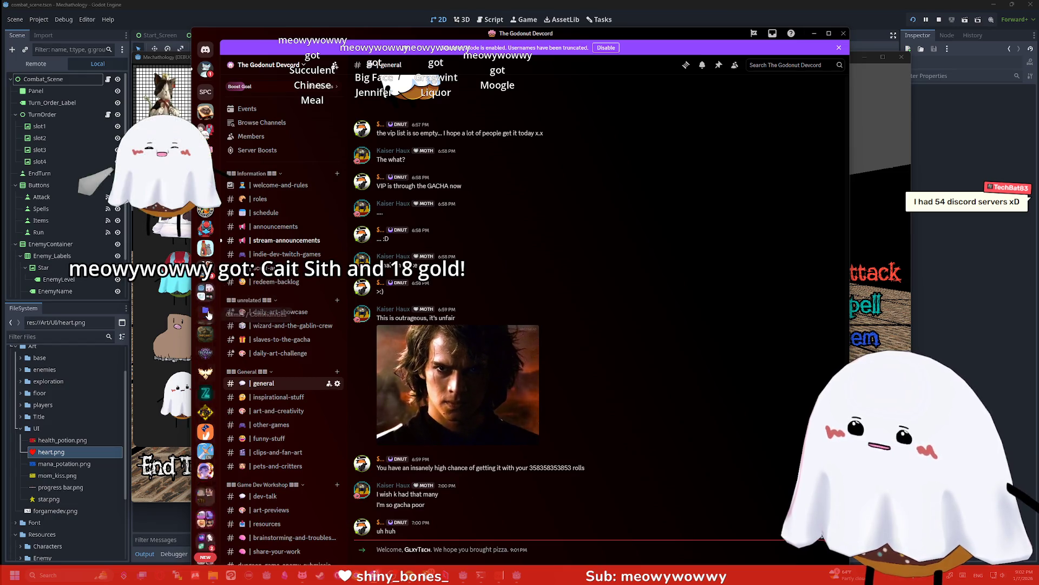
pyautogui.click(208, 327)
pyautogui.click(208, 332)
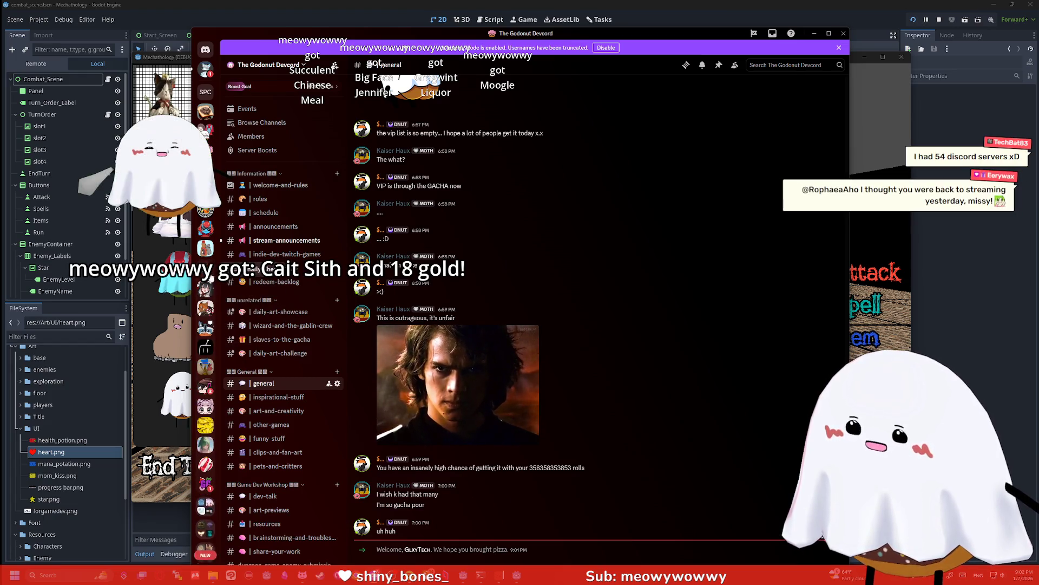
pyautogui.scroll(-3, 209, 231)
pyautogui.scroll(2, 208, 232)
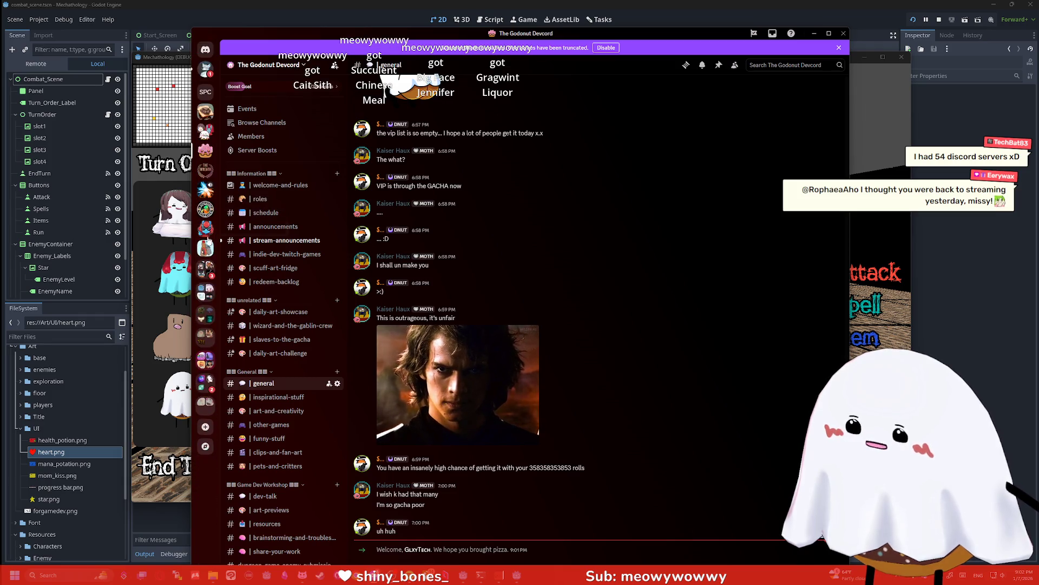
pyautogui.click(206, 213)
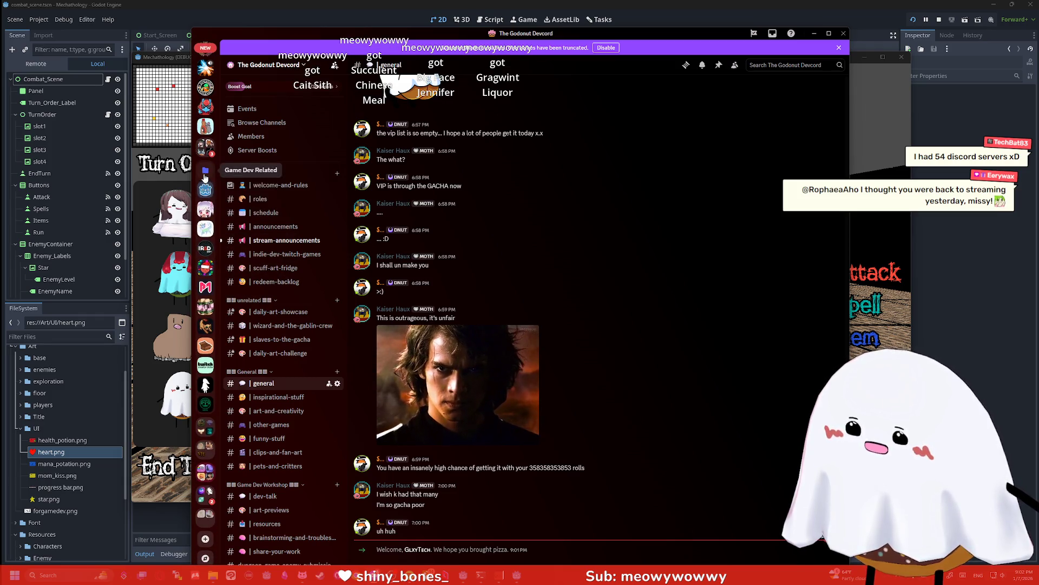
pyautogui.scroll(3, 207, 184)
pyautogui.scroll(-3, 225, 348)
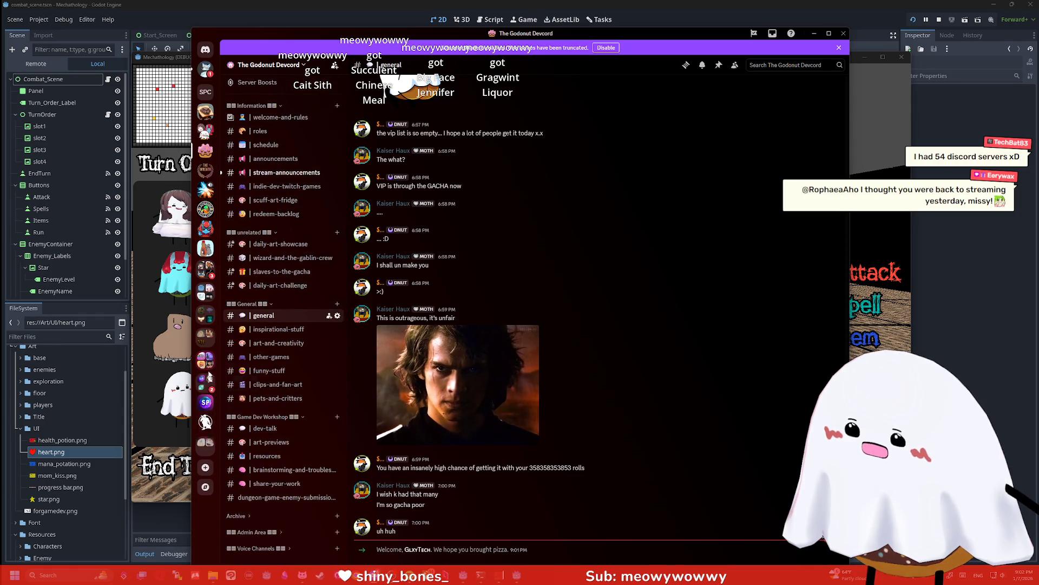
# Browse the Game Dev Related and Occasionally Check folders, then switch back to the game
pyautogui.click(208, 382)
pyautogui.scroll(-5, 199, 225)
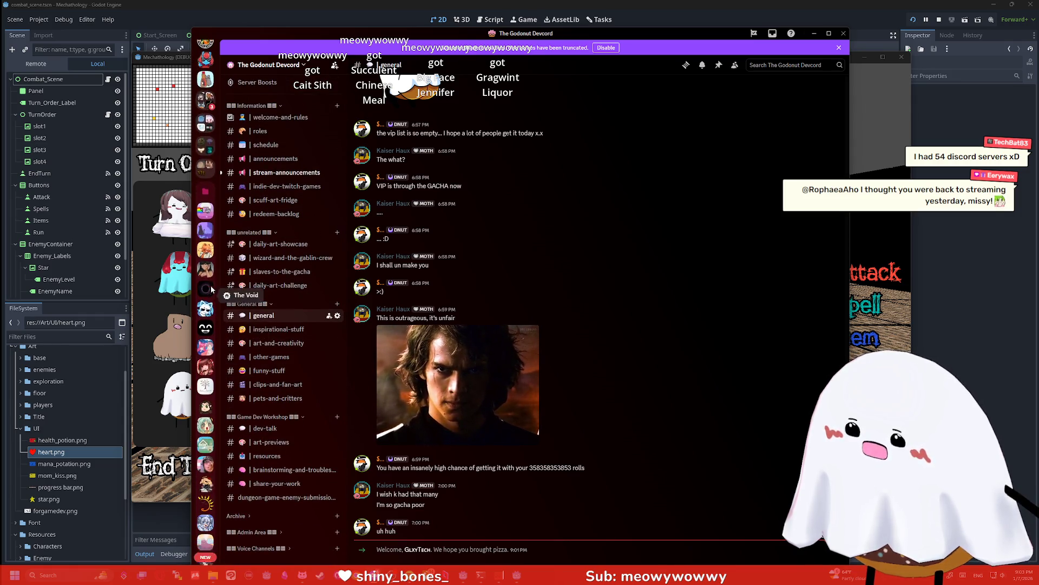
pyautogui.click(205, 198)
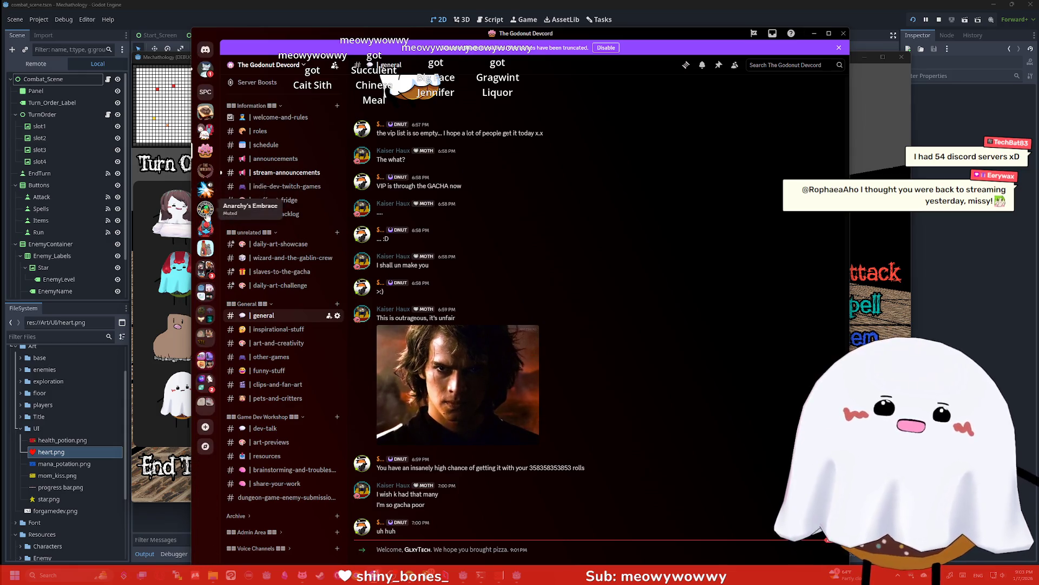
pyautogui.click(208, 279)
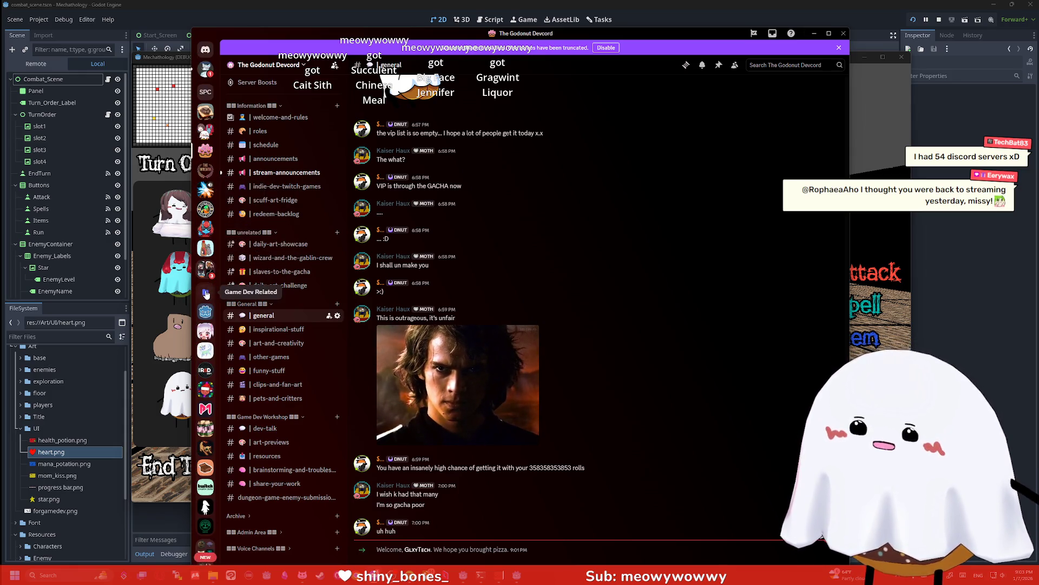
pyautogui.scroll(-3, 208, 232)
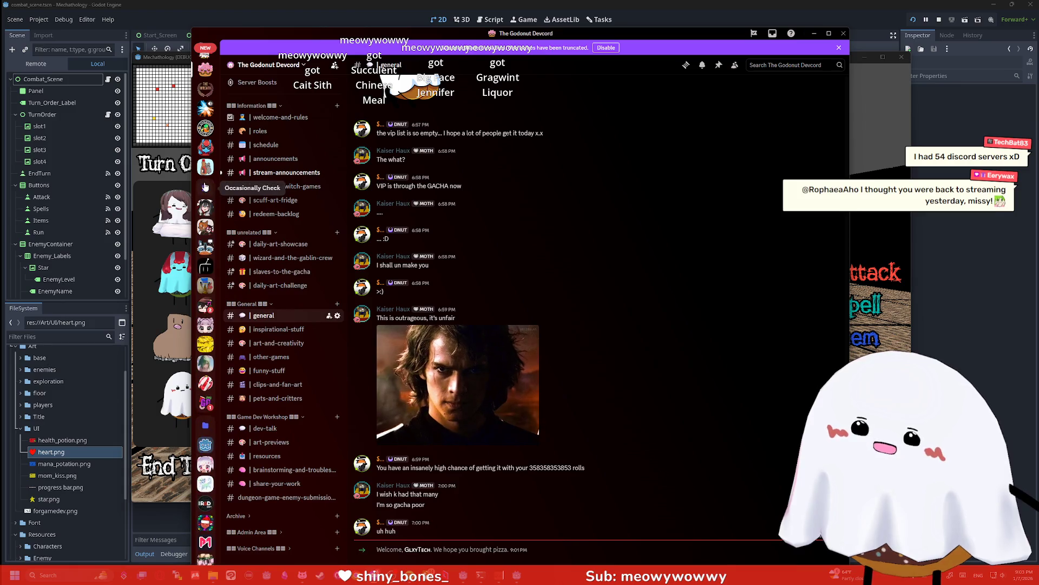
pyautogui.click(208, 213)
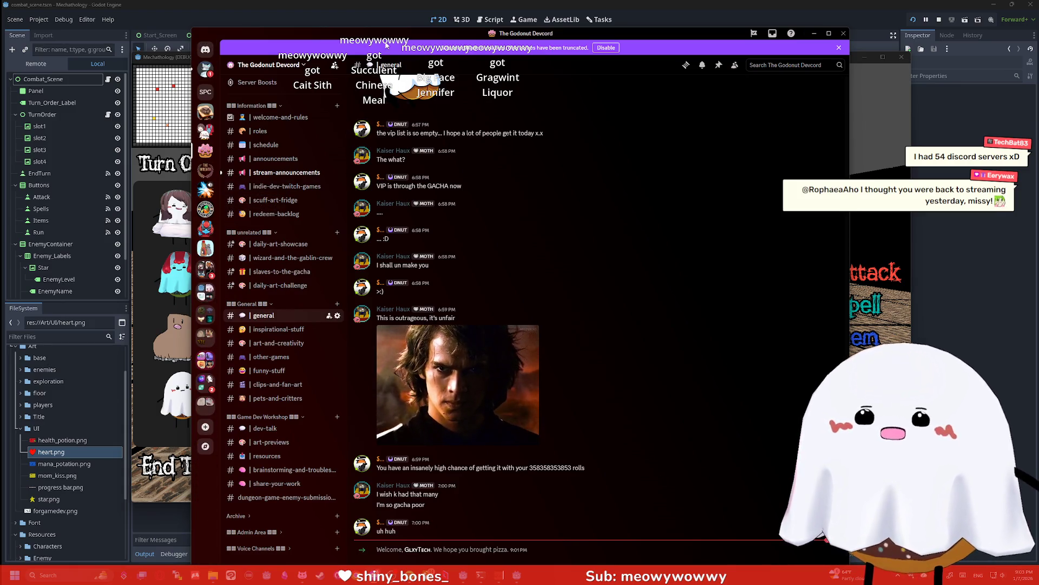
pyautogui.hotkey('alt', 'Tab')
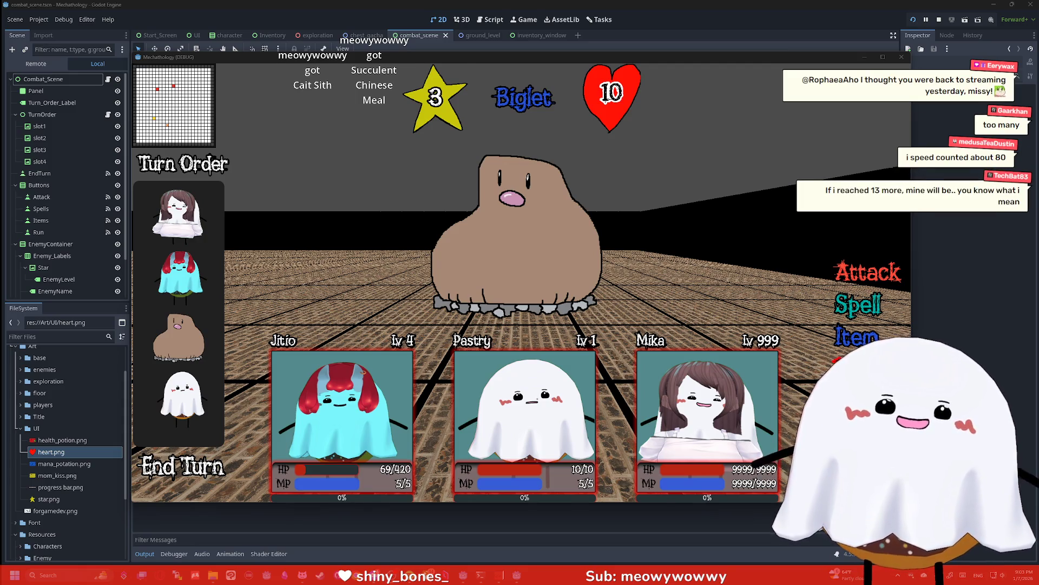
# Dismiss the game window, stop the project, and switch to the ground_level scene tab
pyautogui.hotkey('alt', 'Tab')
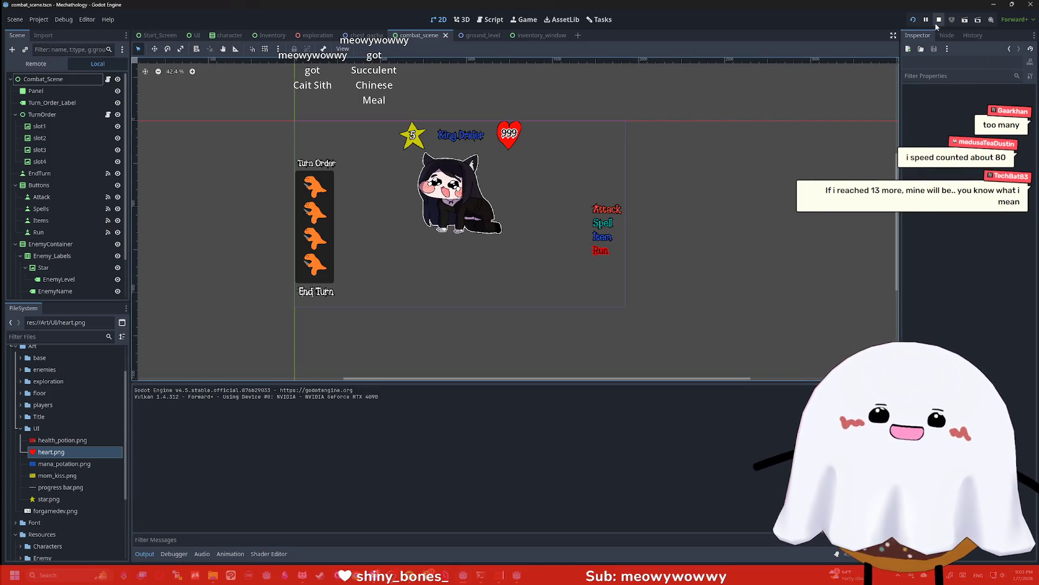
pyautogui.click(934, 23)
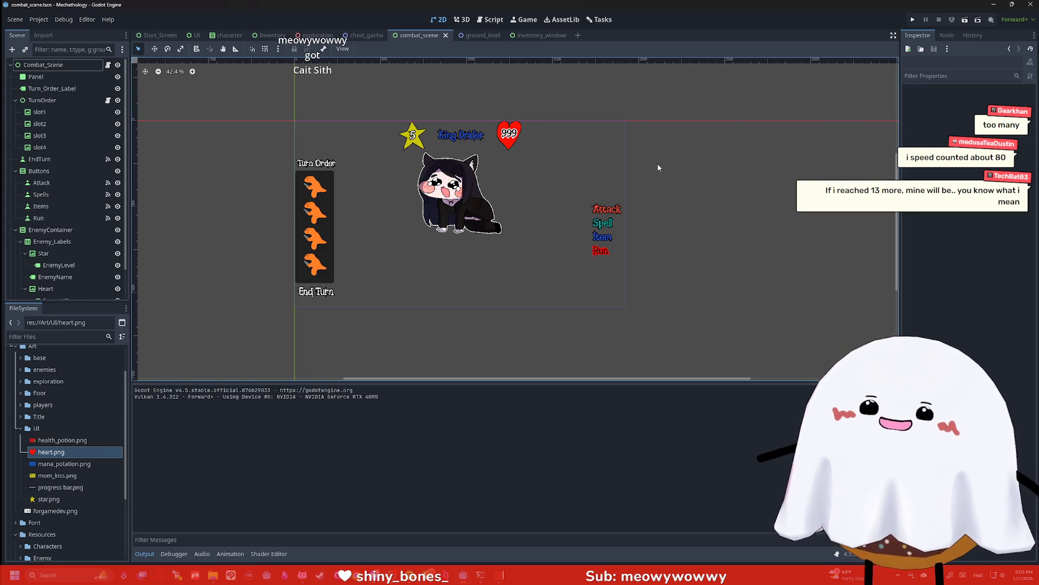
pyautogui.scroll(4, 548, 213)
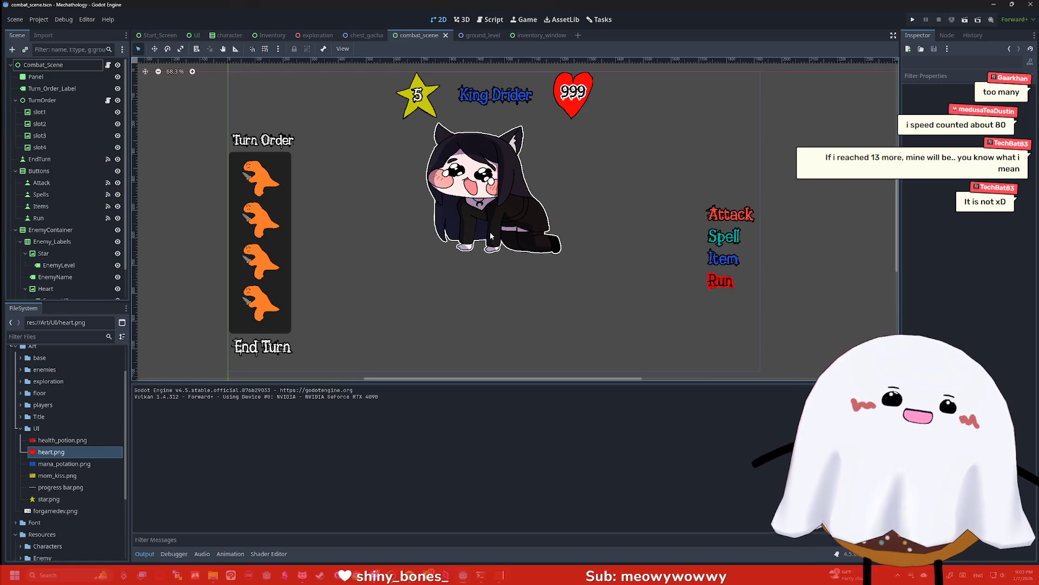
pyautogui.click(615, 184)
pyautogui.hotkey('ctrl', 'Tab')
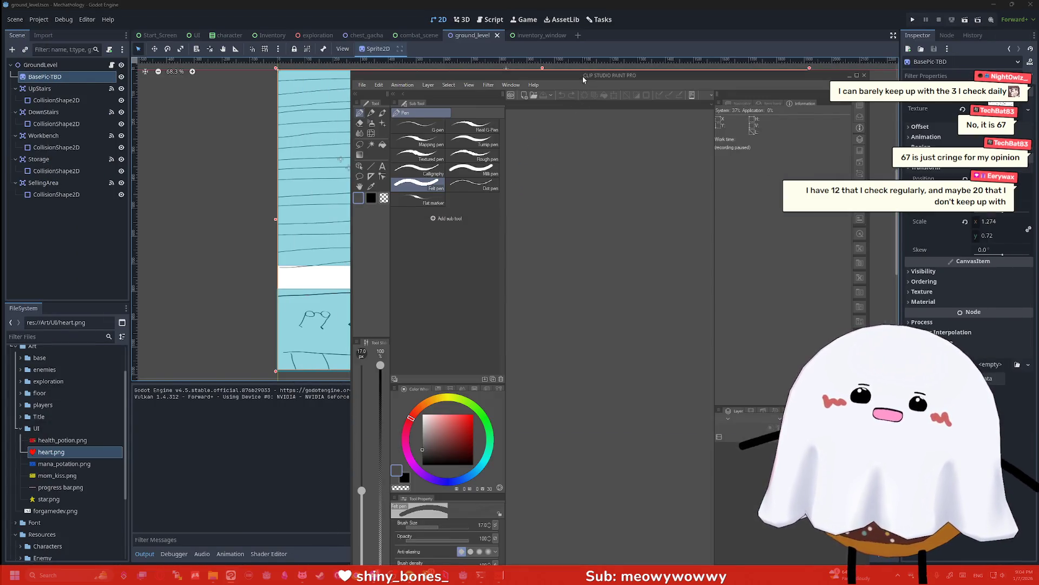
# Move the Clip Studio window into view and create a new 1000 × 1000 px canvas
pyautogui.moveTo(583, 76); pyautogui.dragTo(442, 32)
pyautogui.click(224, 41)
pyautogui.click(233, 50)
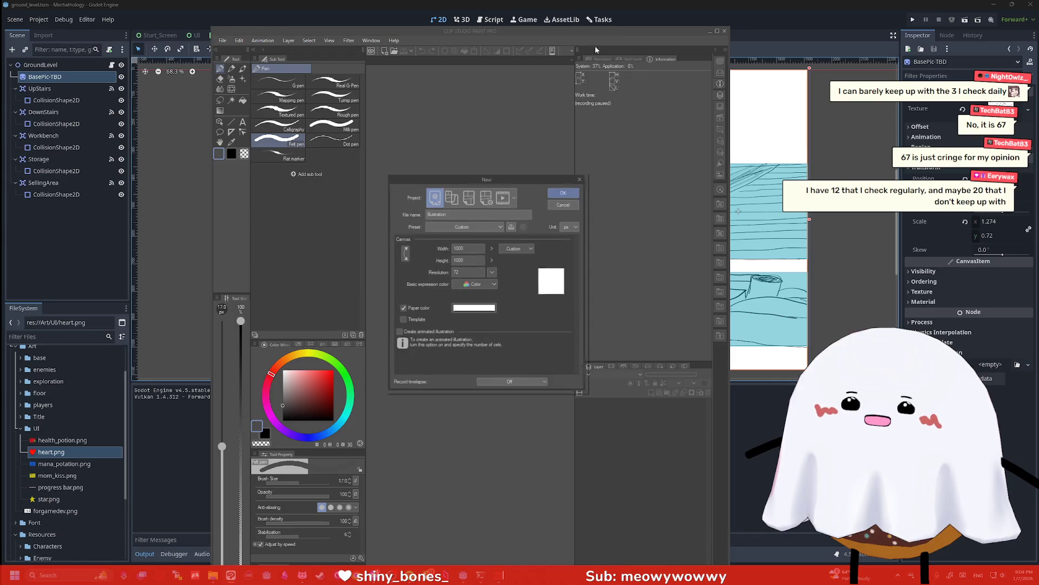
pyautogui.click(567, 195)
# Reposition and enlarge the Clip Studio window around the new canvas
pyautogui.moveTo(514, 31); pyautogui.dragTo(441, 9)
pyautogui.moveTo(654, 80); pyautogui.dragTo(950, 81)
pyautogui.scroll(5, 527, 244)
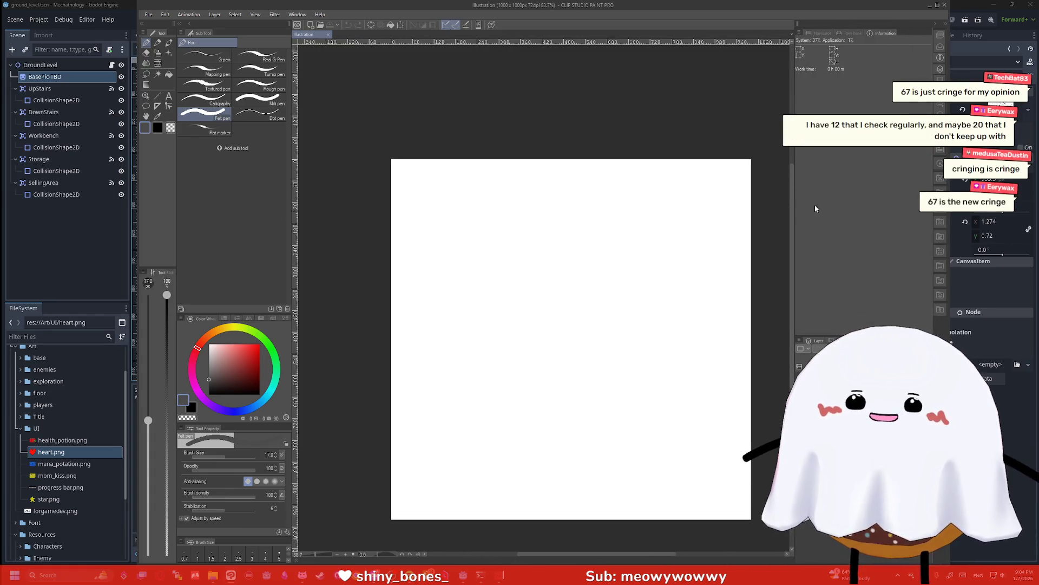
pyautogui.scroll(-1, 793, 218)
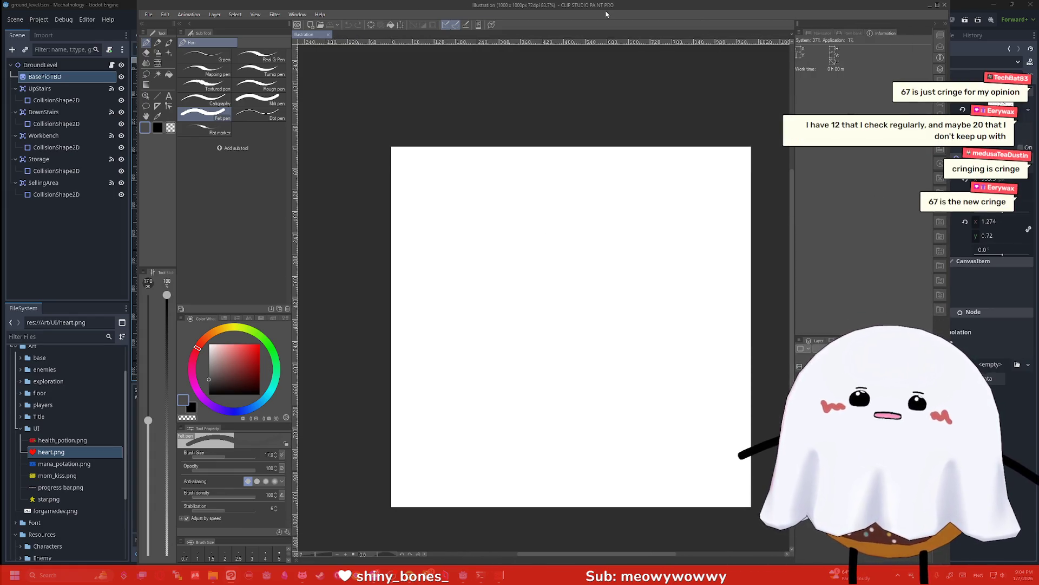
pyautogui.moveTo(606, 14); pyautogui.dragTo(532, 13)
pyautogui.moveTo(874, 110); pyautogui.dragTo(1010, 110)
pyautogui.scroll(2, 696, 222)
pyautogui.scroll(-2, 638, 287)
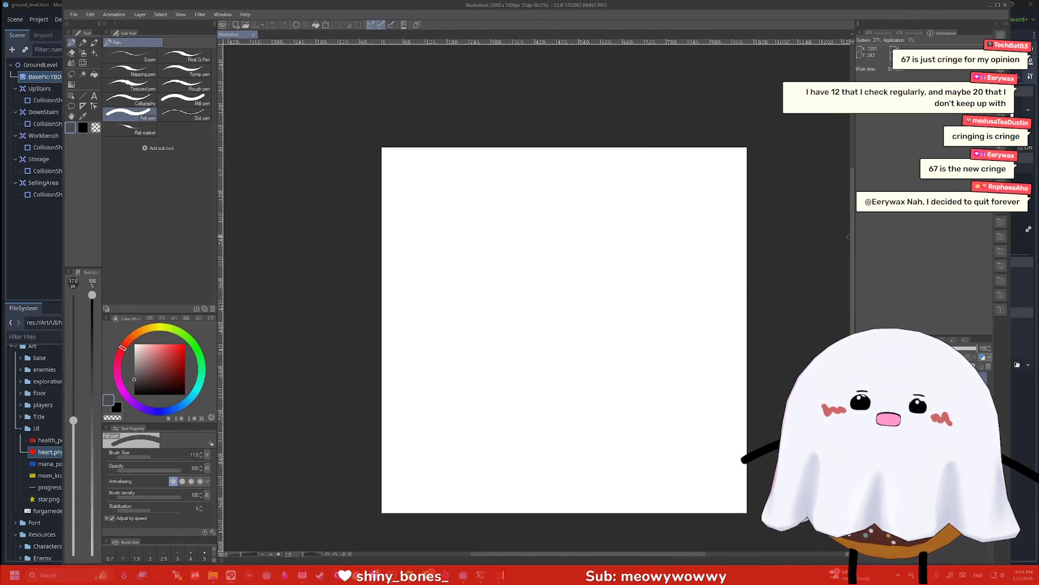
pyautogui.scroll(-3, 621, 292)
pyautogui.scroll(1, 623, 307)
pyautogui.scroll(-1, 620, 293)
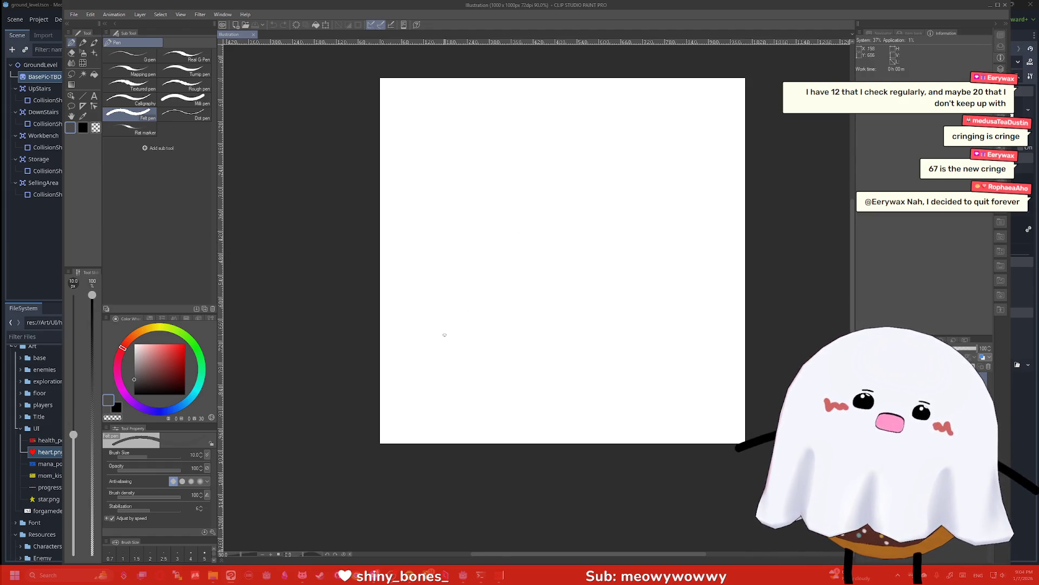
# Draw the trunk's left curve, join it to the canopy, and add its long right edge
pyautogui.moveTo(383, 352)
pyautogui.mouseDown()
pyautogui.moveTo(514, 239)
pyautogui.moveTo(512, 217)
pyautogui.mouseUp()
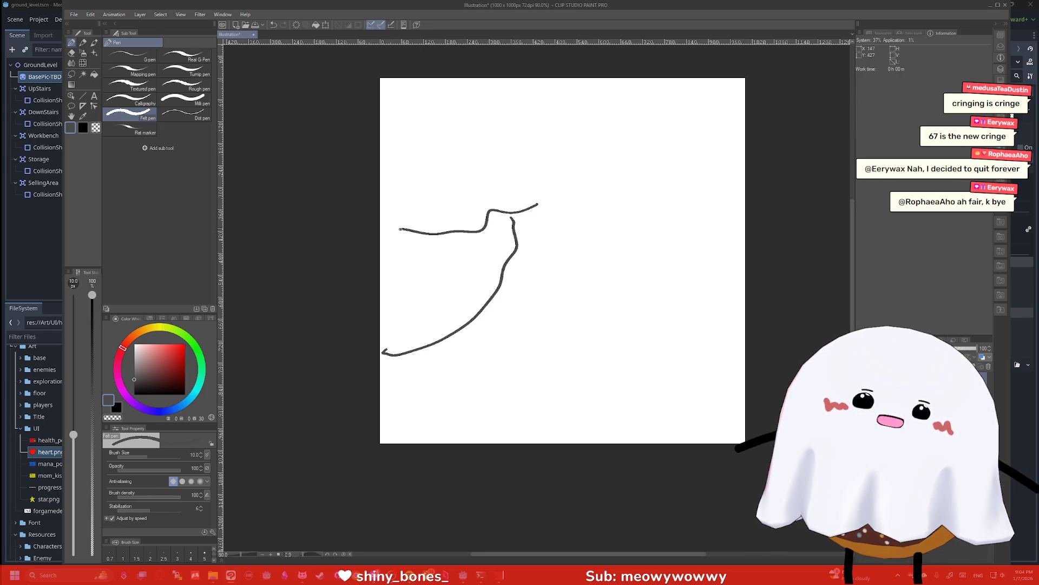
pyautogui.moveTo(671, 197); pyautogui.dragTo(521, 193)
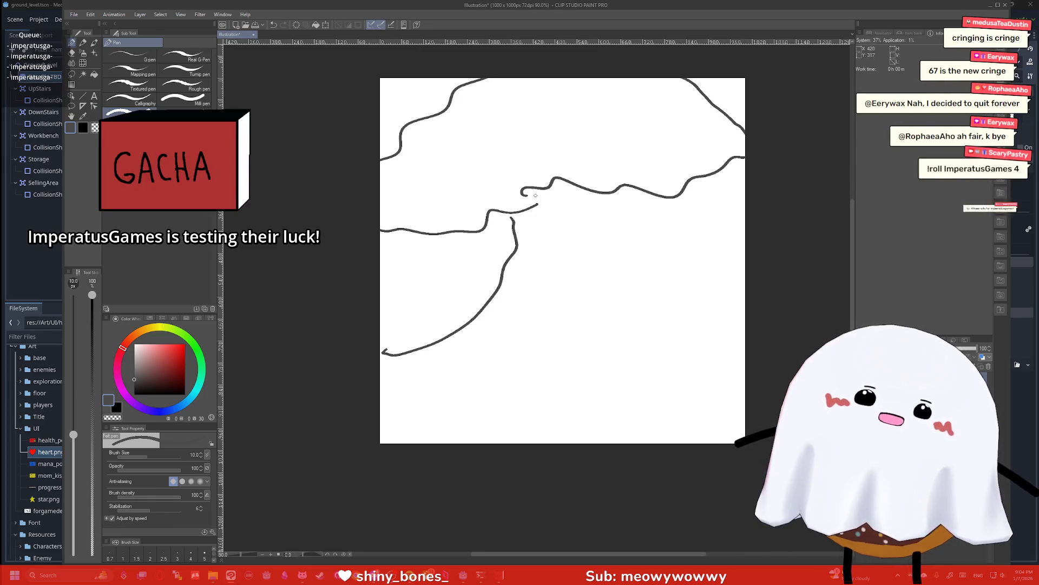
pyautogui.moveTo(647, 192); pyautogui.dragTo(745, 328)
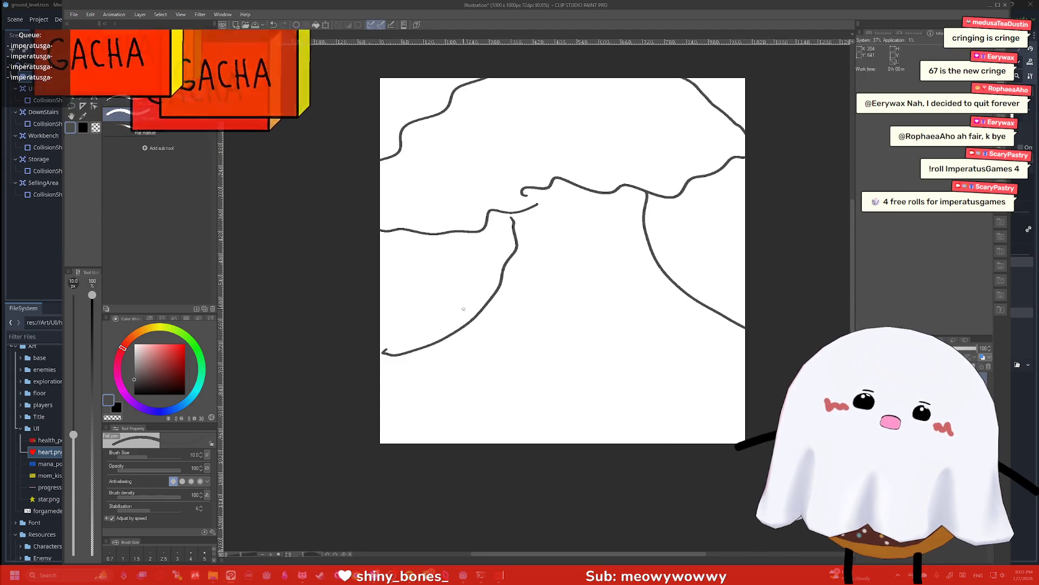
# Add two ground lines along the bottom plus a small door mark and grass scribble
pyautogui.moveTo(486, 306); pyautogui.dragTo(380, 317)
pyautogui.moveTo(380, 379)
pyautogui.mouseDown()
pyautogui.moveTo(449, 393)
pyautogui.moveTo(746, 381)
pyautogui.mouseUp()
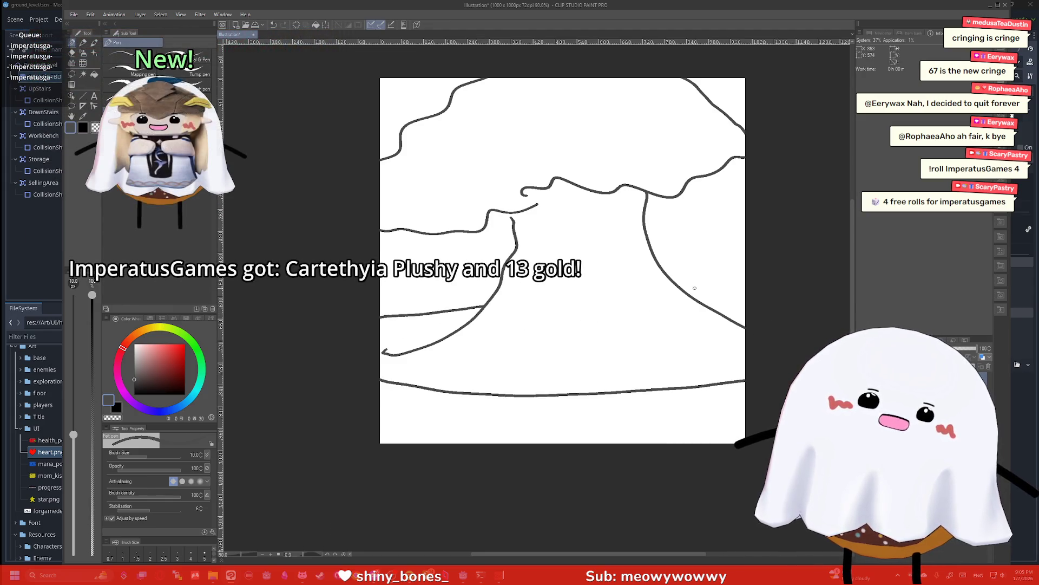
pyautogui.moveTo(746, 300); pyautogui.dragTo(685, 290)
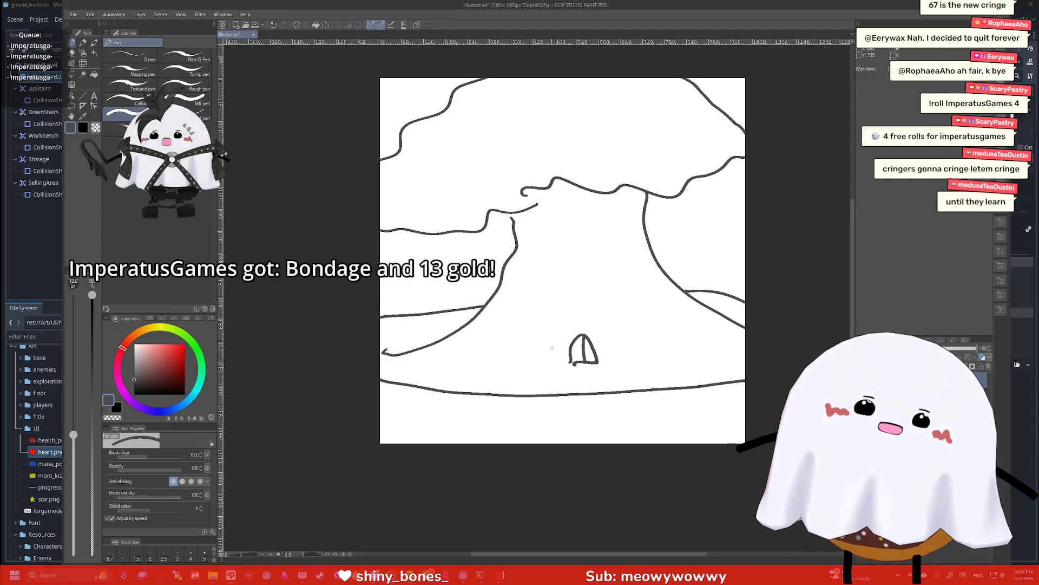
pyautogui.moveTo(537, 359); pyautogui.dragTo(535, 369)
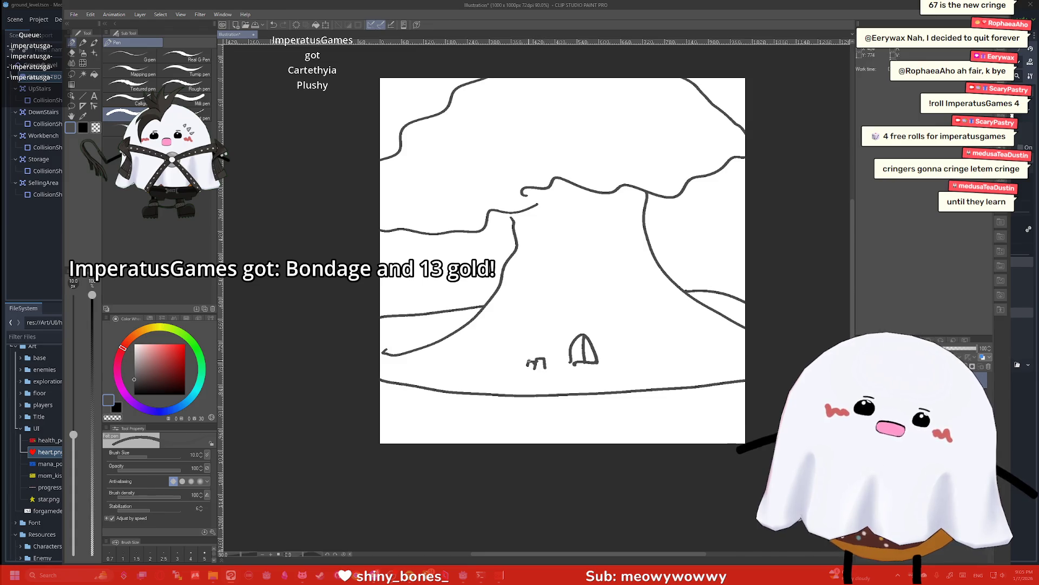
pyautogui.moveTo(554, 361)
pyautogui.mouseDown()
pyautogui.moveTo(562, 368)
pyautogui.moveTo(516, 367)
pyautogui.moveTo(592, 368)
pyautogui.mouseUp()
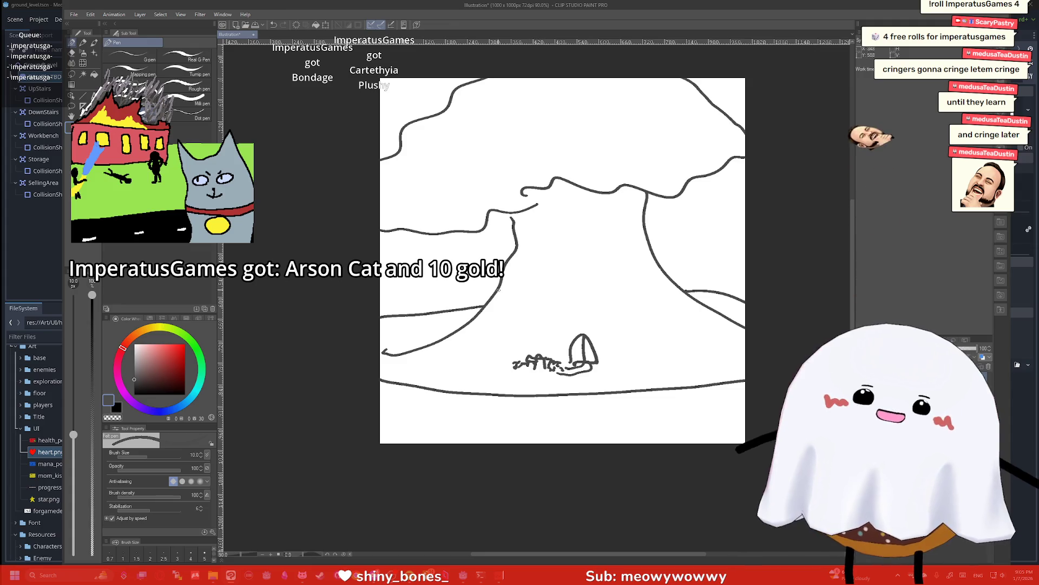
pyautogui.moveTo(382, 425); pyautogui.dragTo(750, 420)
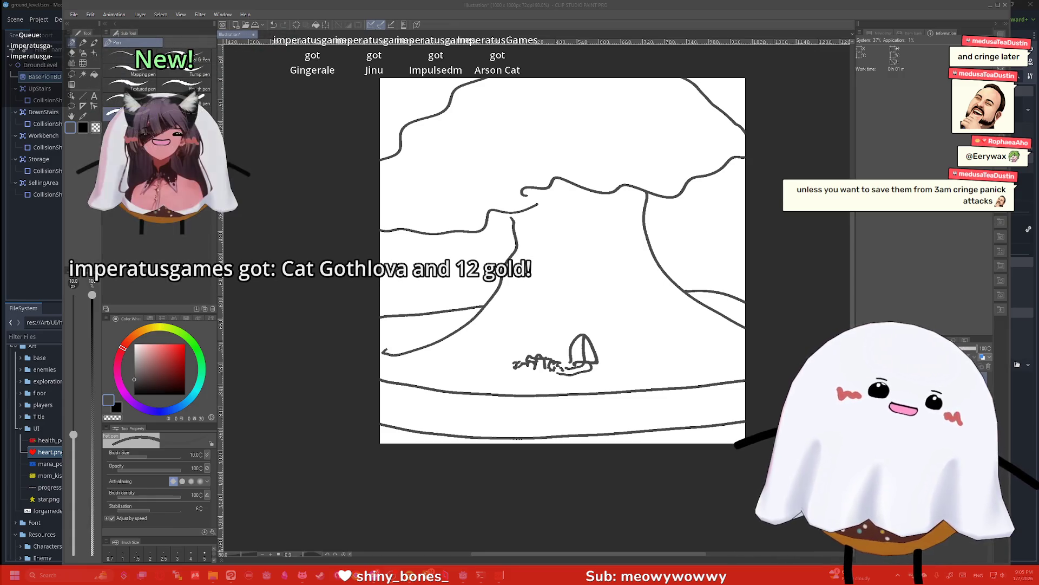
pyautogui.click(840, 229)
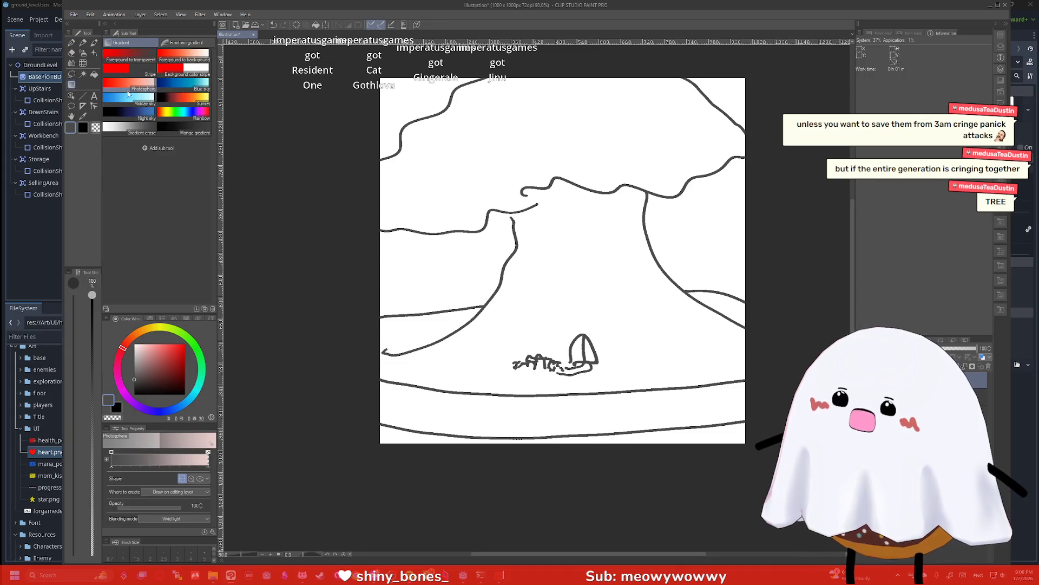
# Draw a filled black rectangle for the sign beside the tree
pyautogui.click(94, 97)
pyautogui.click(183, 84)
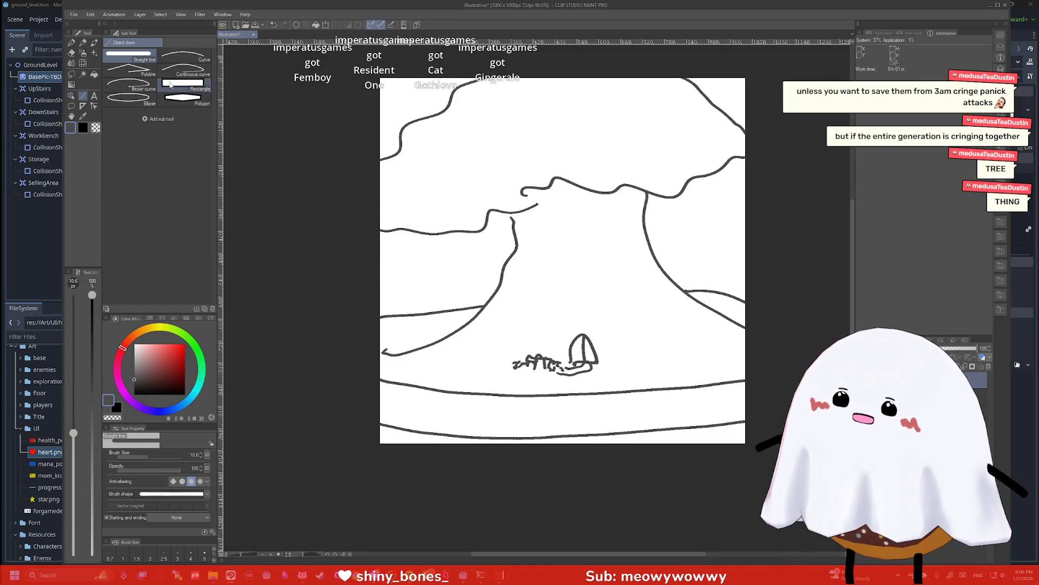
pyautogui.moveTo(611, 236)
pyautogui.mouseDown()
pyautogui.moveTo(720, 255)
pyautogui.moveTo(740, 357)
pyautogui.mouseUp()
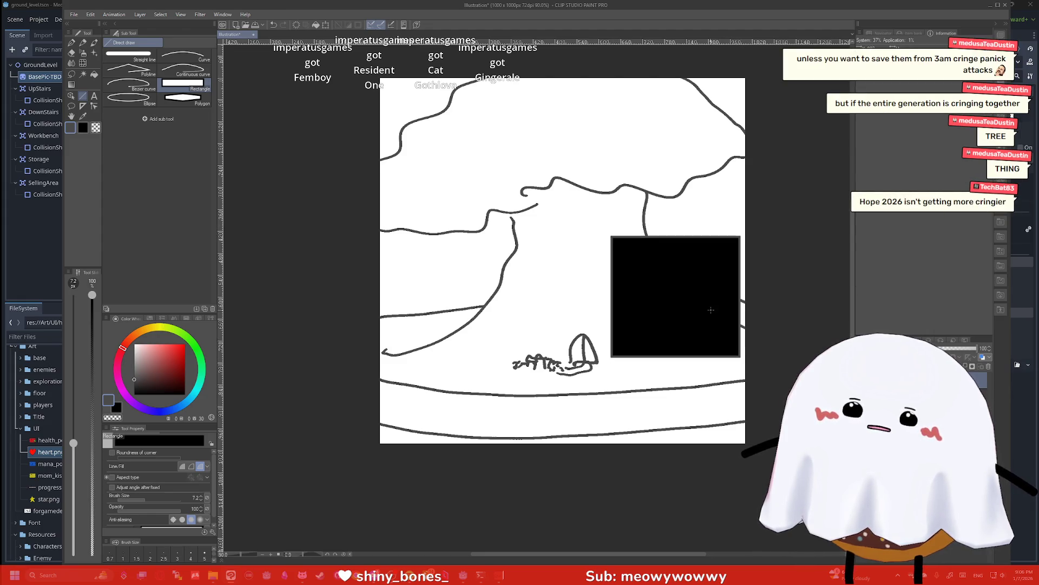
# Handwrite Inn, Store and Guild on the black sign in white pen
pyautogui.press('p')
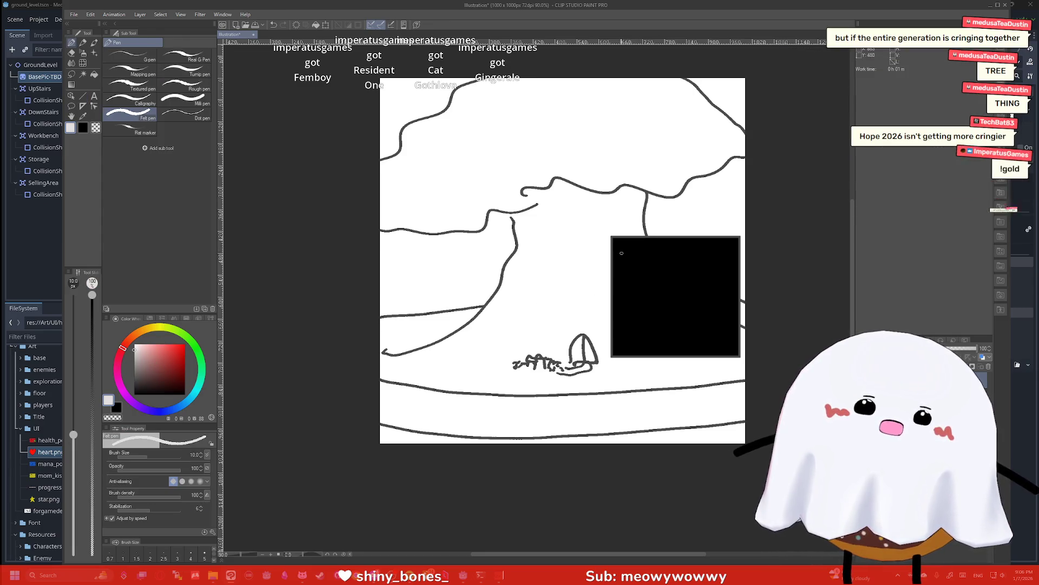
pyautogui.moveTo(624, 260); pyautogui.dragTo(623, 247)
pyautogui.moveTo(616, 249); pyautogui.dragTo(658, 259)
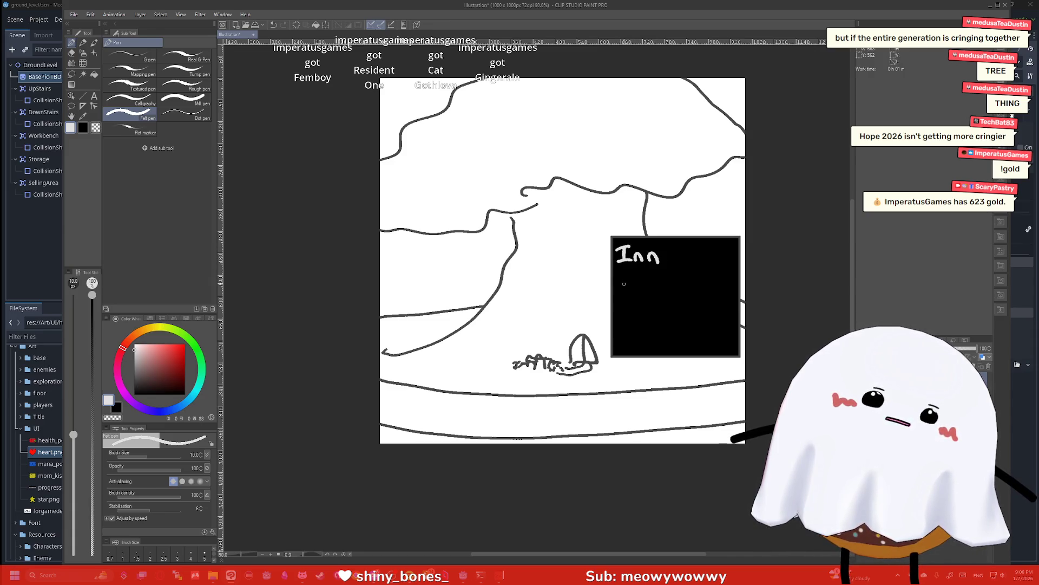
pyautogui.moveTo(630, 275)
pyautogui.mouseDown()
pyautogui.moveTo(618, 291)
pyautogui.moveTo(640, 292)
pyautogui.mouseUp()
pyautogui.moveTo(633, 282); pyautogui.dragTo(645, 281)
pyautogui.moveTo(653, 281)
pyautogui.mouseDown()
pyautogui.moveTo(683, 286)
pyautogui.moveTo(624, 313)
pyautogui.moveTo(664, 318)
pyautogui.mouseUp()
pyautogui.moveTo(669, 299); pyautogui.dragTo(671, 318)
pyautogui.moveTo(679, 308)
pyautogui.mouseDown()
pyautogui.moveTo(631, 346)
pyautogui.moveTo(714, 345)
pyautogui.mouseUp()
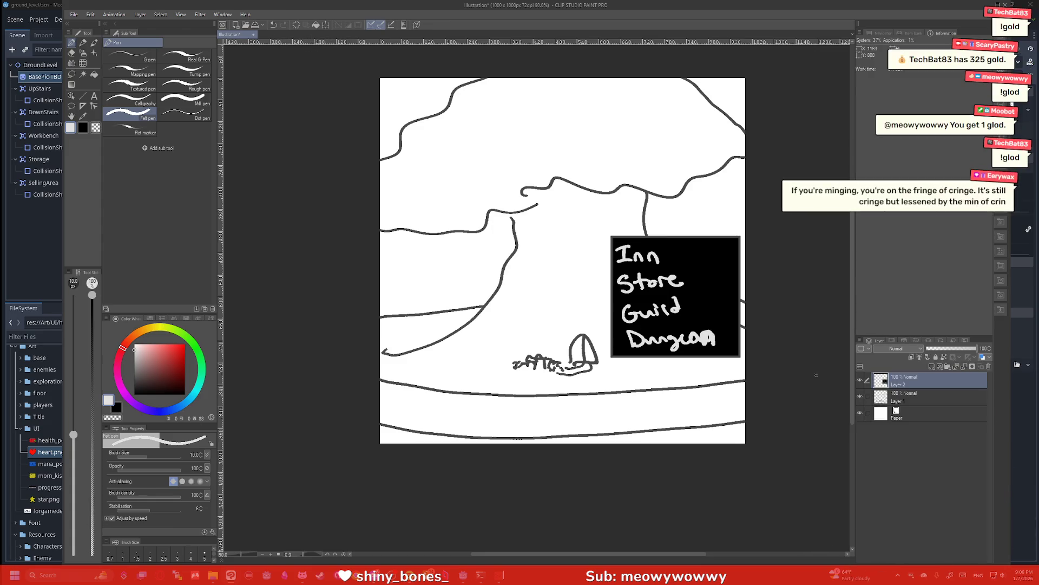
# Switch to a much larger eraser and wipe out the tree sketch around the sign
pyautogui.press('e')
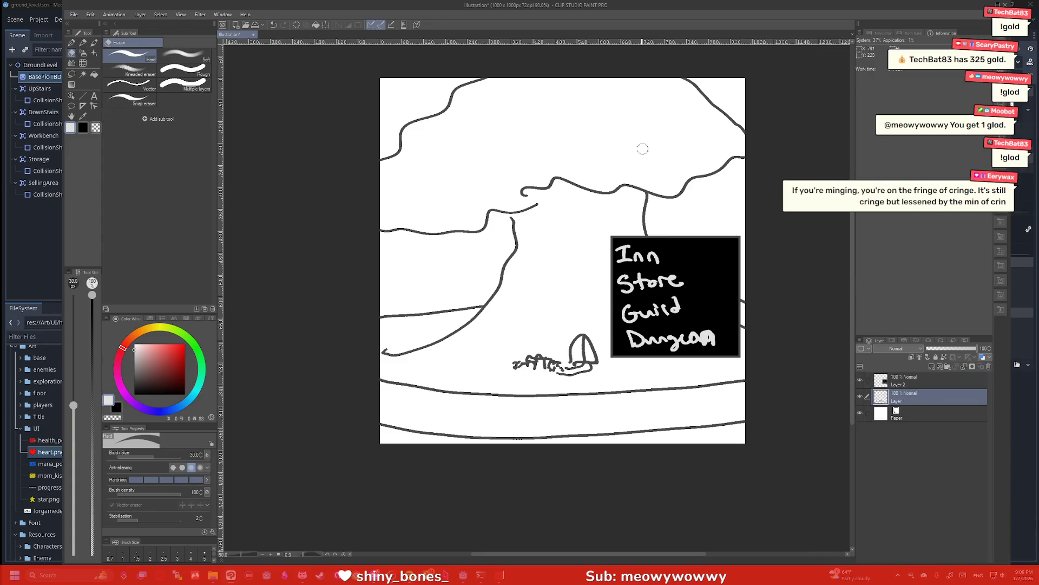
pyautogui.press(']')
pyautogui.press(']')
pyautogui.moveTo(691, 154)
pyautogui.mouseDown()
pyautogui.moveTo(678, 116)
pyautogui.moveTo(596, 92)
pyautogui.moveTo(463, 130)
pyautogui.moveTo(703, 158)
pyautogui.moveTo(452, 213)
pyautogui.moveTo(731, 290)
pyautogui.moveTo(376, 386)
pyautogui.moveTo(464, 420)
pyautogui.moveTo(411, 372)
pyautogui.moveTo(568, 336)
pyautogui.moveTo(756, 431)
pyautogui.mouseUp()
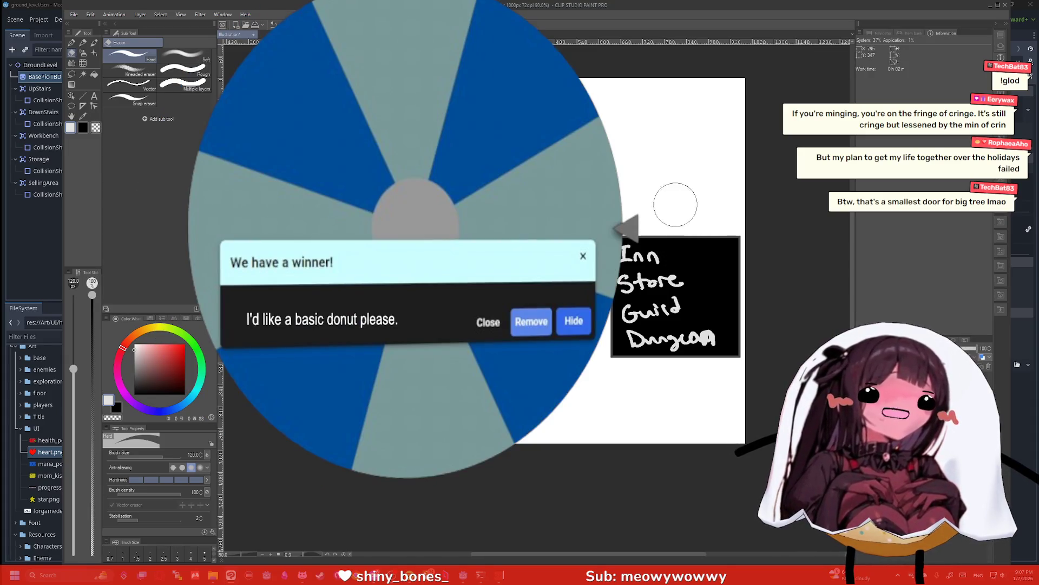
# Return to the pen, undo a stray grey ground stroke, and pick black as the colour
pyautogui.press('p')
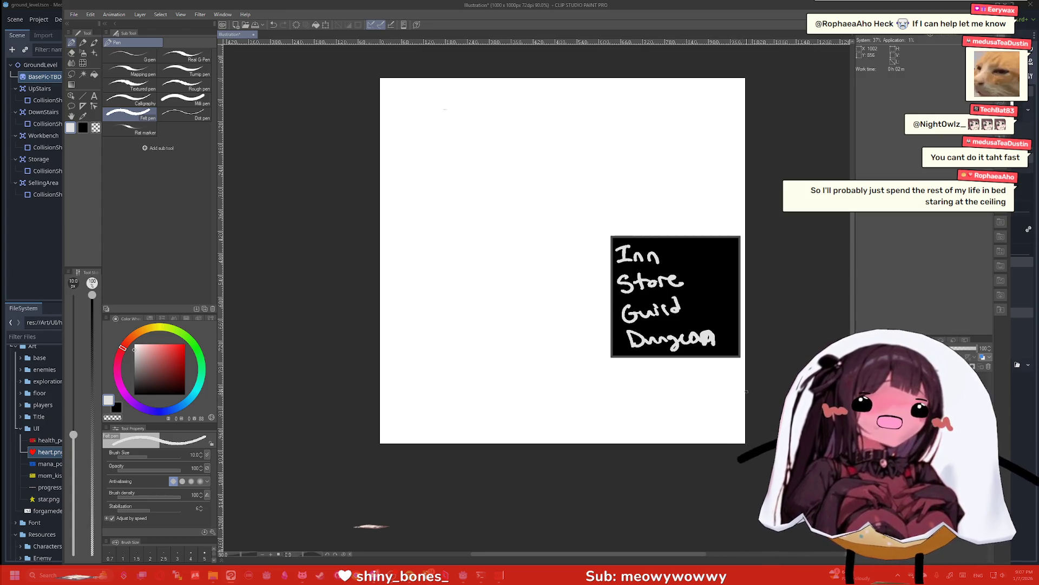
pyautogui.moveTo(746, 391); pyautogui.dragTo(323, 376)
pyautogui.hotkey('ctrl', 'z')
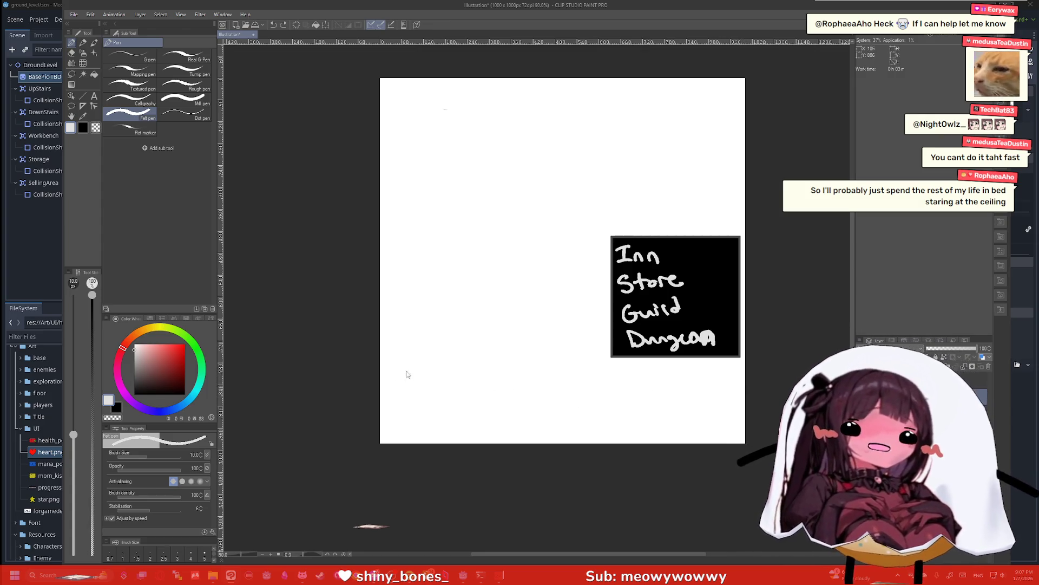
pyautogui.click(185, 394)
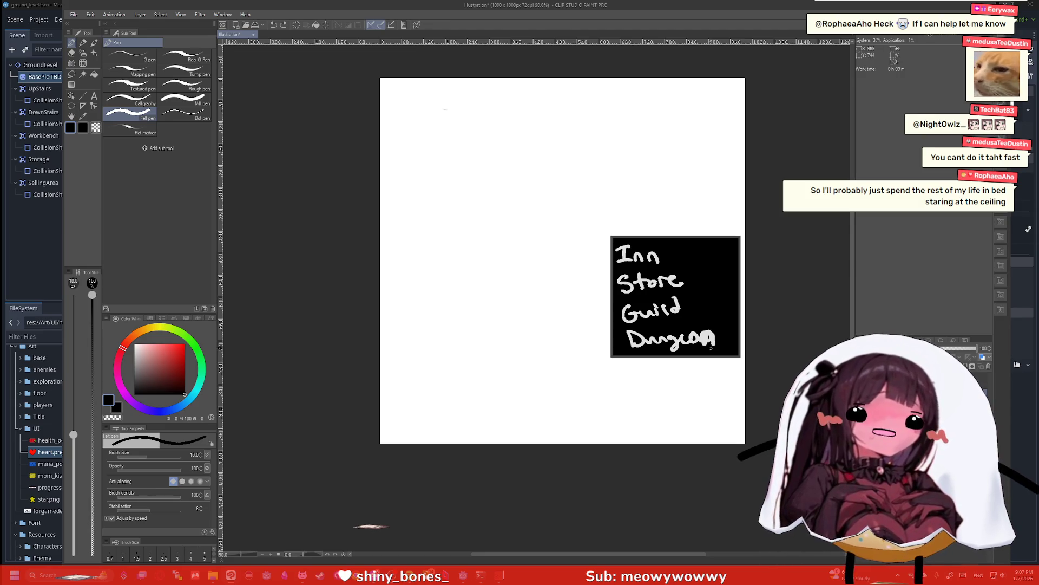
# Draw a black ground line and the tower's tall left and right walls
pyautogui.moveTo(747, 401); pyautogui.dragTo(379, 414)
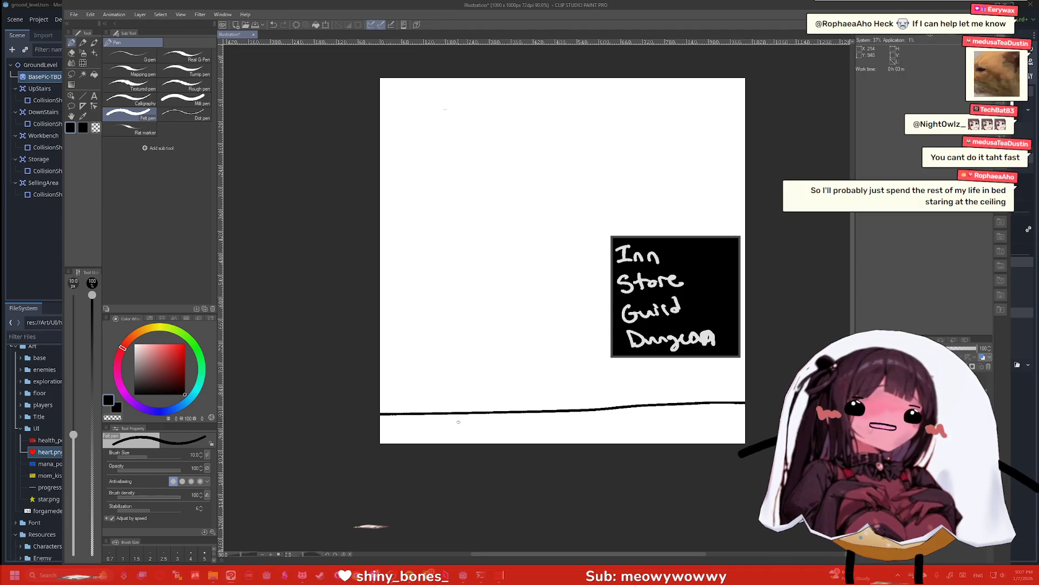
pyautogui.moveTo(458, 421); pyautogui.dragTo(436, 77)
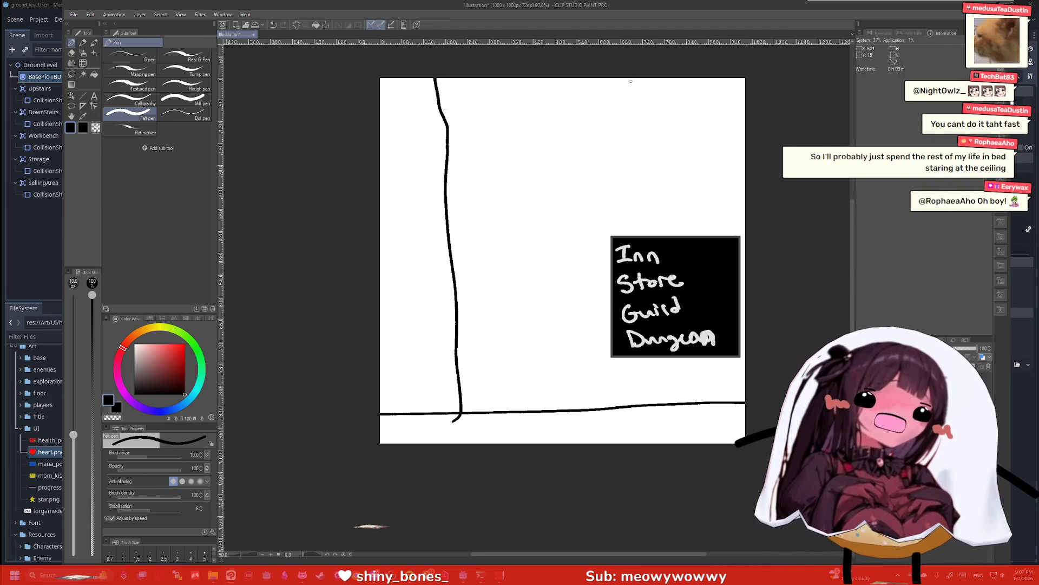
pyautogui.moveTo(644, 79)
pyautogui.mouseDown()
pyautogui.moveTo(659, 336)
pyautogui.moveTo(688, 423)
pyautogui.mouseUp()
# Draw a barred, grated door at the tower's base
pyautogui.moveTo(609, 418)
pyautogui.mouseDown()
pyautogui.moveTo(590, 350)
pyautogui.moveTo(544, 383)
pyautogui.moveTo(547, 419)
pyautogui.moveTo(597, 386)
pyautogui.moveTo(558, 414)
pyautogui.moveTo(548, 393)
pyautogui.mouseUp()
pyautogui.hotkey('ctrl', 'z')
pyautogui.moveTo(606, 383); pyautogui.dragTo(547, 373)
pyautogui.moveTo(606, 365); pyautogui.dragTo(554, 360)
pyautogui.moveTo(561, 423)
pyautogui.mouseDown()
pyautogui.moveTo(552, 395)
pyautogui.moveTo(569, 370)
pyautogui.moveTo(561, 355)
pyautogui.moveTo(573, 353)
pyautogui.mouseUp()
pyautogui.moveTo(585, 417)
pyautogui.mouseDown()
pyautogui.moveTo(582, 354)
pyautogui.moveTo(600, 353)
pyautogui.mouseUp()
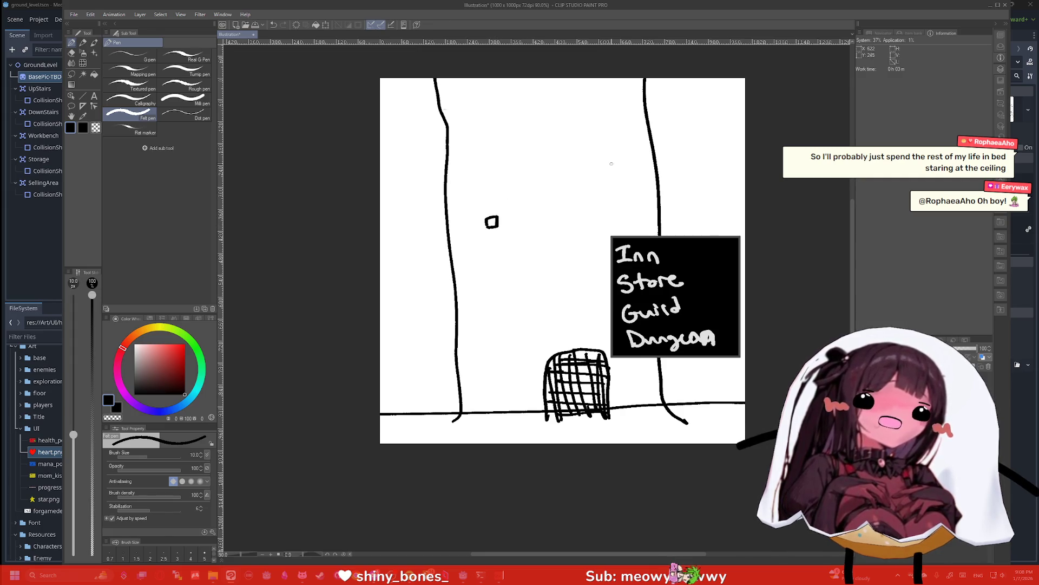
# Scatter small square windows across the tower and mark the left wall's base
pyautogui.moveTo(605, 171); pyautogui.dragTo(613, 162)
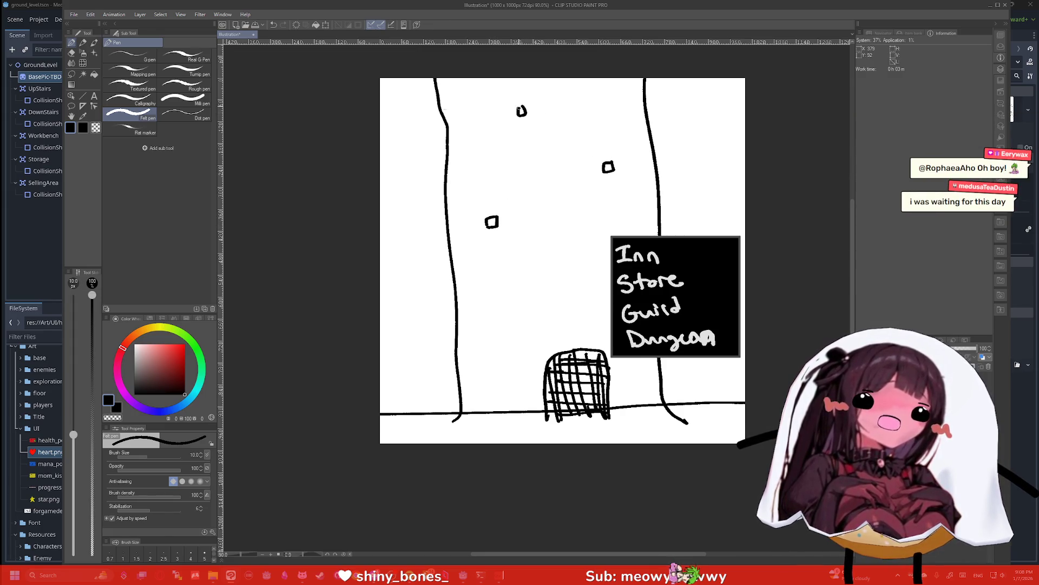
pyautogui.moveTo(620, 92); pyautogui.dragTo(618, 93)
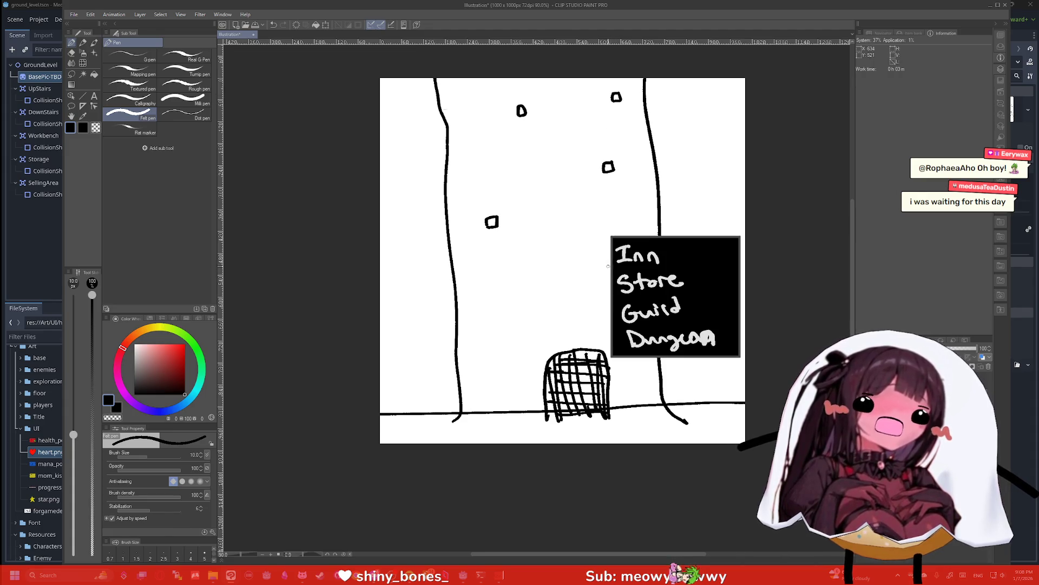
pyautogui.moveTo(590, 257)
pyautogui.mouseDown()
pyautogui.moveTo(594, 272)
pyautogui.moveTo(603, 258)
pyautogui.mouseUp()
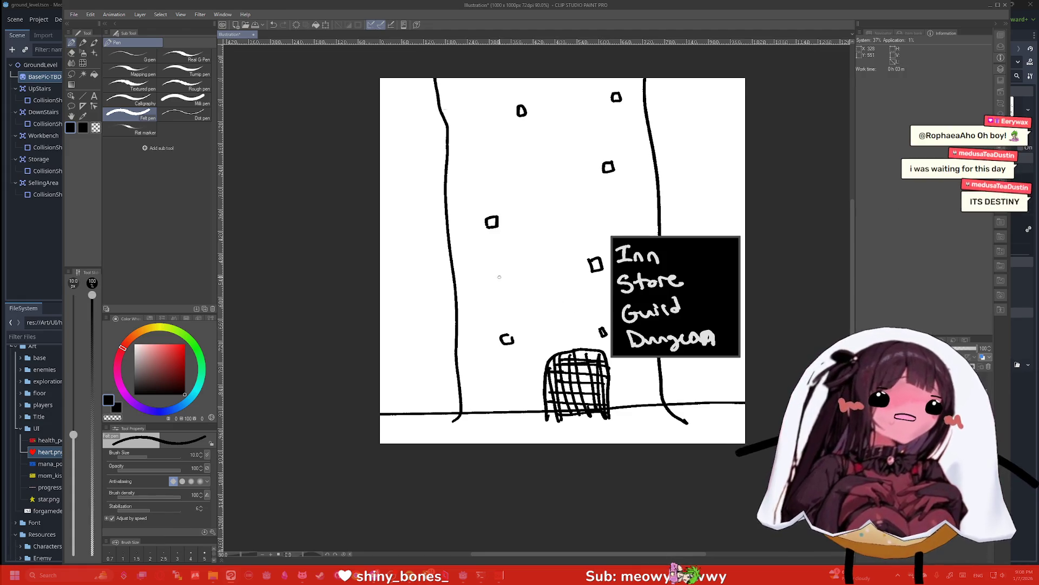
pyautogui.moveTo(499, 274); pyautogui.dragTo(502, 283)
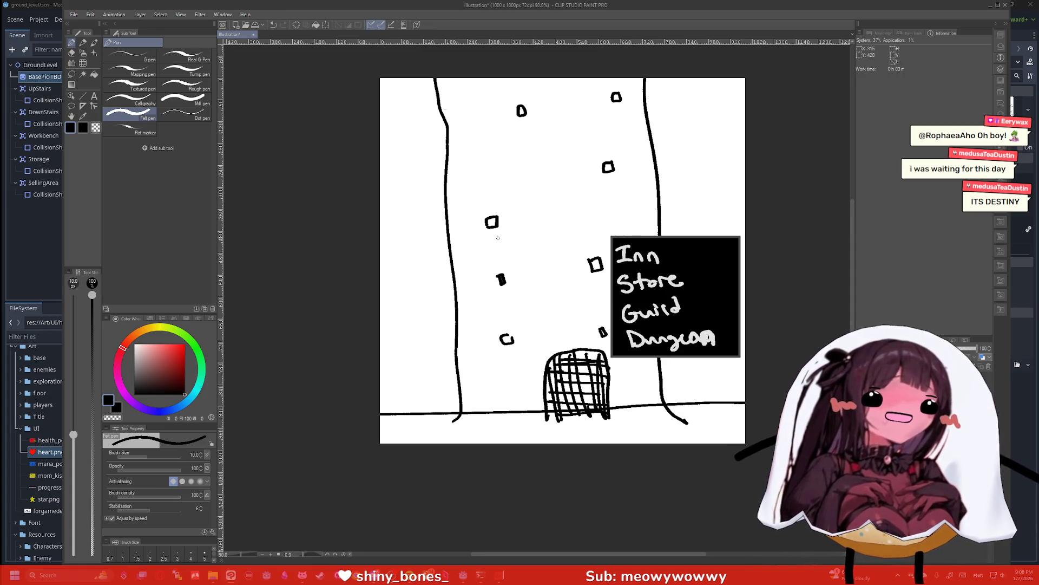
pyautogui.moveTo(465, 420)
pyautogui.mouseDown()
pyautogui.moveTo(457, 421)
pyautogui.moveTo(526, 416)
pyautogui.mouseUp()
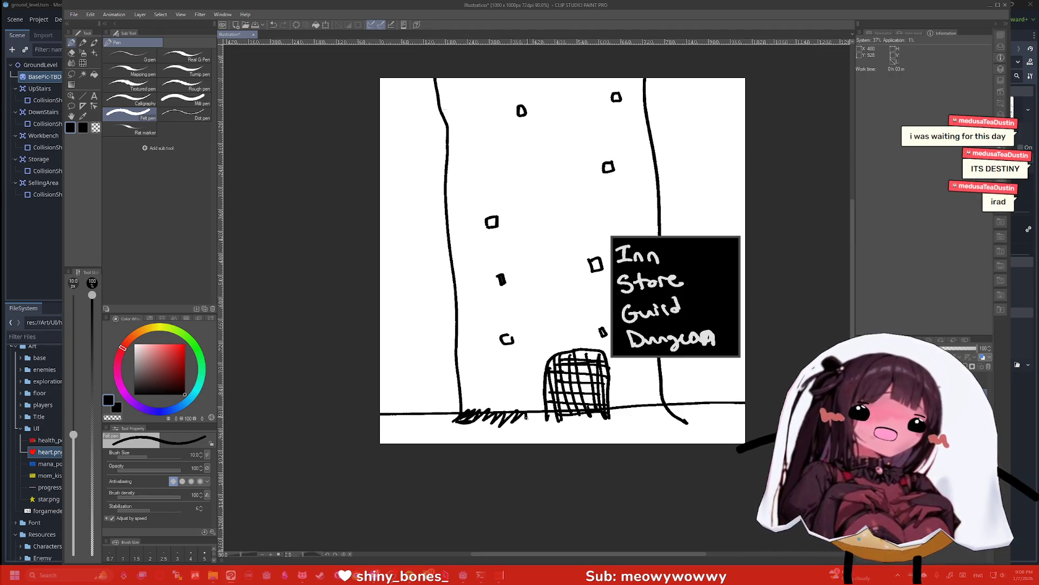
# Add grass on the ground line, a left building edge with roofline, and a stroke by the right wall
pyautogui.moveTo(617, 416); pyautogui.dragTo(686, 422)
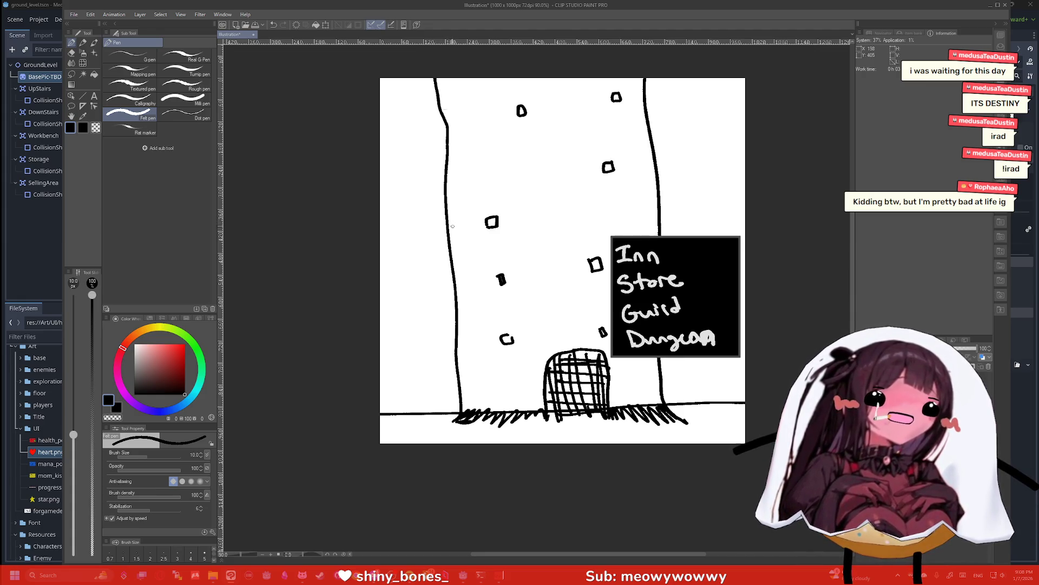
pyautogui.moveTo(441, 422)
pyautogui.mouseDown()
pyautogui.moveTo(433, 352)
pyautogui.moveTo(342, 282)
pyautogui.mouseUp()
pyautogui.moveTo(404, 418)
pyautogui.mouseDown()
pyautogui.moveTo(384, 396)
pyautogui.moveTo(384, 421)
pyautogui.moveTo(406, 421)
pyautogui.mouseUp()
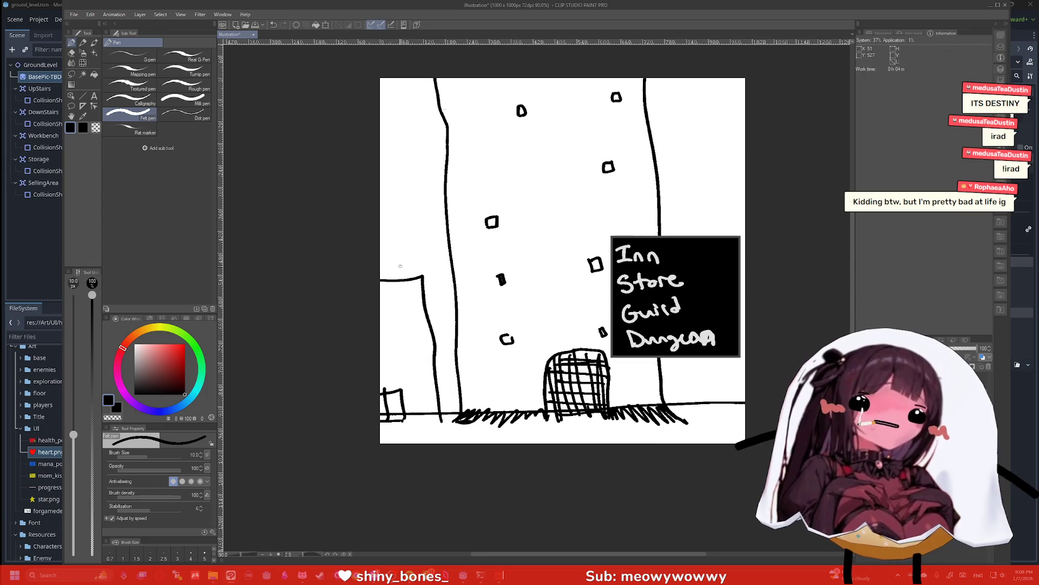
pyautogui.moveTo(421, 275)
pyautogui.mouseDown()
pyautogui.moveTo(426, 261)
pyautogui.moveTo(380, 265)
pyautogui.moveTo(427, 283)
pyautogui.moveTo(428, 320)
pyautogui.mouseUp()
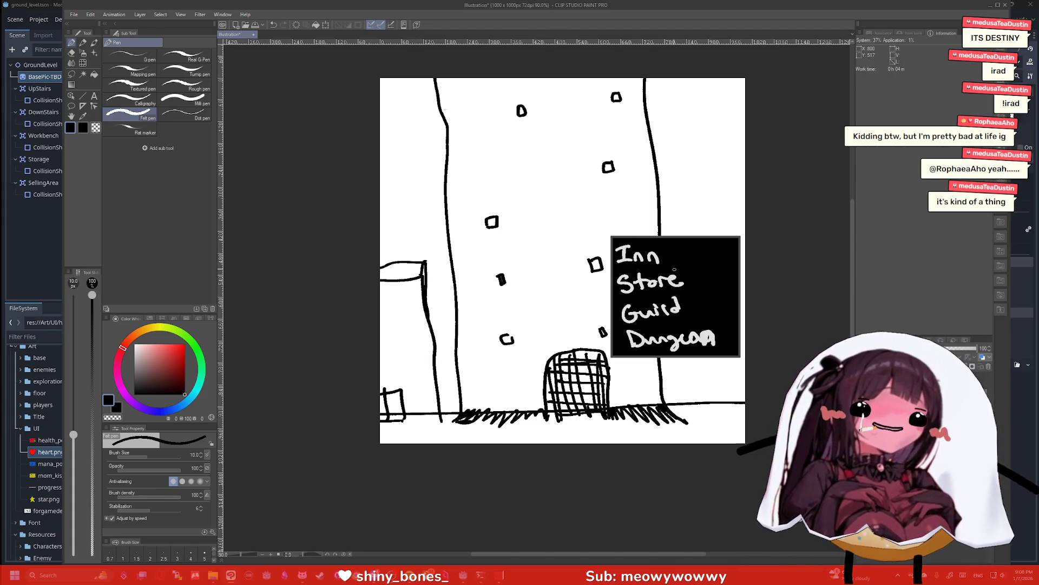
pyautogui.moveTo(707, 413)
pyautogui.mouseDown()
pyautogui.moveTo(706, 363)
pyautogui.moveTo(720, 360)
pyautogui.mouseUp()
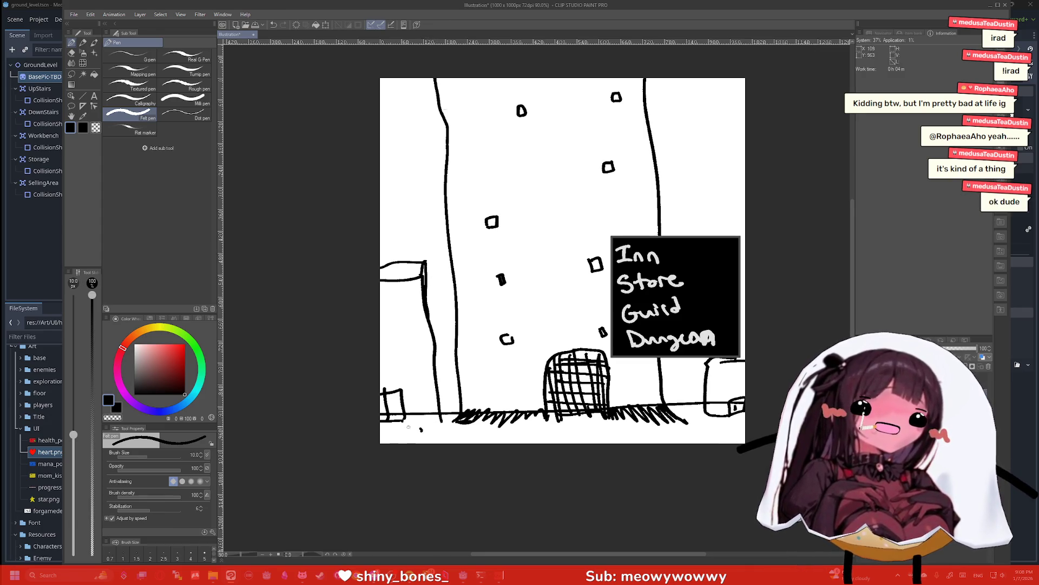
# Scatter ground texture dashes along the bottom of the street and darken the barrel
pyautogui.moveTo(395, 434); pyautogui.dragTo(414, 433)
pyautogui.moveTo(480, 442); pyautogui.dragTo(481, 440)
pyautogui.moveTo(485, 436); pyautogui.dragTo(542, 437)
pyautogui.moveTo(547, 436)
pyautogui.mouseDown()
pyautogui.moveTo(560, 440)
pyautogui.moveTo(510, 441)
pyautogui.mouseUp()
pyautogui.moveTo(591, 436); pyautogui.dragTo(594, 439)
pyautogui.moveTo(604, 441); pyautogui.dragTo(610, 442)
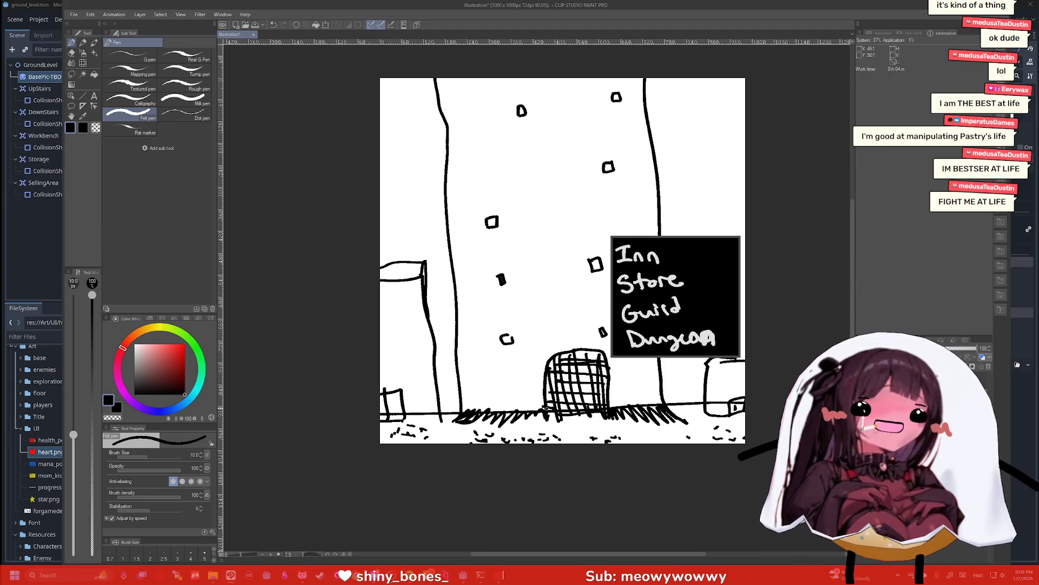
pyautogui.moveTo(592, 383); pyautogui.dragTo(567, 378)
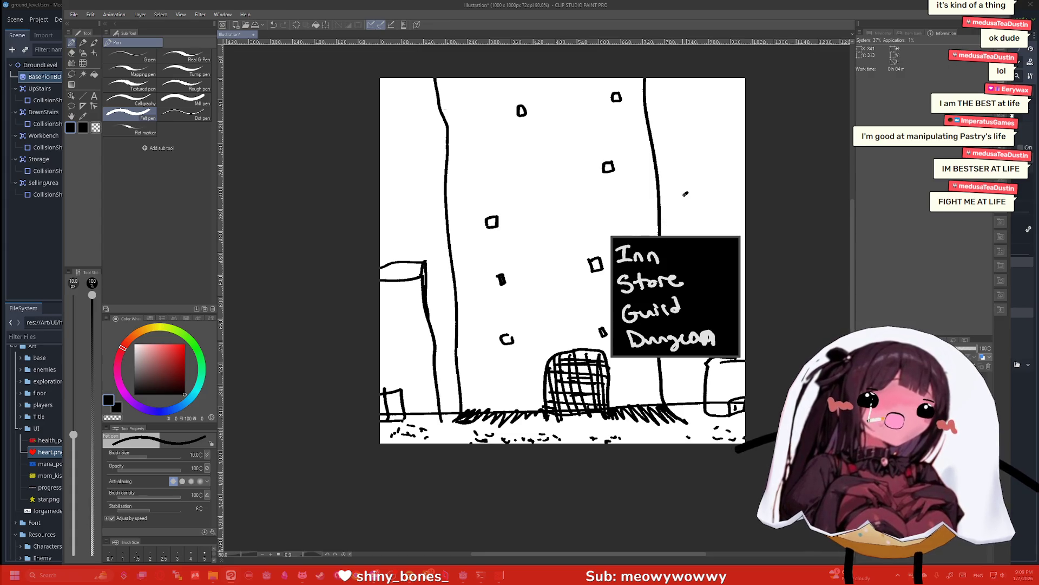
# Remove the arrow drawn above the sign and start a new 1000 × 1000 canvas, Illustration2
pyautogui.moveTo(685, 194); pyautogui.dragTo(658, 235)
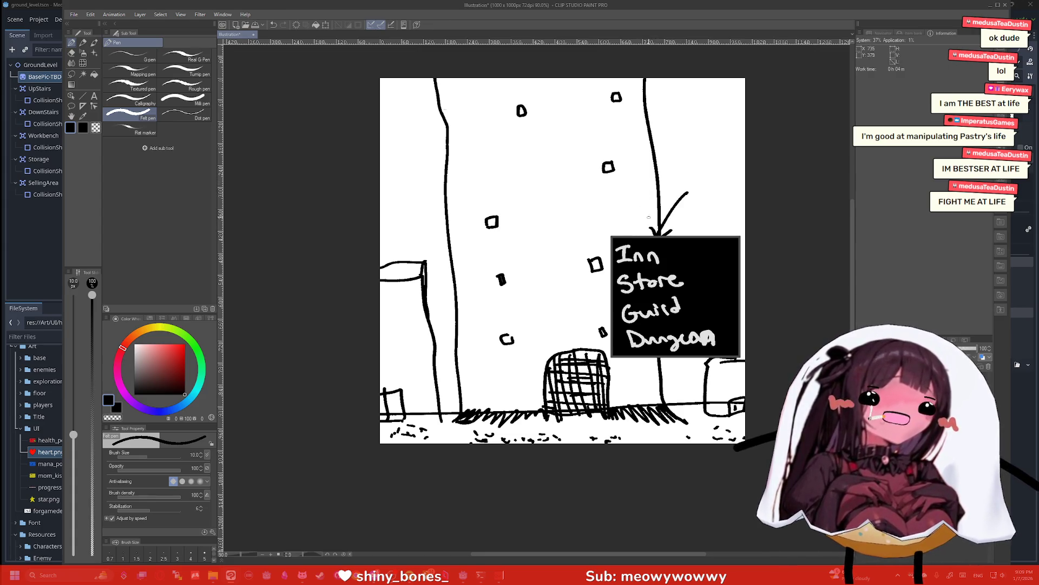
pyautogui.hotkey('ctrl', 'z')
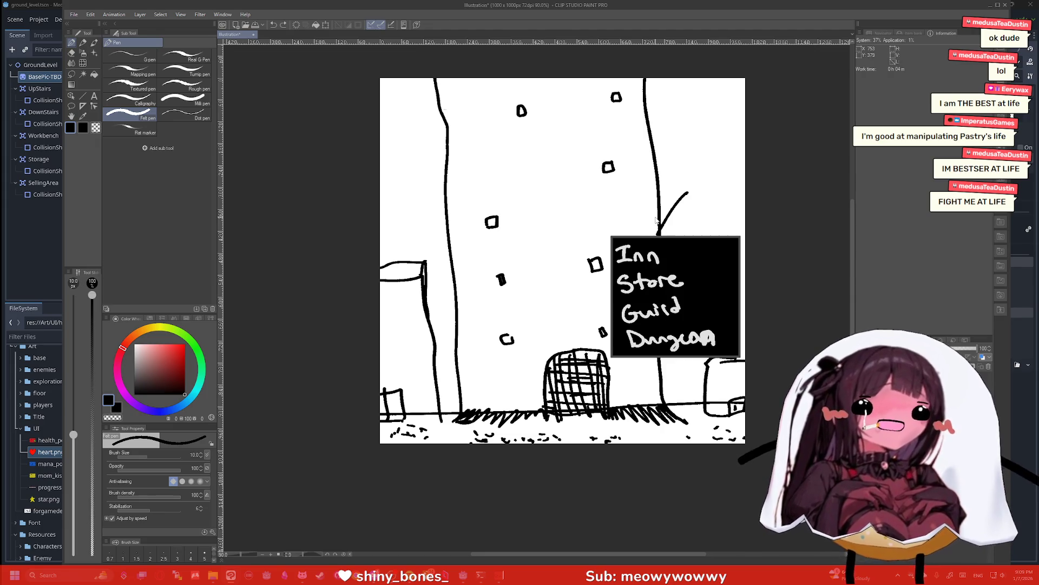
pyautogui.hotkey('ctrl', 'z')
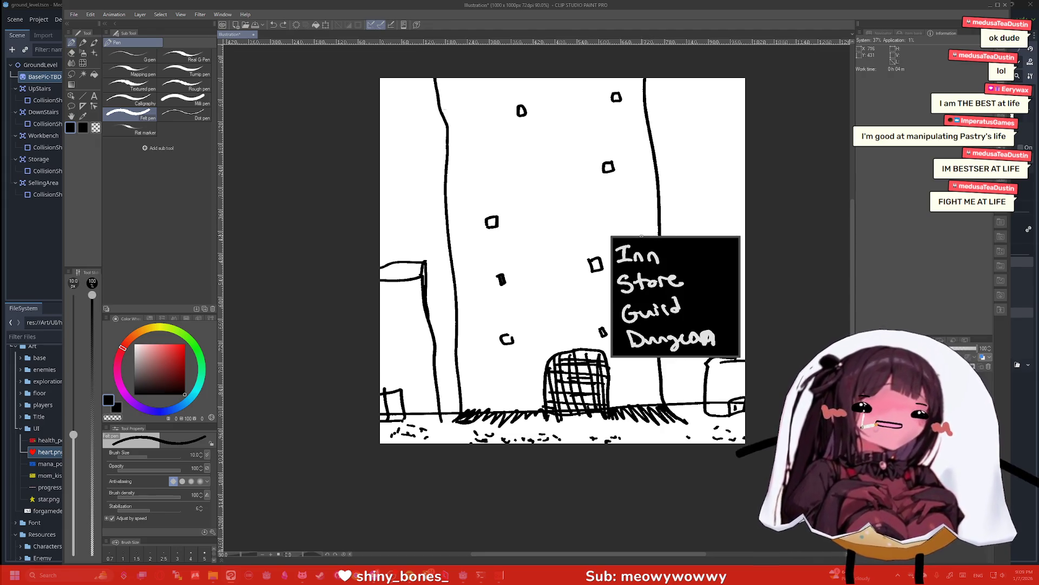
pyautogui.hotkey('ctrl', 'n')
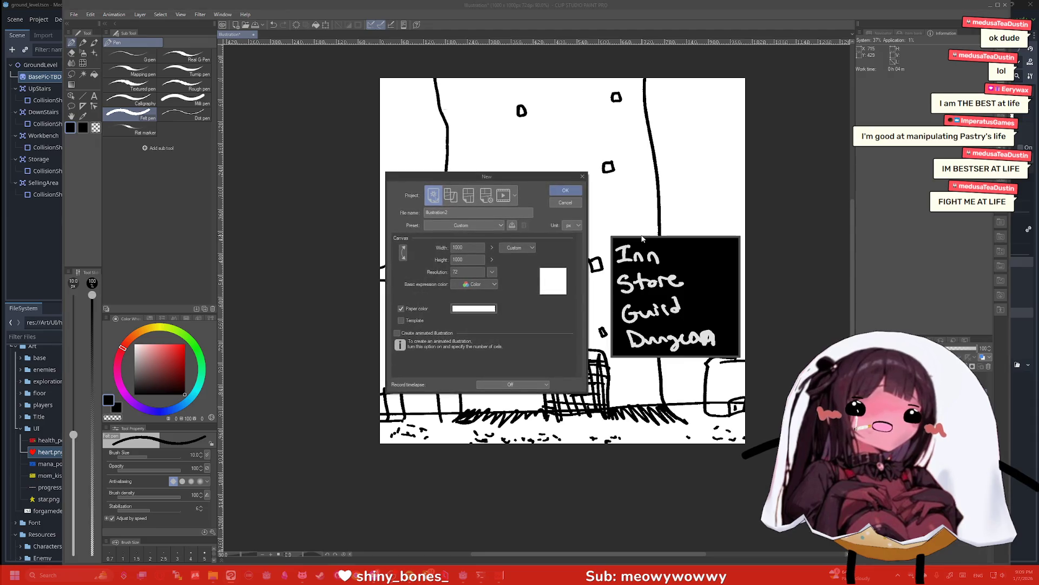
# Create the Illustration2 canvas and outline the overlapping boxes of the gacha screen
pyautogui.press('Return')
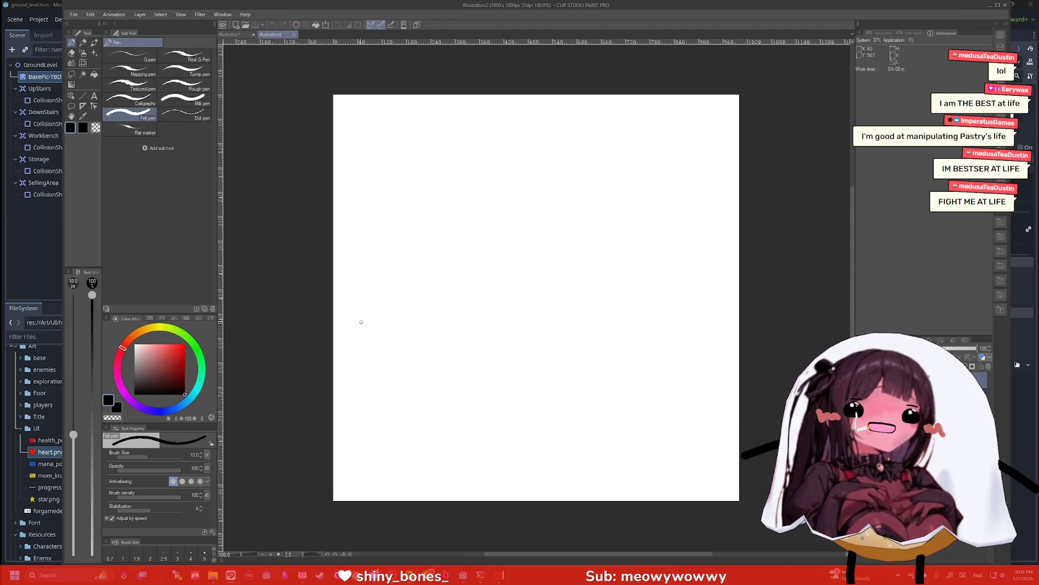
pyautogui.moveTo(338, 256)
pyautogui.mouseDown()
pyautogui.moveTo(529, 246)
pyautogui.moveTo(319, 387)
pyautogui.mouseUp()
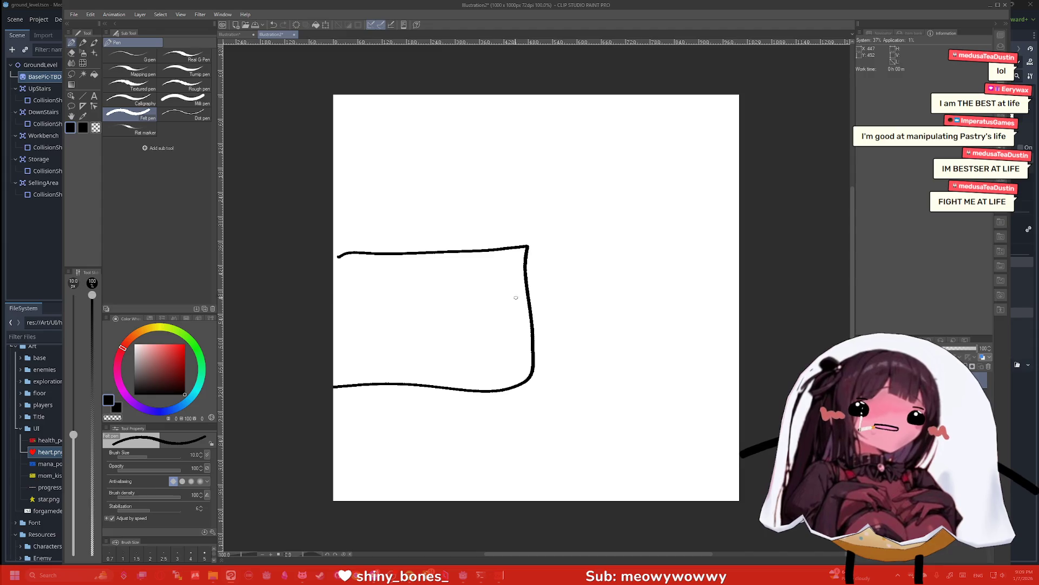
pyautogui.moveTo(530, 294)
pyautogui.mouseDown()
pyautogui.moveTo(622, 298)
pyautogui.moveTo(551, 380)
pyautogui.moveTo(527, 382)
pyautogui.mouseUp()
pyautogui.moveTo(575, 293)
pyautogui.mouseDown()
pyautogui.moveTo(582, 211)
pyautogui.moveTo(739, 209)
pyautogui.mouseUp()
pyautogui.moveTo(740, 342); pyautogui.dragTo(647, 342)
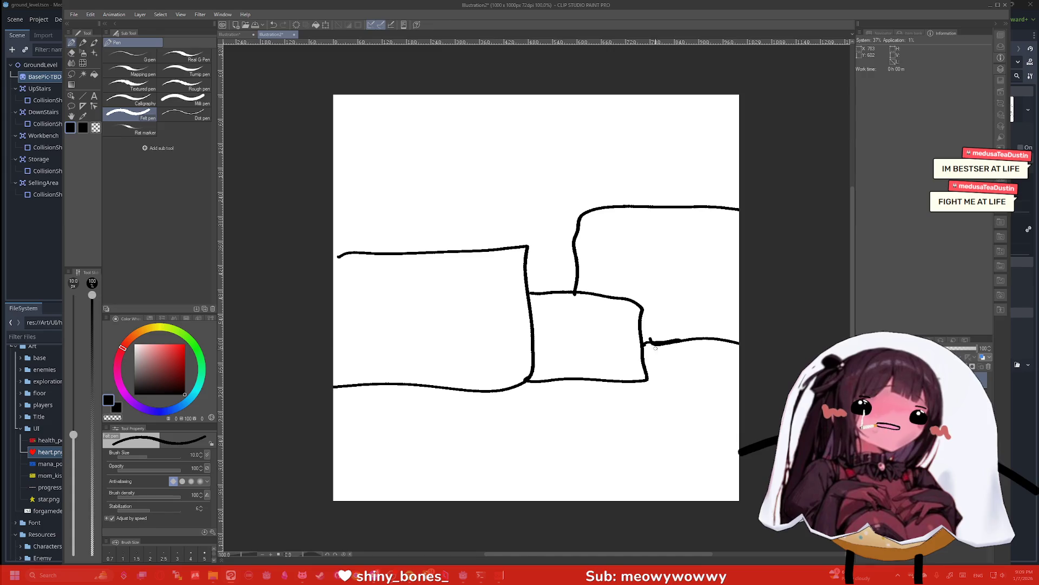
pyautogui.moveTo(648, 380)
pyautogui.mouseDown()
pyautogui.moveTo(709, 411)
pyautogui.moveTo(740, 413)
pyautogui.mouseUp()
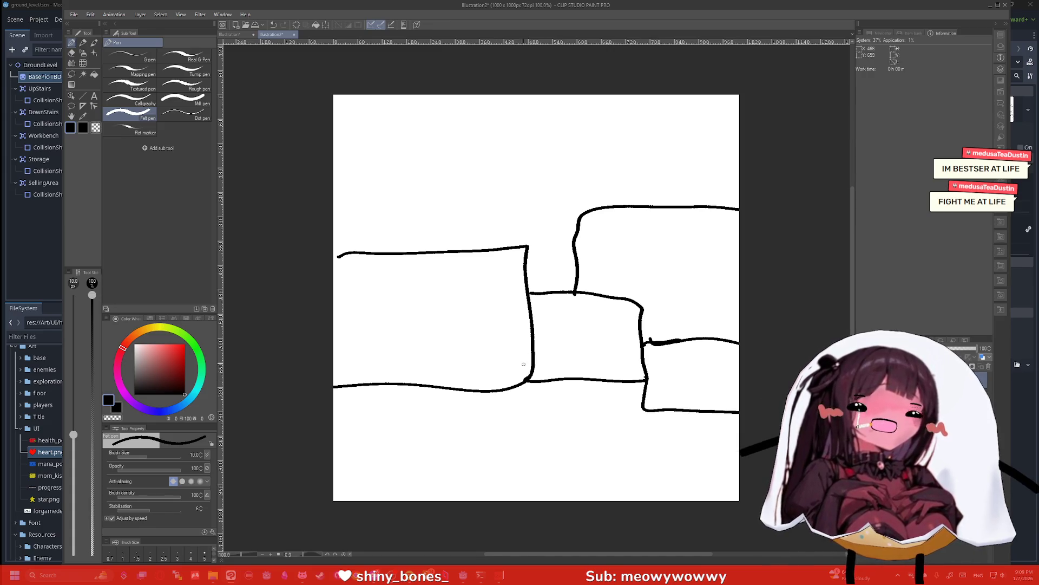
# Handwrite the caption 'Do You Gacha?' beneath the boxes
pyautogui.moveTo(438, 436)
pyautogui.mouseDown()
pyautogui.moveTo(448, 474)
pyautogui.moveTo(490, 459)
pyautogui.moveTo(551, 479)
pyautogui.mouseUp()
pyautogui.moveTo(532, 447); pyautogui.dragTo(547, 461)
pyautogui.moveTo(563, 453)
pyautogui.mouseDown()
pyautogui.moveTo(555, 463)
pyautogui.moveTo(633, 474)
pyautogui.moveTo(648, 459)
pyautogui.mouseUp()
pyautogui.moveTo(664, 461)
pyautogui.mouseDown()
pyautogui.moveTo(658, 472)
pyautogui.moveTo(681, 460)
pyautogui.moveTo(716, 471)
pyautogui.mouseUp()
pyautogui.moveTo(713, 448); pyautogui.dragTo(721, 441)
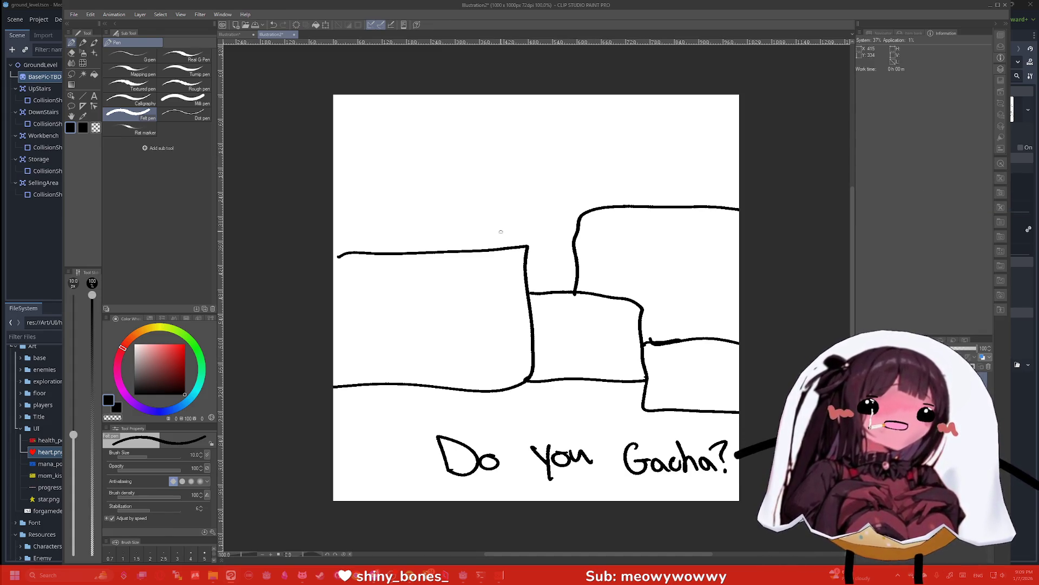
# Reinforce the left box's top and right edges, then start a new canvas, Illustration3
pyautogui.moveTo(525, 246)
pyautogui.mouseDown()
pyautogui.moveTo(495, 232)
pyautogui.moveTo(345, 243)
pyautogui.mouseUp()
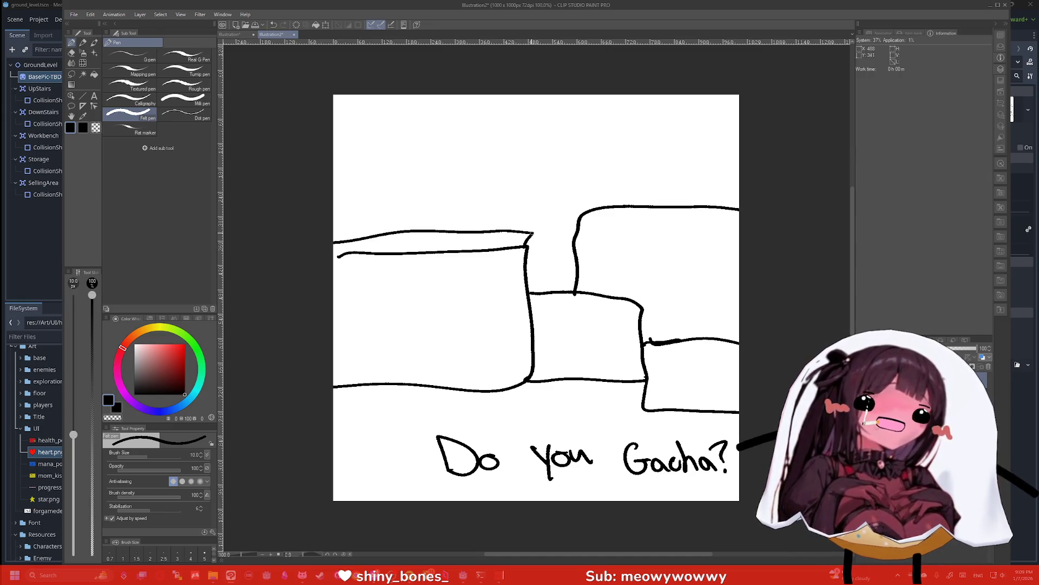
pyautogui.moveTo(533, 232)
pyautogui.mouseDown()
pyautogui.moveTo(540, 295)
pyautogui.moveTo(531, 292)
pyautogui.mouseUp()
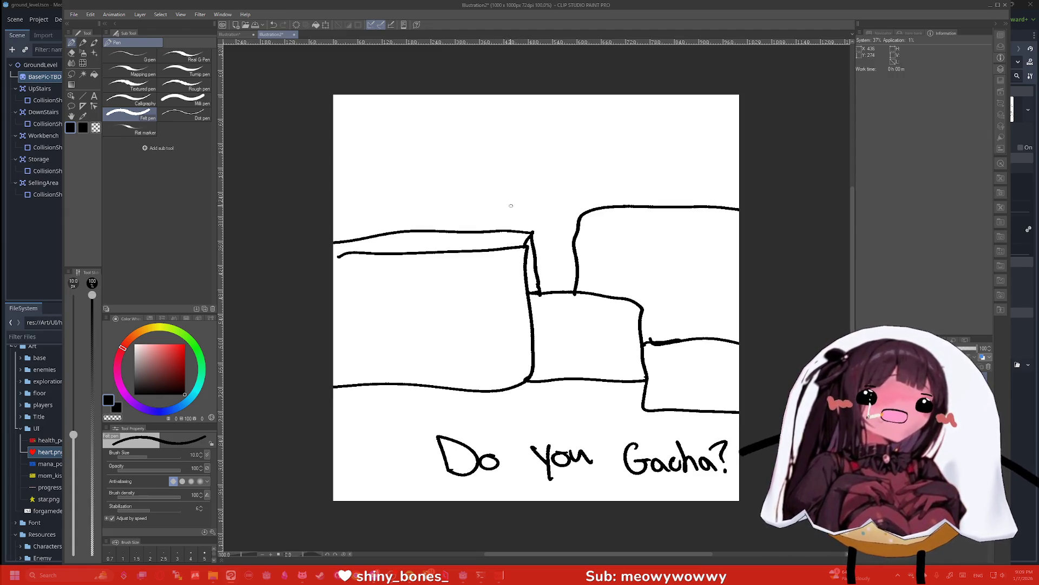
pyautogui.hotkey('ctrl', 'n')
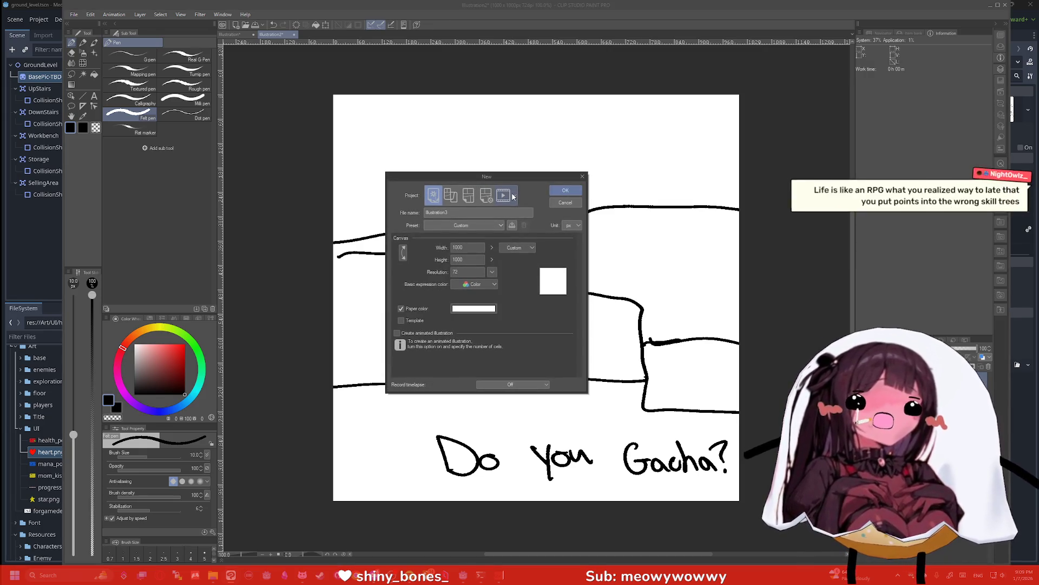
# Create the Illustration3 canvas and draw a tall wall line with horizontal lines to its left
pyautogui.press('Return')
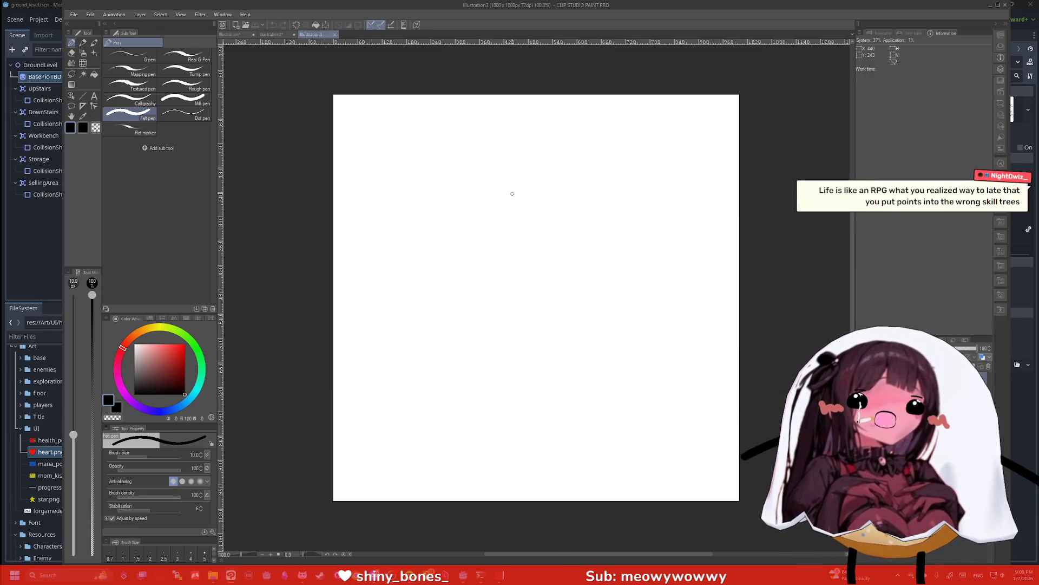
pyautogui.moveTo(503, 365); pyautogui.dragTo(478, 92)
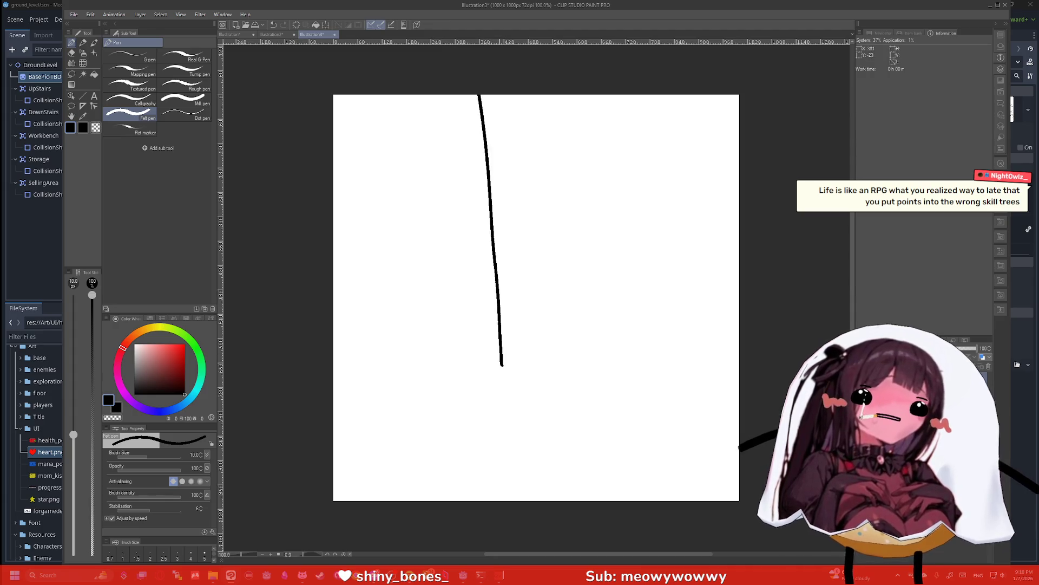
pyautogui.moveTo(497, 343); pyautogui.dragTo(324, 336)
pyautogui.moveTo(484, 302); pyautogui.dragTo(325, 289)
pyautogui.moveTo(475, 265); pyautogui.dragTo(325, 251)
pyautogui.moveTo(463, 207); pyautogui.dragTo(325, 193)
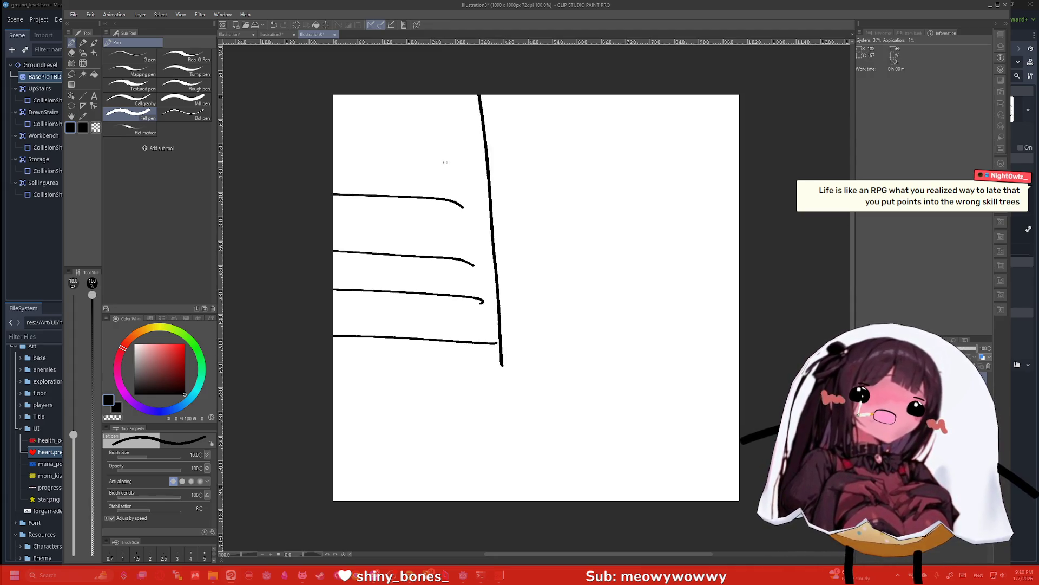
pyautogui.moveTo(447, 162); pyautogui.dragTo(324, 156)
pyautogui.moveTo(477, 122)
pyautogui.mouseDown()
pyautogui.moveTo(325, 117)
pyautogui.moveTo(426, 100)
pyautogui.mouseUp()
# Draw the long path lines running to the right edge with diagonal hatching between them
pyautogui.moveTo(499, 314); pyautogui.dragTo(745, 232)
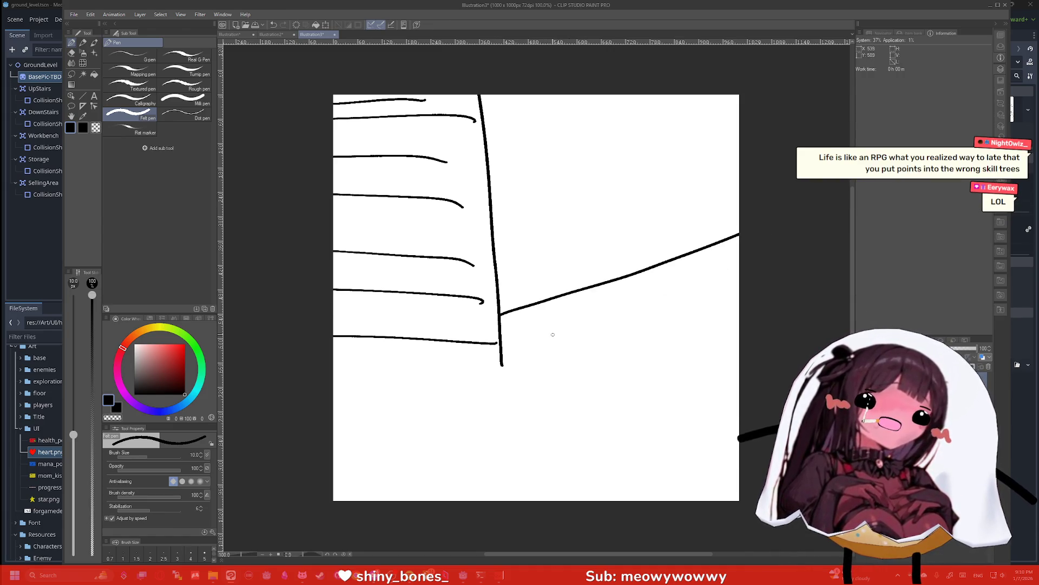
pyautogui.moveTo(650, 394); pyautogui.dragTo(661, 398)
pyautogui.moveTo(674, 402); pyautogui.dragTo(700, 418)
pyautogui.moveTo(519, 313); pyautogui.dragTo(677, 403)
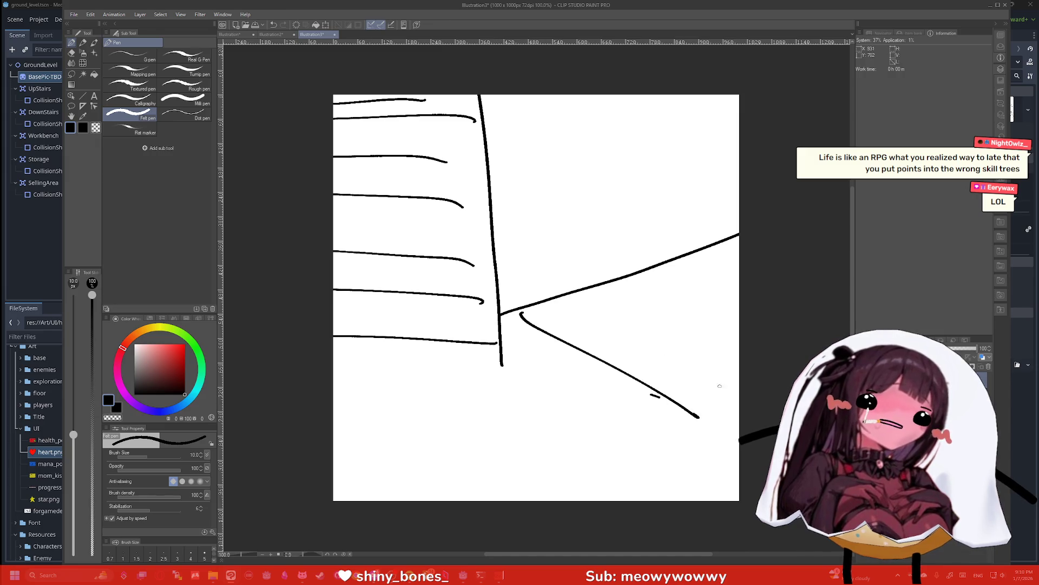
pyautogui.moveTo(596, 313); pyautogui.dragTo(725, 394)
pyautogui.moveTo(654, 310); pyautogui.dragTo(739, 368)
pyautogui.moveTo(705, 313); pyautogui.dragTo(741, 340)
pyautogui.moveTo(723, 314)
pyautogui.mouseDown()
pyautogui.moveTo(741, 329)
pyautogui.moveTo(741, 320)
pyautogui.mouseUp()
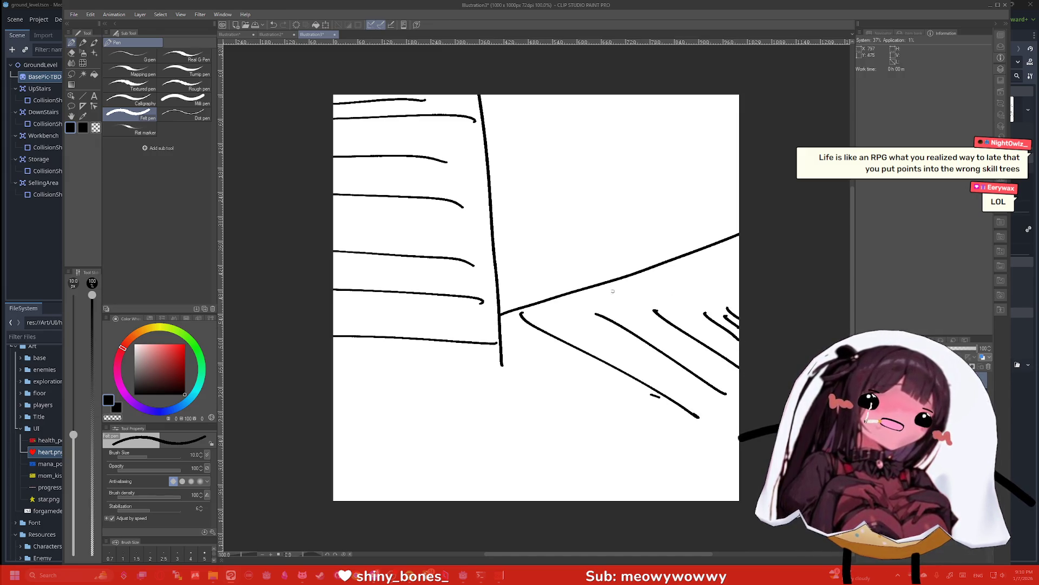
pyautogui.moveTo(520, 310); pyautogui.dragTo(758, 302)
pyautogui.moveTo(698, 418); pyautogui.dragTo(745, 408)
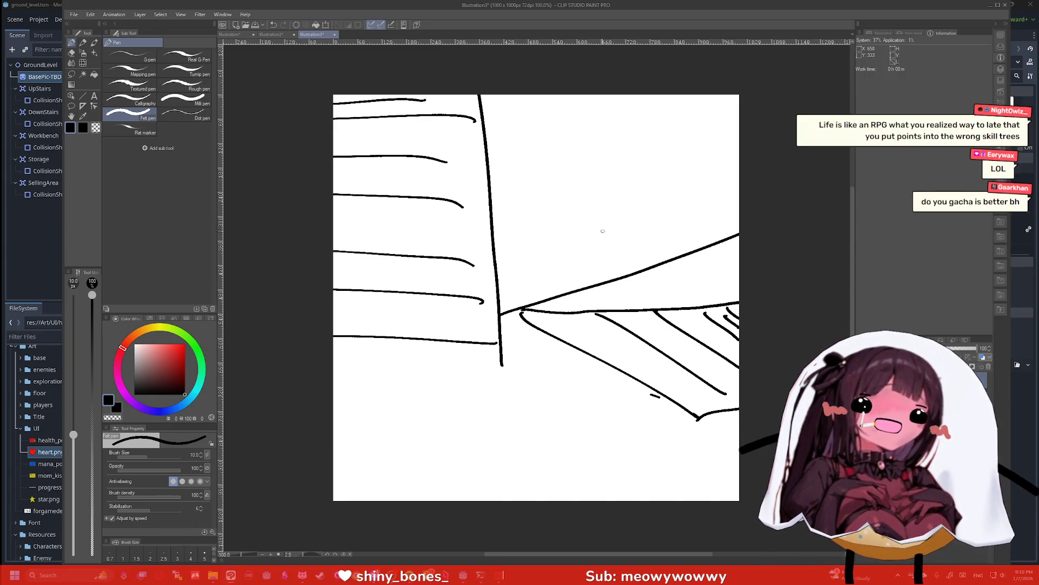
# Draw an arrow pointing at the upper path and label it 'Procedural'
pyautogui.moveTo(564, 183); pyautogui.dragTo(639, 250)
pyautogui.moveTo(606, 234)
pyautogui.mouseDown()
pyautogui.moveTo(639, 250)
pyautogui.moveTo(631, 224)
pyautogui.mouseUp()
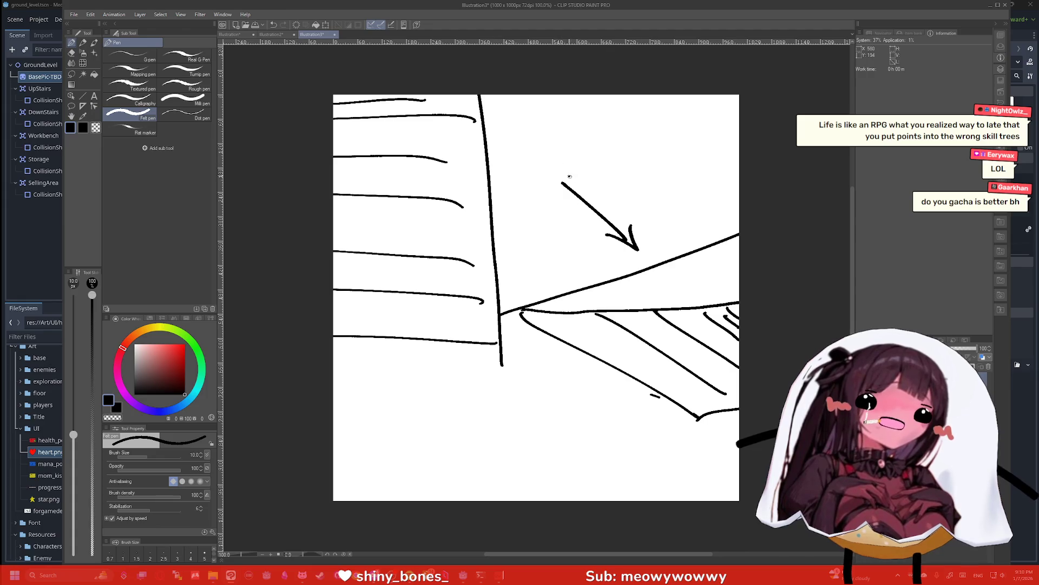
pyautogui.moveTo(564, 153); pyautogui.dragTo(566, 177)
pyautogui.moveTo(564, 154)
pyautogui.mouseDown()
pyautogui.moveTo(567, 165)
pyautogui.moveTo(584, 161)
pyautogui.mouseUp()
pyautogui.moveTo(592, 160)
pyautogui.mouseDown()
pyautogui.moveTo(603, 167)
pyautogui.moveTo(636, 141)
pyautogui.moveTo(678, 138)
pyautogui.mouseUp()
pyautogui.moveTo(667, 118); pyautogui.dragTo(678, 139)
# Draw a lower arrow and label it 'Main Dungeon'
pyautogui.moveTo(449, 374)
pyautogui.mouseDown()
pyautogui.moveTo(484, 417)
pyautogui.moveTo(464, 378)
pyautogui.mouseUp()
pyautogui.moveTo(506, 435); pyautogui.dragTo(563, 418)
pyautogui.click(537, 405)
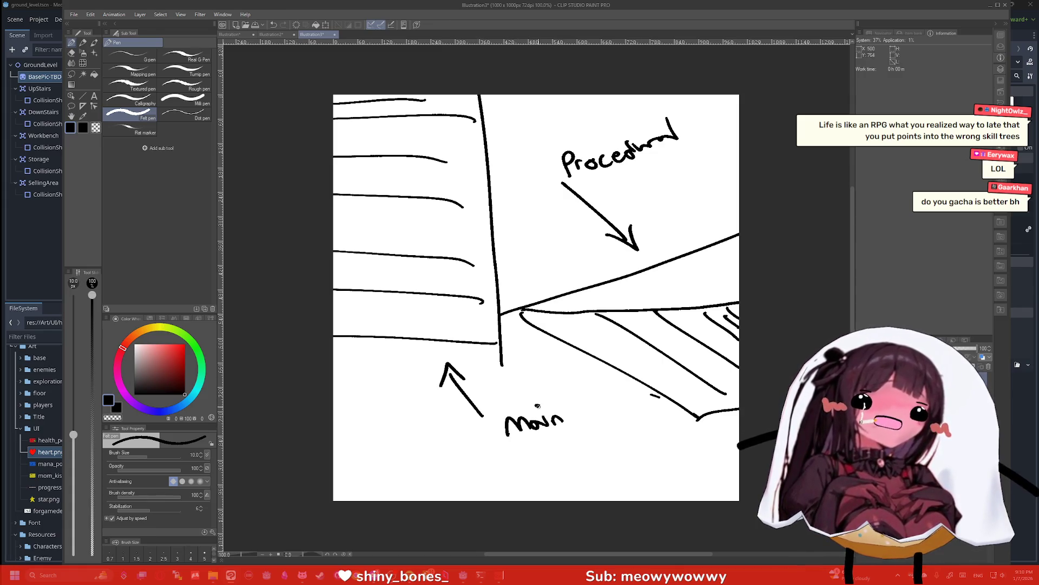
pyautogui.moveTo(512, 454); pyautogui.dragTo(525, 467)
pyautogui.moveTo(529, 456)
pyautogui.mouseDown()
pyautogui.moveTo(578, 465)
pyautogui.moveTo(630, 439)
pyautogui.mouseUp()
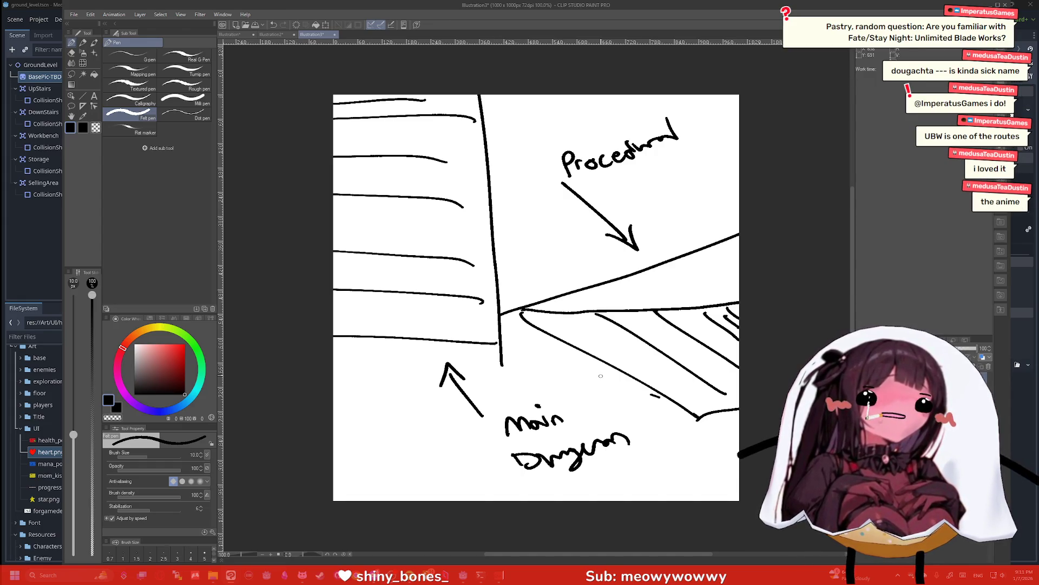
# Create the Illustration4 canvas and dab black blobs across its top, from left to middle-right
pyautogui.hotkey('ctrl', 'n')
pyautogui.press('Return')
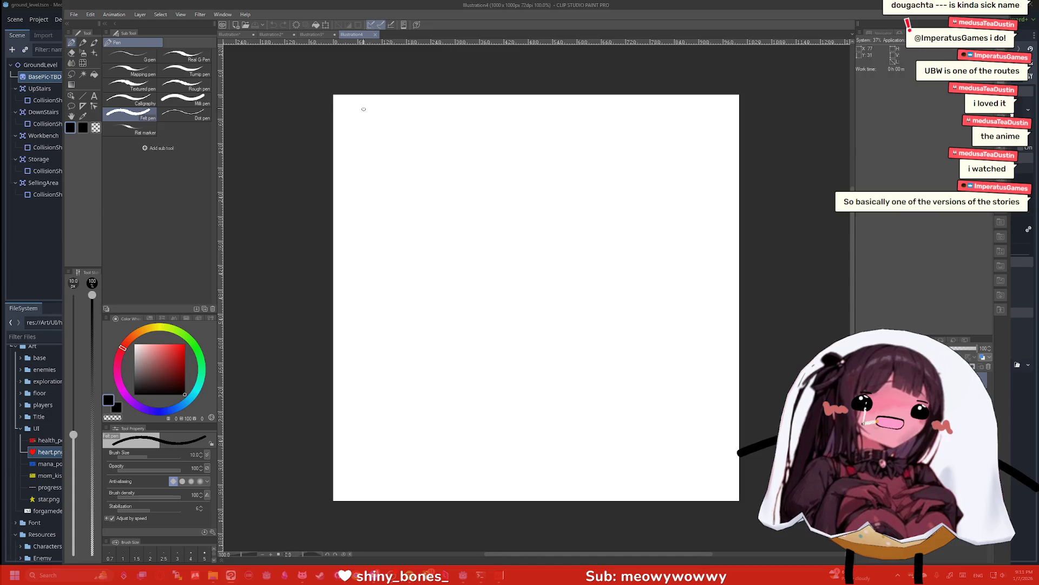
pyautogui.moveTo(372, 115)
pyautogui.mouseDown()
pyautogui.moveTo(433, 124)
pyautogui.moveTo(416, 171)
pyautogui.mouseUp()
pyautogui.moveTo(509, 128); pyautogui.dragTo(509, 138)
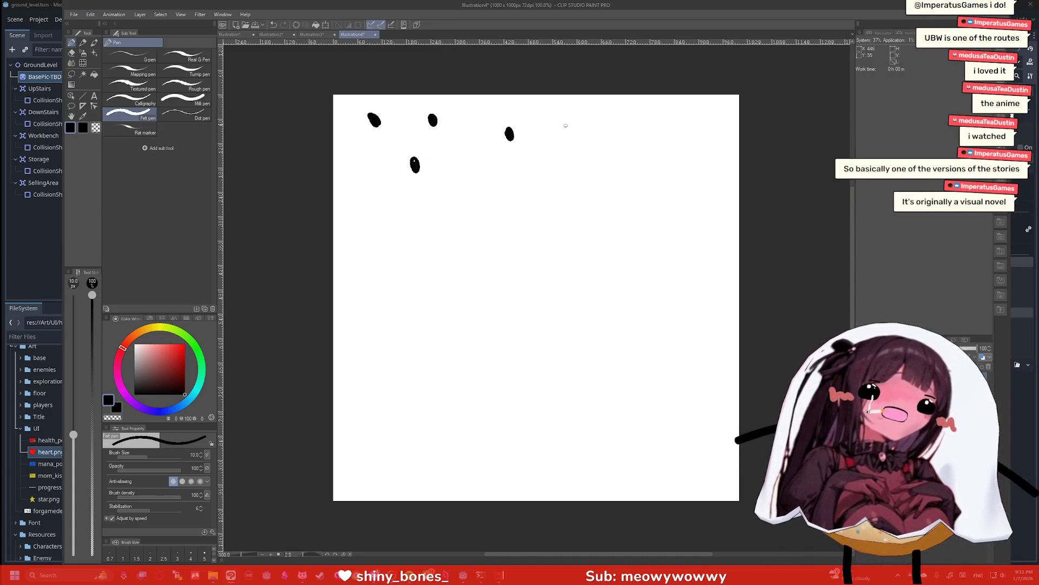
pyautogui.moveTo(591, 119); pyautogui.dragTo(593, 129)
pyautogui.moveTo(614, 171); pyautogui.dragTo(616, 176)
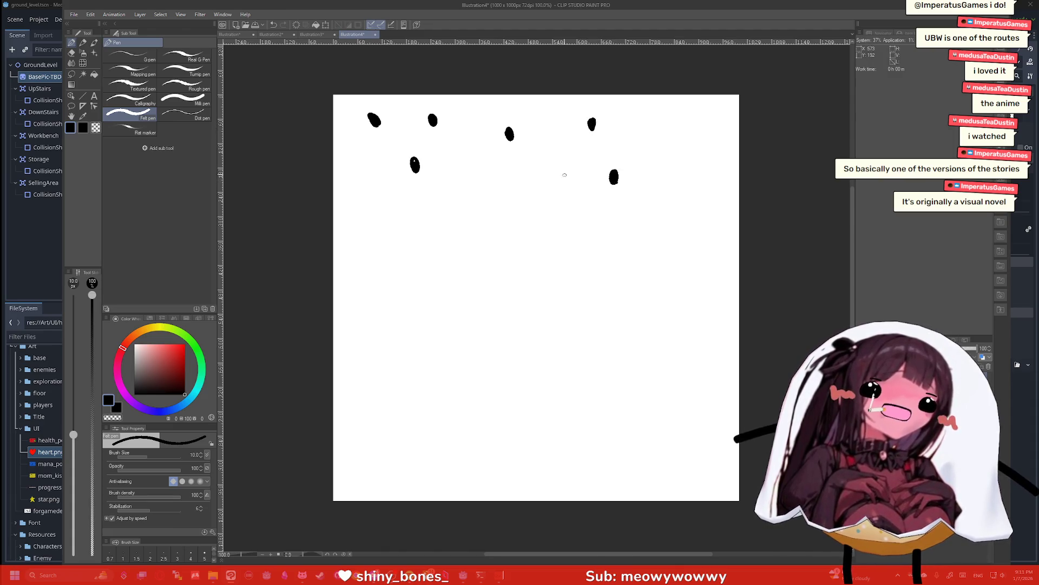
pyautogui.moveTo(533, 172); pyautogui.dragTo(533, 181)
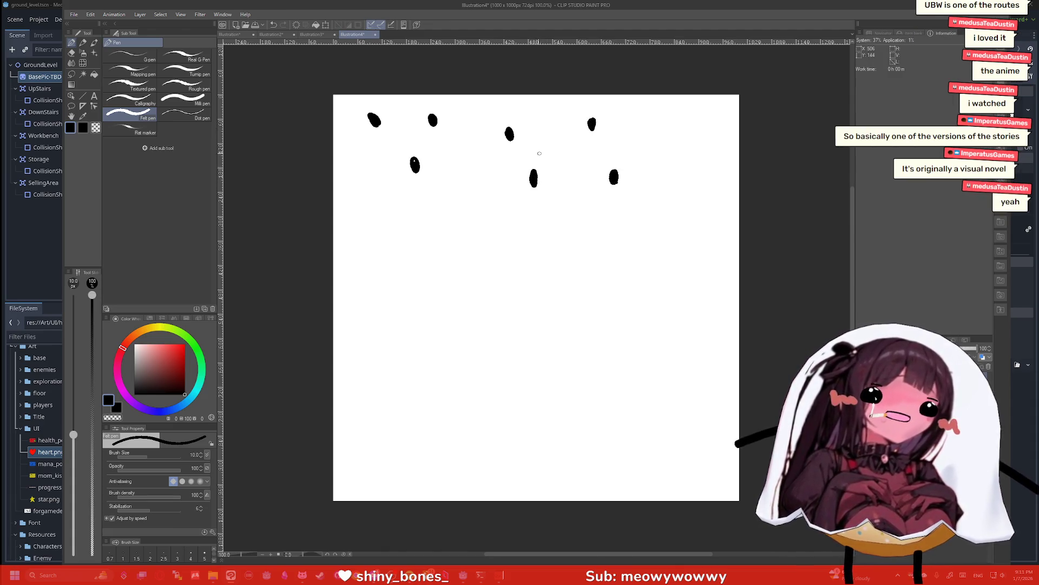
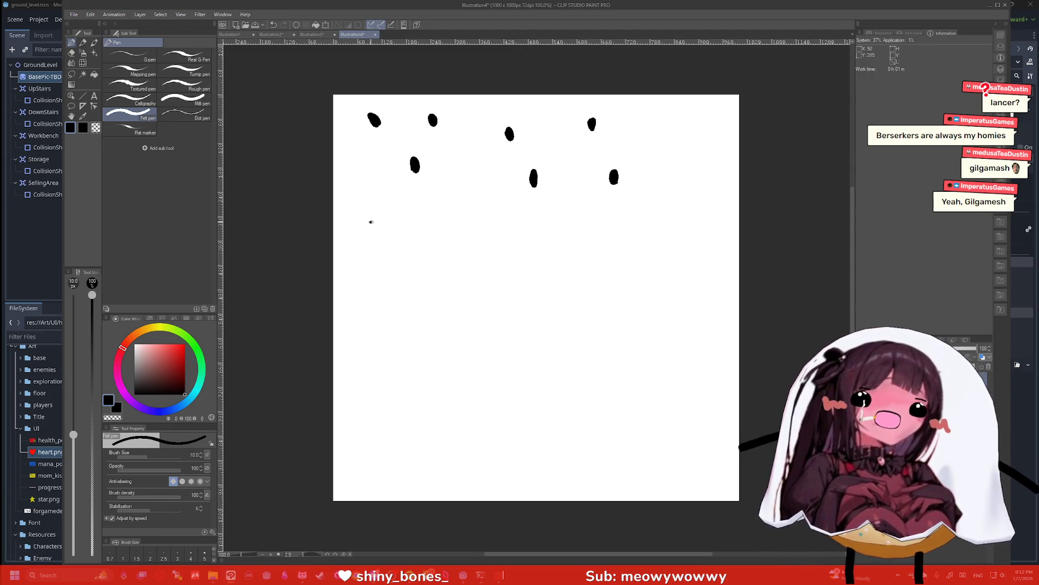
# Sketch the sword with hook strokes at its guard and the first slash lines in the lower right
pyautogui.moveTo(371, 222)
pyautogui.mouseDown()
pyautogui.moveTo(363, 252)
pyautogui.moveTo(372, 227)
pyautogui.moveTo(494, 279)
pyautogui.moveTo(397, 239)
pyautogui.moveTo(407, 226)
pyautogui.moveTo(383, 234)
pyautogui.mouseUp()
pyautogui.moveTo(518, 295); pyautogui.dragTo(692, 389)
pyautogui.moveTo(568, 347); pyautogui.dragTo(597, 377)
pyautogui.moveTo(470, 338); pyautogui.dragTo(529, 395)
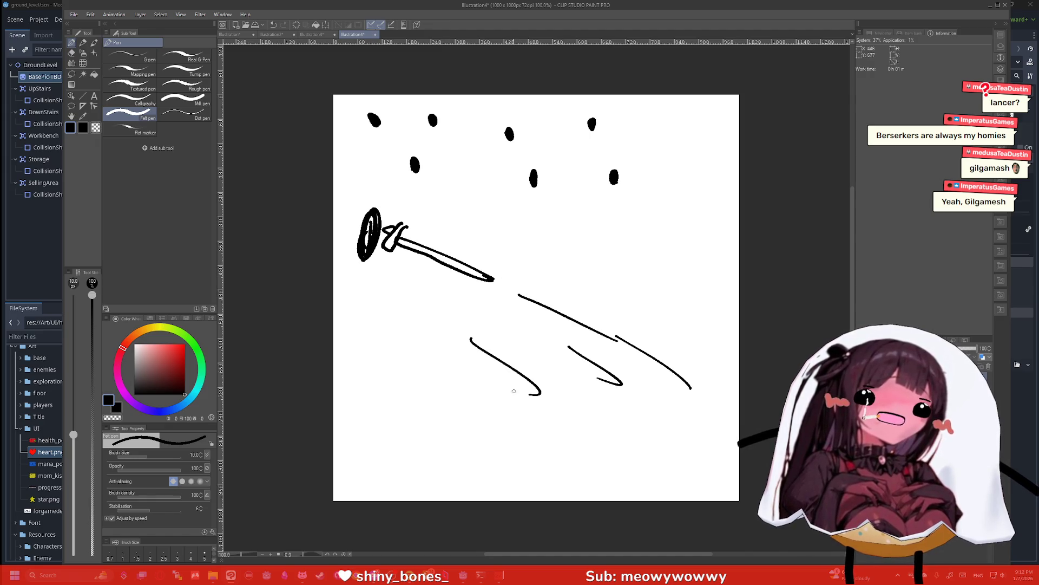
pyautogui.moveTo(369, 362); pyautogui.dragTo(468, 424)
pyautogui.moveTo(353, 418); pyautogui.dragTo(493, 480)
pyautogui.moveTo(506, 417); pyautogui.dragTo(645, 449)
pyautogui.moveTo(593, 357); pyautogui.dragTo(728, 423)
pyautogui.moveTo(523, 366); pyautogui.dragTo(628, 447)
# Add more long sweeping slash strokes across the lower half of the canvas
pyautogui.moveTo(394, 394); pyautogui.dragTo(563, 438)
pyautogui.moveTo(333, 290); pyautogui.dragTo(736, 444)
pyautogui.moveTo(445, 302); pyautogui.dragTo(720, 416)
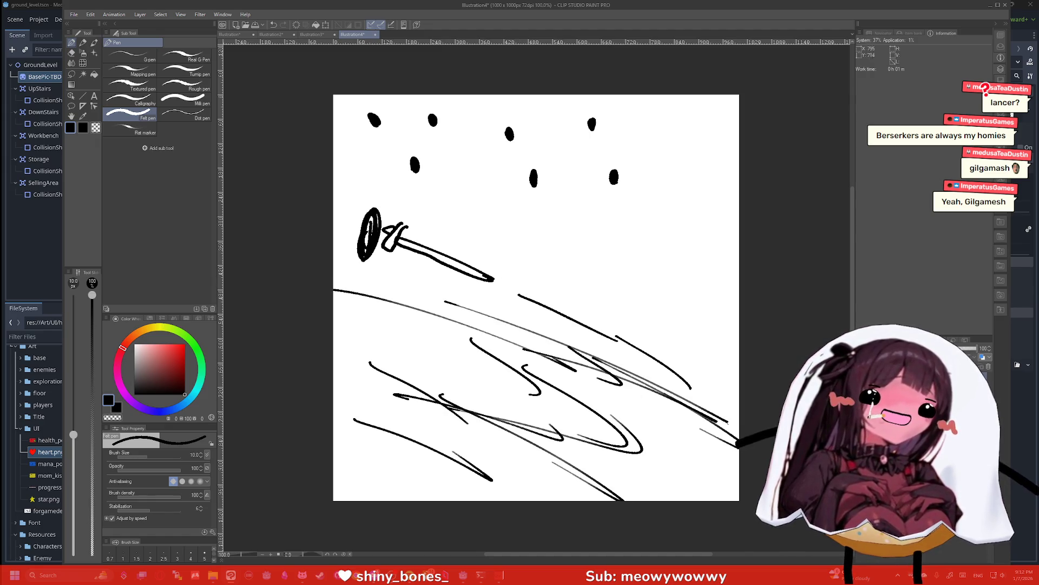
pyautogui.moveTo(617, 397); pyautogui.dragTo(693, 464)
pyautogui.moveTo(385, 406); pyautogui.dragTo(558, 486)
pyautogui.moveTo(534, 419); pyautogui.dragTo(704, 501)
pyautogui.moveTo(334, 438); pyautogui.dragTo(501, 501)
pyautogui.moveTo(609, 370); pyautogui.dragTo(702, 402)
pyautogui.moveTo(649, 331); pyautogui.dragTo(739, 371)
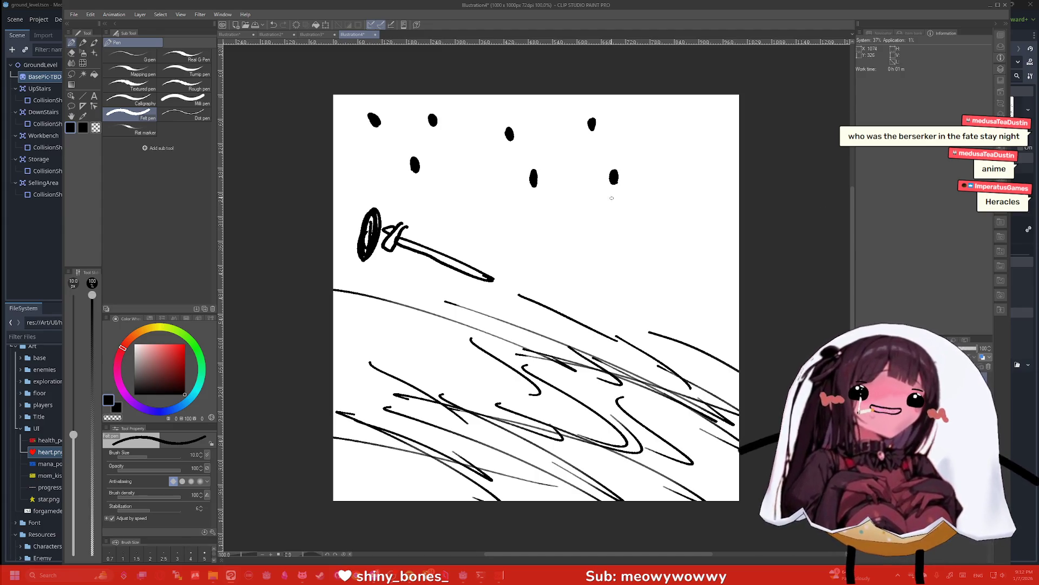
# Quit Clip Studio discarding all unsaved canvases, then create a new 1000×1000 canvas
pyautogui.click(1005, 5)
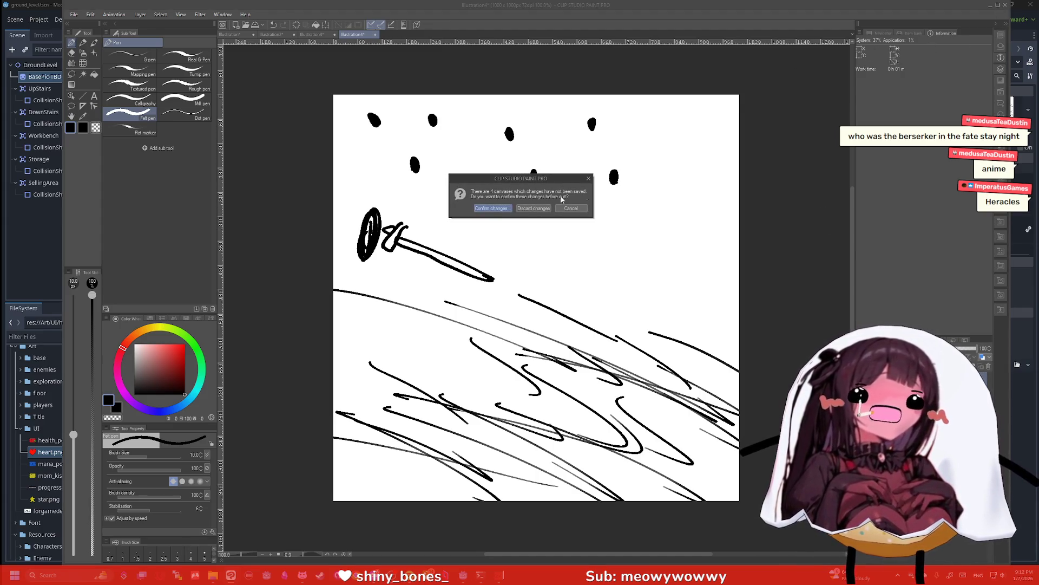
pyautogui.click(525, 210)
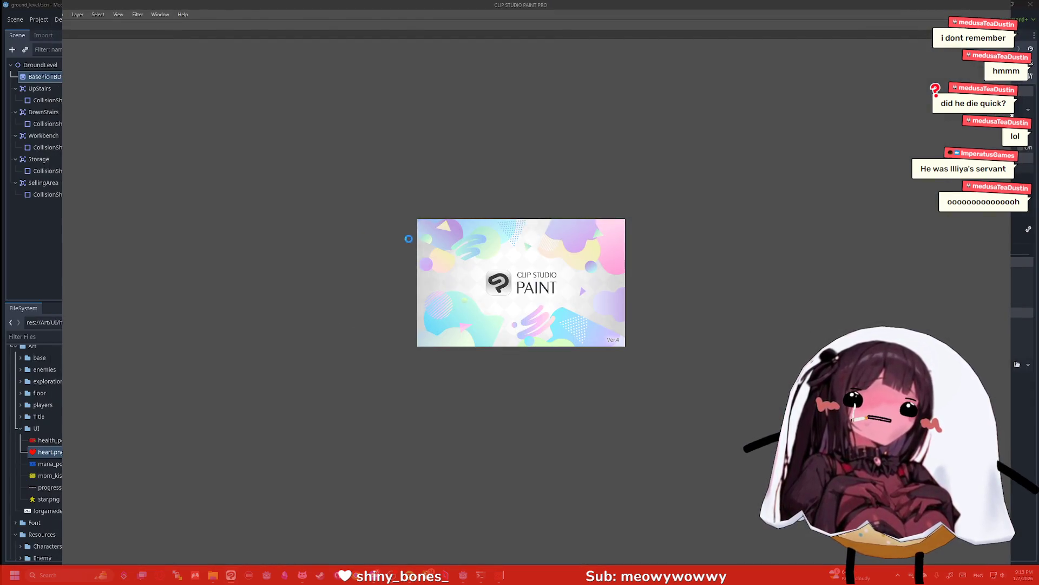
pyautogui.hotkey('ctrl', 'n')
pyautogui.press('Return')
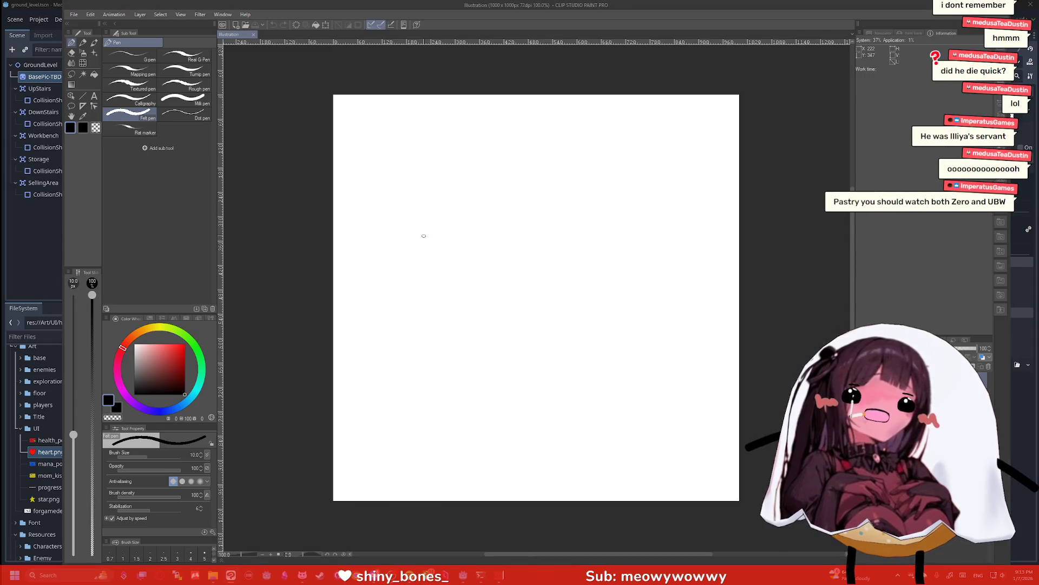
# Draw the arch outline with horizontal and vertical grid lines inside it
pyautogui.moveTo(397, 365)
pyautogui.mouseDown()
pyautogui.moveTo(407, 198)
pyautogui.moveTo(627, 241)
pyautogui.moveTo(632, 382)
pyautogui.mouseUp()
pyautogui.moveTo(409, 206); pyautogui.dragTo(620, 211)
pyautogui.moveTo(598, 256); pyautogui.dragTo(429, 252)
pyautogui.moveTo(633, 308); pyautogui.dragTo(396, 295)
pyautogui.moveTo(614, 339); pyautogui.dragTo(405, 324)
pyautogui.moveTo(443, 344); pyautogui.dragTo(438, 189)
pyautogui.moveTo(495, 343); pyautogui.dragTo(493, 162)
pyautogui.moveTo(558, 355); pyautogui.dragTo(551, 142)
pyautogui.moveTo(619, 373); pyautogui.dragTo(589, 176)
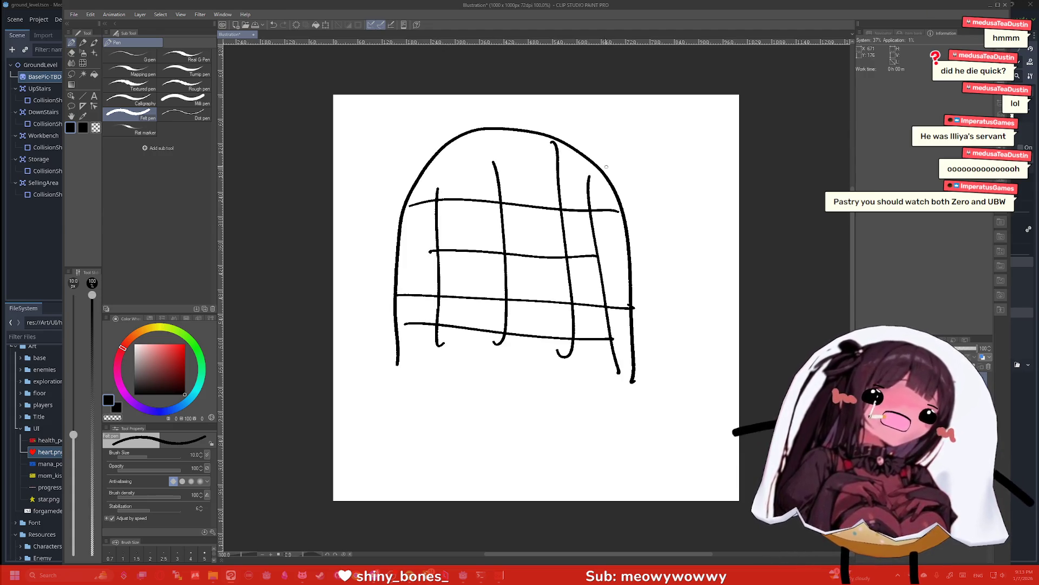
# Draw four boxes right of the grid labelled talk, Buy, sell and Leave, undoing one bad stroke
pyautogui.moveTo(724, 193)
pyautogui.mouseDown()
pyautogui.moveTo(730, 234)
pyautogui.moveTo(652, 203)
pyautogui.moveTo(726, 202)
pyautogui.moveTo(689, 212)
pyautogui.mouseUp()
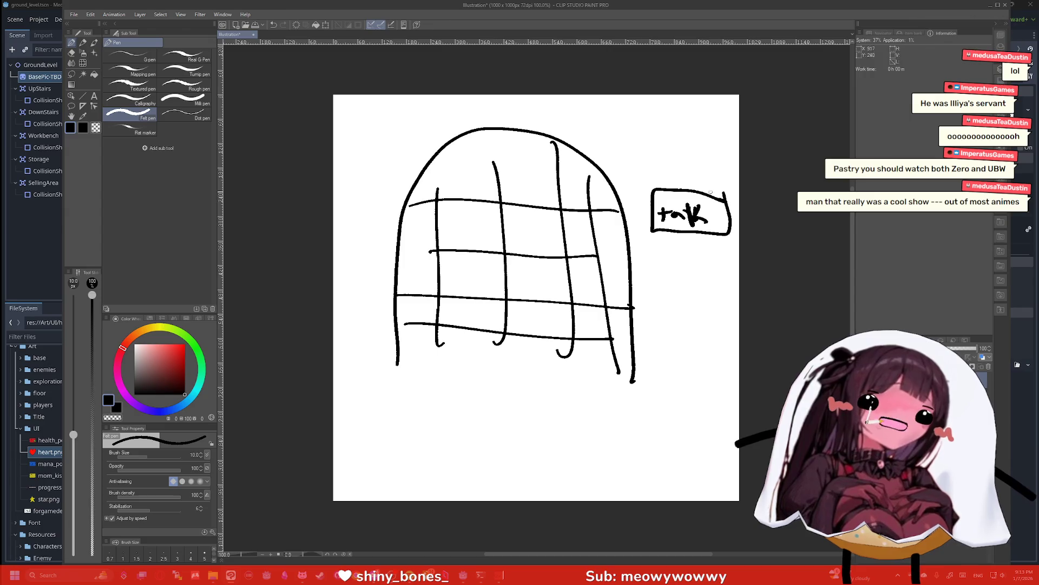
pyautogui.hotkey('ctrl', 'z')
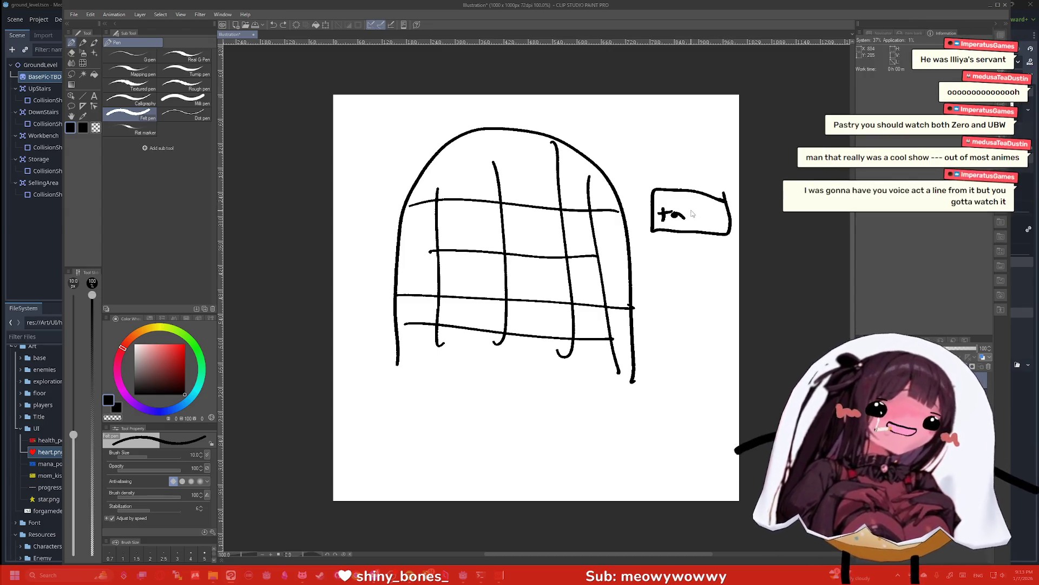
pyautogui.moveTo(693, 207); pyautogui.dragTo(692, 221)
pyautogui.moveTo(700, 205)
pyautogui.mouseDown()
pyautogui.moveTo(700, 222)
pyautogui.moveTo(716, 222)
pyautogui.mouseUp()
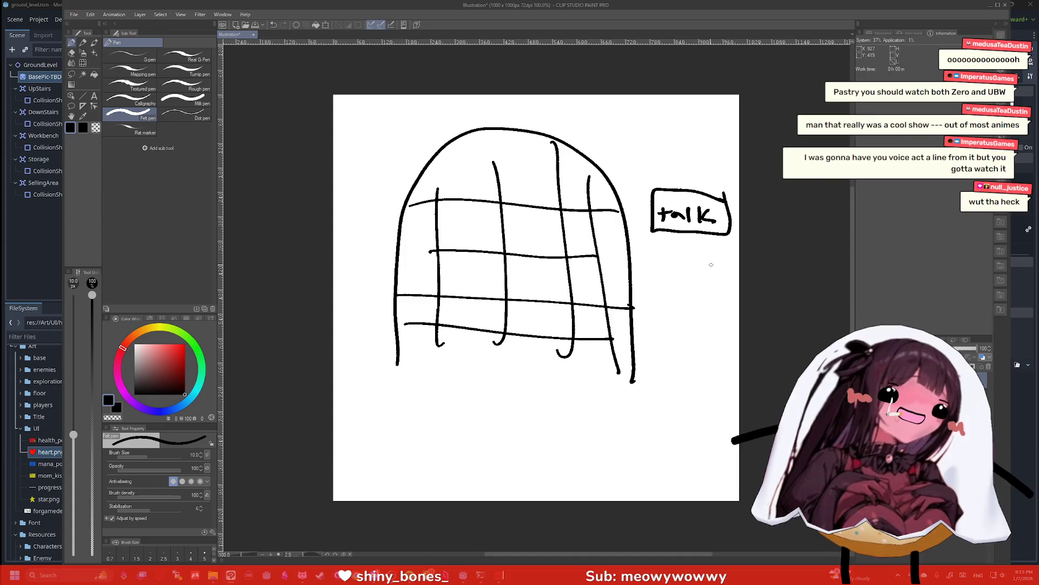
pyautogui.moveTo(733, 258)
pyautogui.mouseDown()
pyautogui.moveTo(648, 295)
pyautogui.moveTo(677, 254)
pyautogui.moveTo(728, 257)
pyautogui.mouseUp()
pyautogui.moveTo(661, 280); pyautogui.dragTo(667, 271)
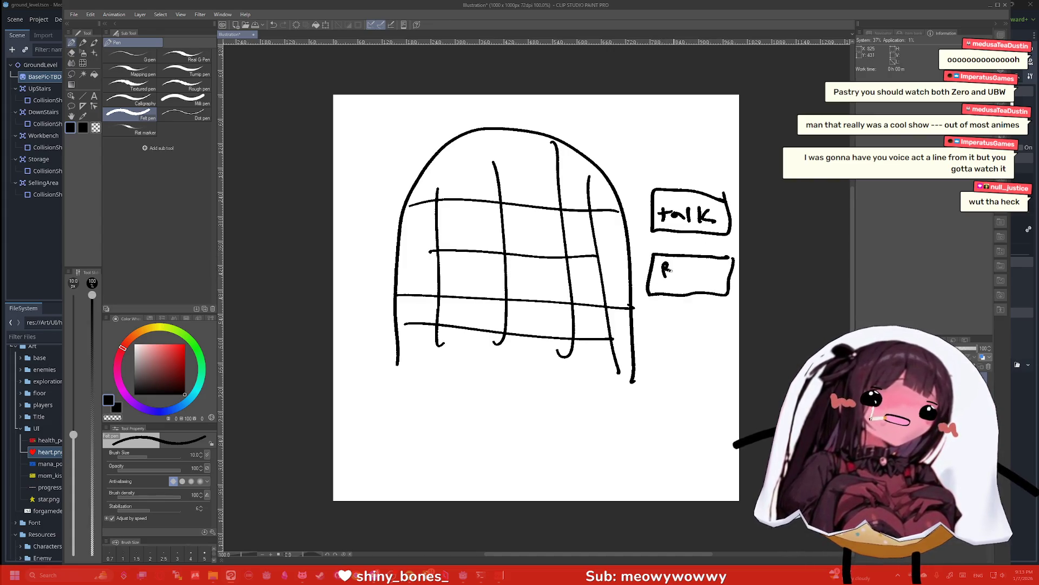
pyautogui.moveTo(656, 307)
pyautogui.mouseDown()
pyautogui.moveTo(669, 342)
pyautogui.moveTo(684, 307)
pyautogui.moveTo(656, 307)
pyautogui.mouseUp()
pyautogui.moveTo(676, 315); pyautogui.dragTo(669, 327)
pyautogui.moveTo(682, 322)
pyautogui.mouseDown()
pyautogui.moveTo(694, 323)
pyautogui.moveTo(687, 385)
pyautogui.moveTo(650, 349)
pyautogui.moveTo(717, 351)
pyautogui.mouseUp()
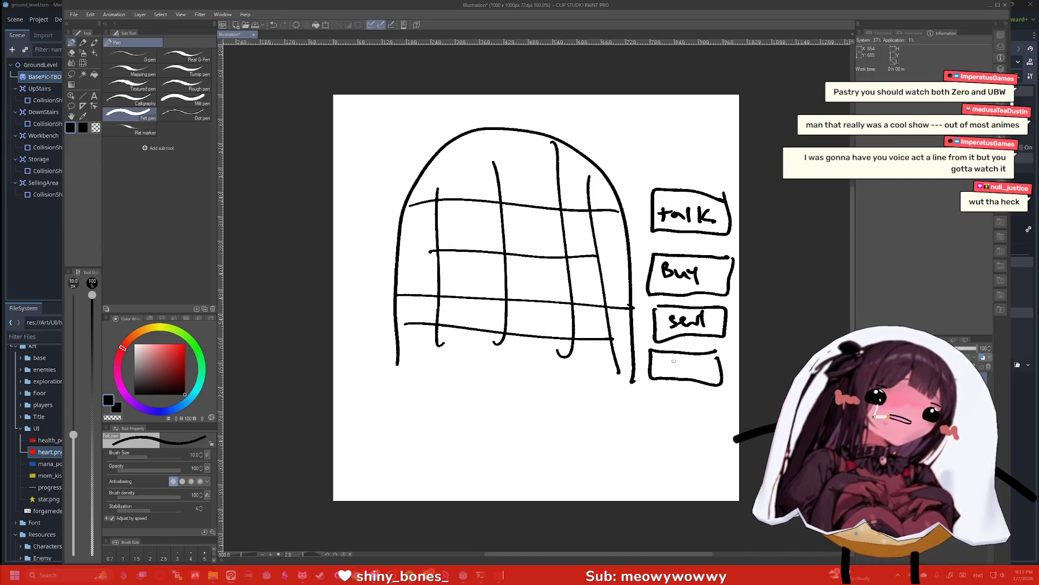
pyautogui.moveTo(663, 370); pyautogui.dragTo(719, 364)
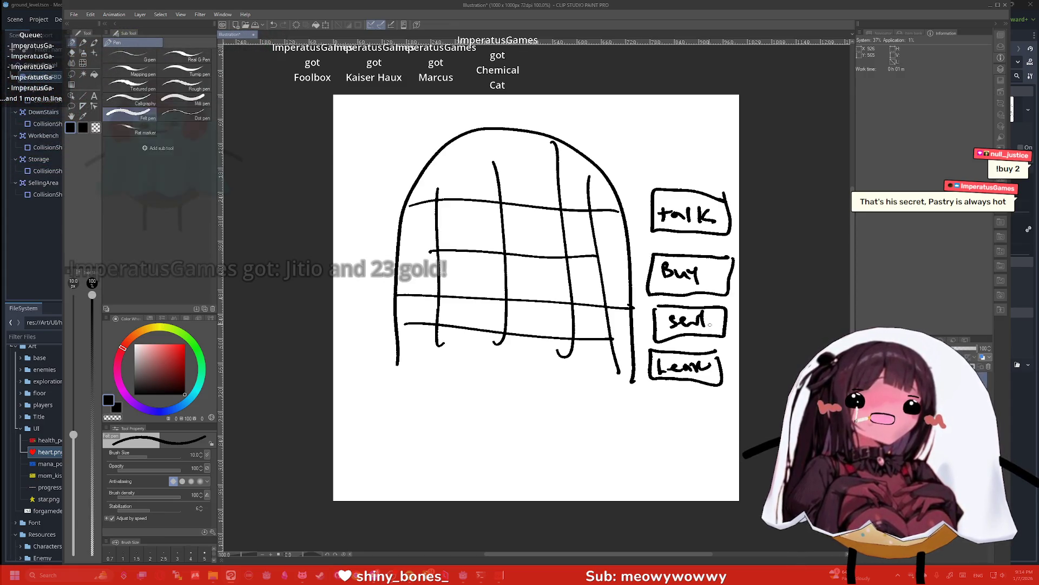
# Add extra horizontal and vertical grid lines inside the arch, especially near the dome top
pyautogui.moveTo(625, 237); pyautogui.dragTo(382, 222)
pyautogui.moveTo(637, 296); pyautogui.dragTo(370, 281)
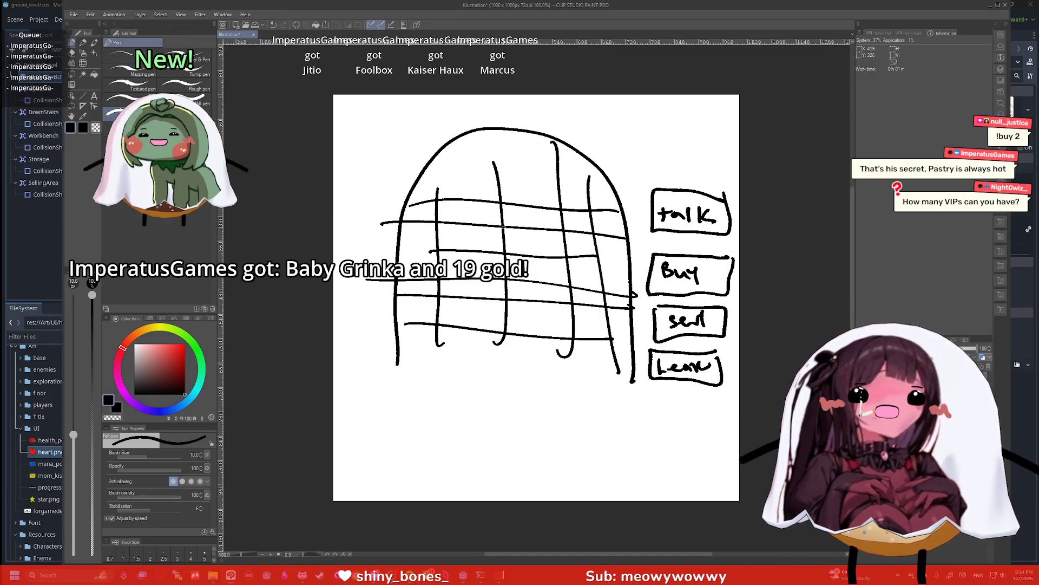
pyautogui.moveTo(612, 184); pyautogui.dragTo(443, 183)
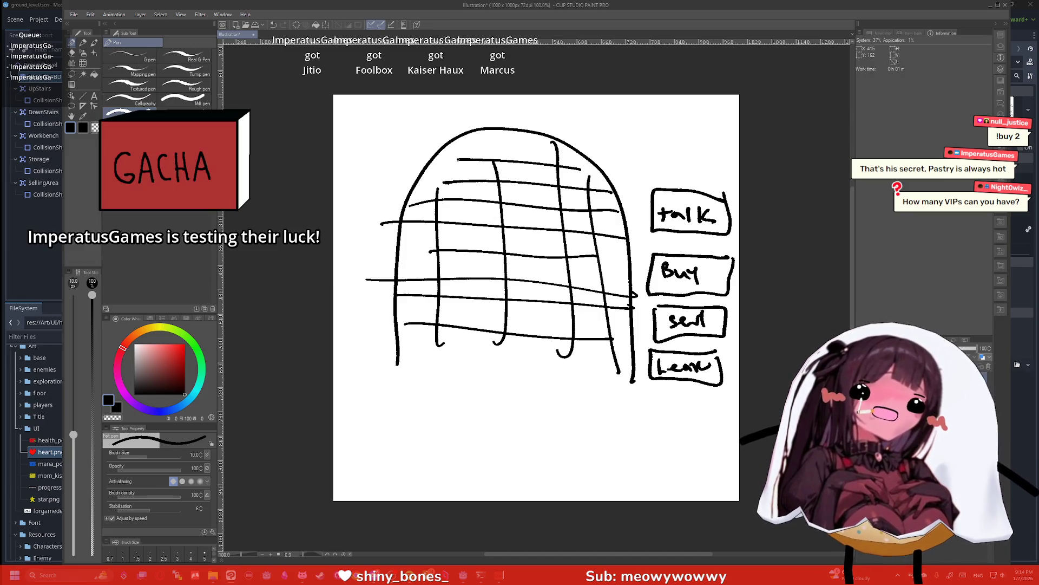
pyautogui.moveTo(580, 168); pyautogui.dragTo(432, 159)
pyautogui.moveTo(488, 132); pyautogui.dragTo(494, 173)
pyautogui.moveTo(436, 150); pyautogui.dragTo(437, 197)
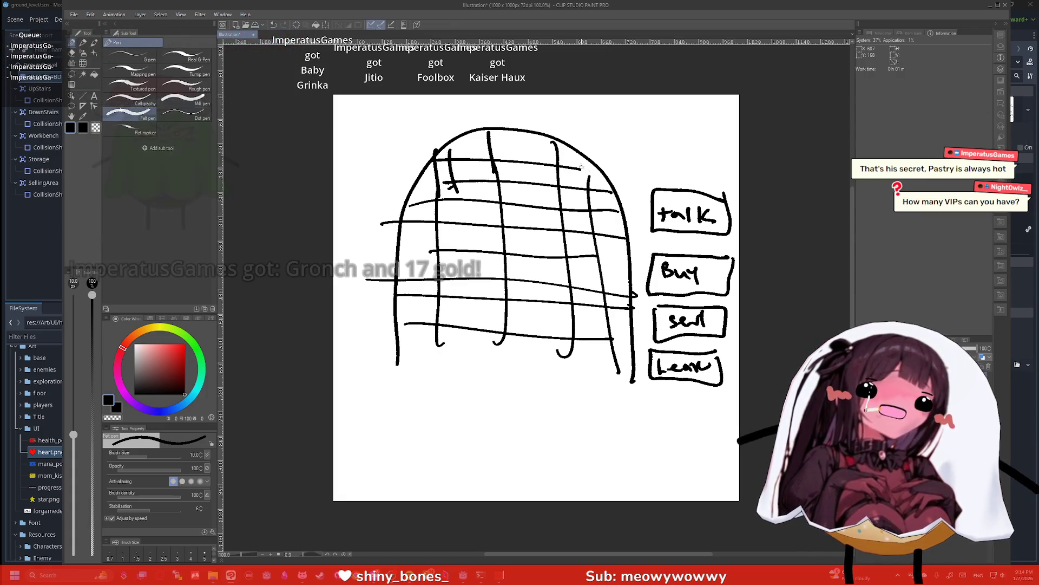
pyautogui.moveTo(582, 157); pyautogui.dragTo(589, 187)
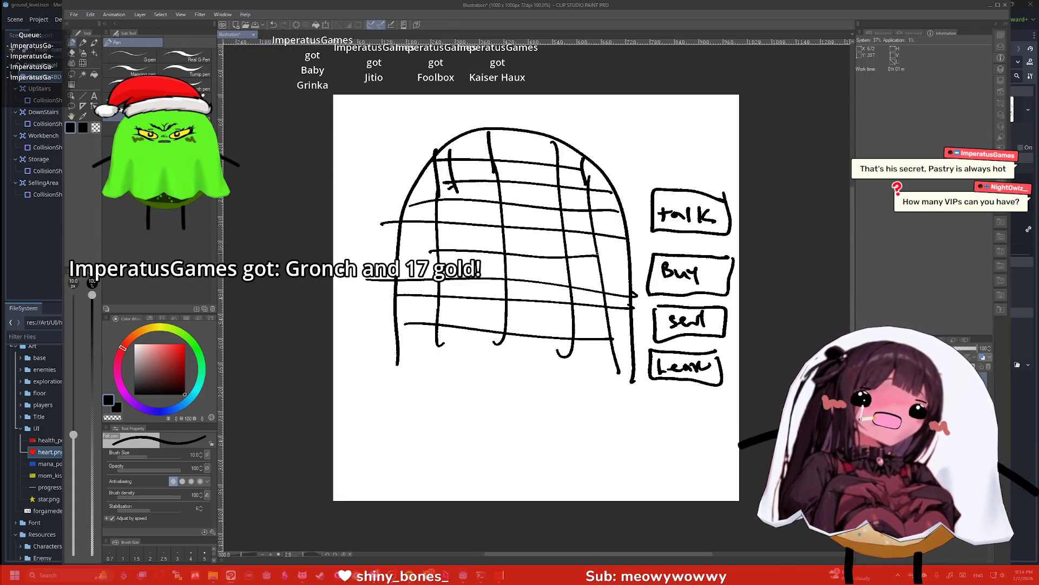
pyautogui.moveTo(585, 257); pyautogui.dragTo(645, 260)
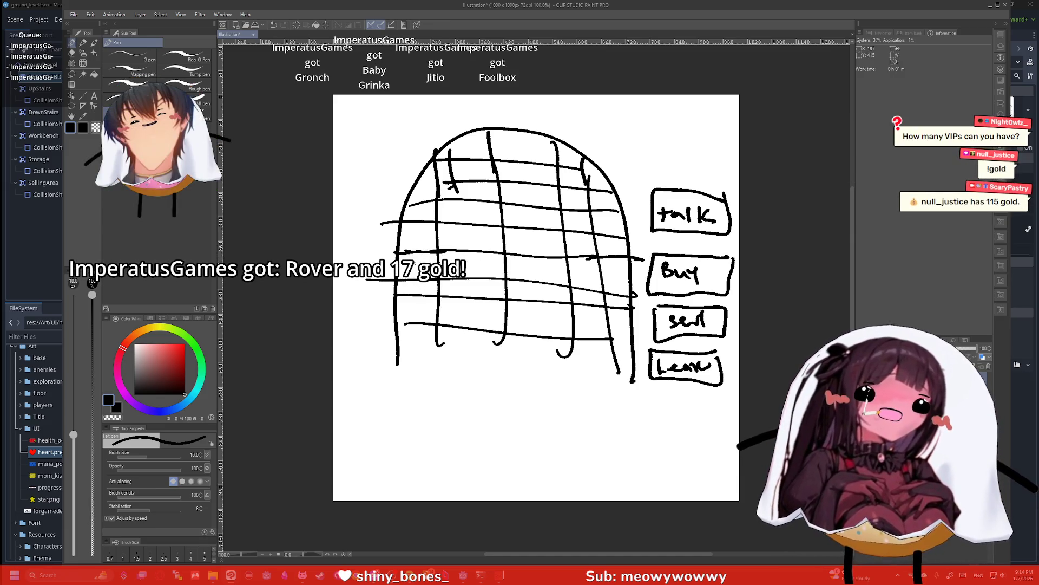
# Close the grid with a bottom line, extend the verticals down to it, and write 1/100 top right
pyautogui.moveTo(631, 379); pyautogui.dragTo(397, 364)
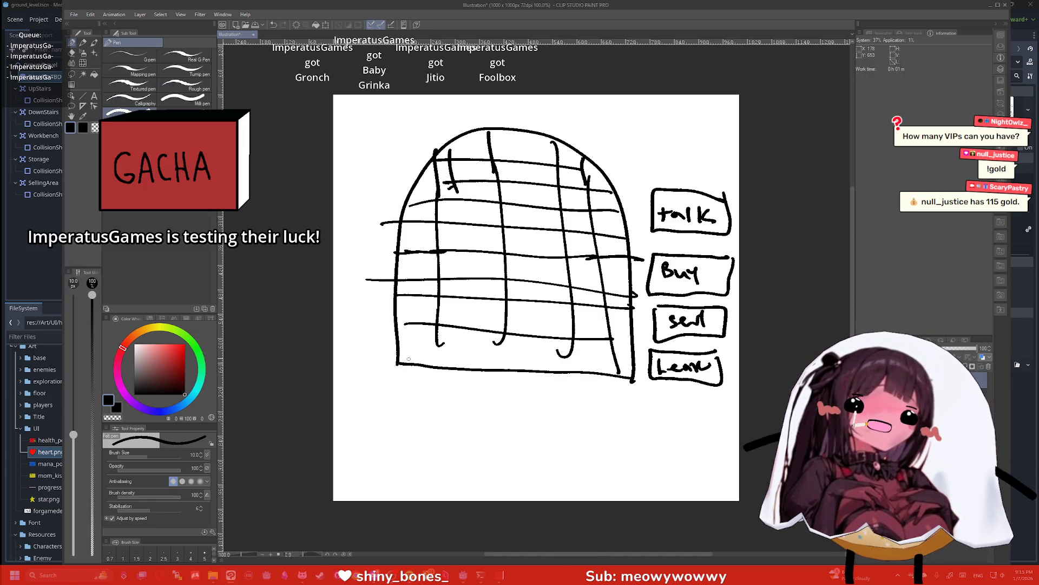
pyautogui.moveTo(496, 338); pyautogui.dragTo(492, 361)
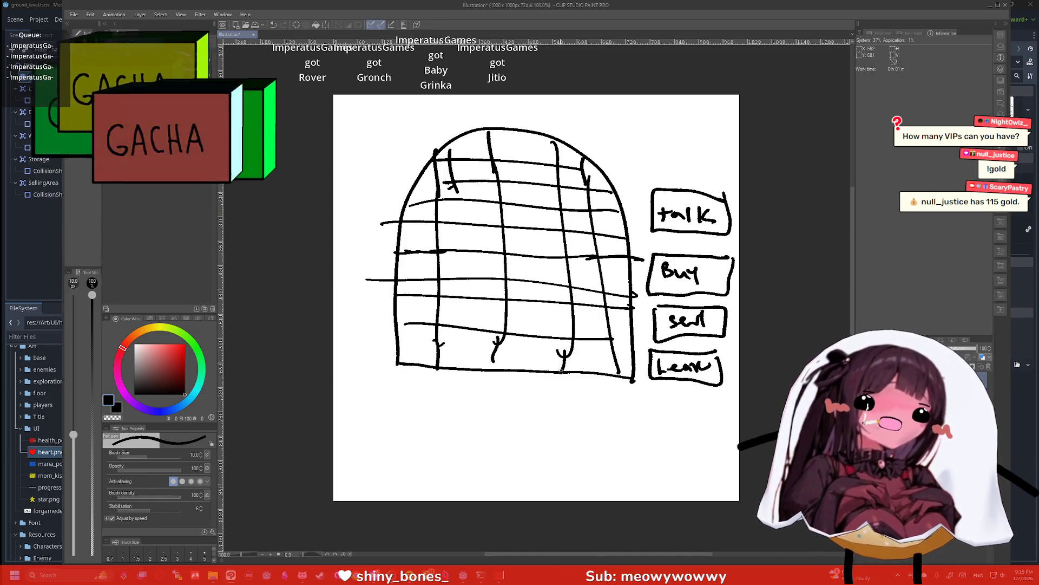
pyautogui.moveTo(570, 347); pyautogui.dragTo(562, 372)
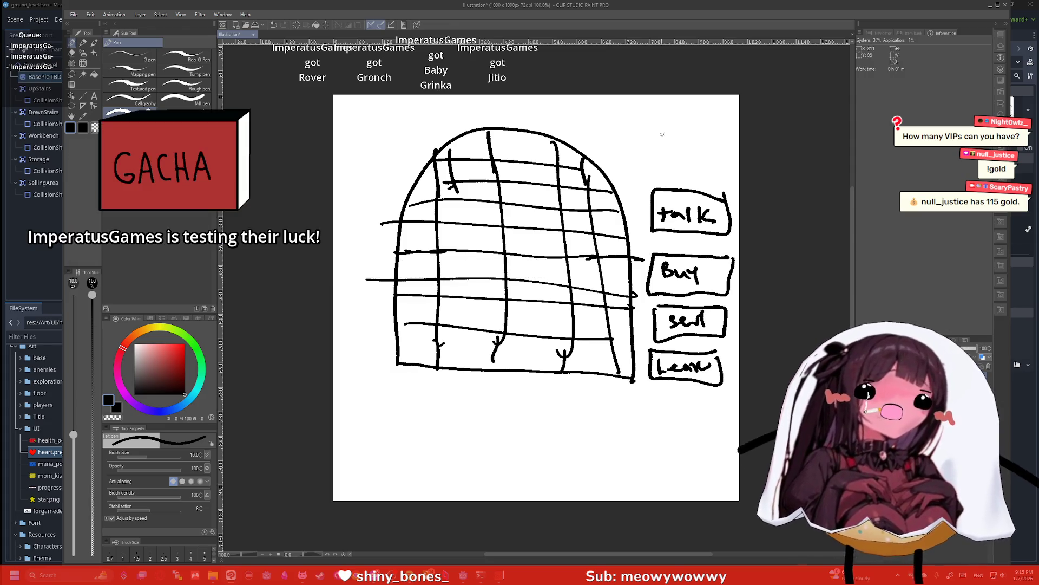
pyautogui.moveTo(643, 115)
pyautogui.mouseDown()
pyautogui.moveTo(656, 141)
pyautogui.moveTo(680, 116)
pyautogui.mouseUp()
pyautogui.moveTo(697, 115); pyautogui.dragTo(695, 116)
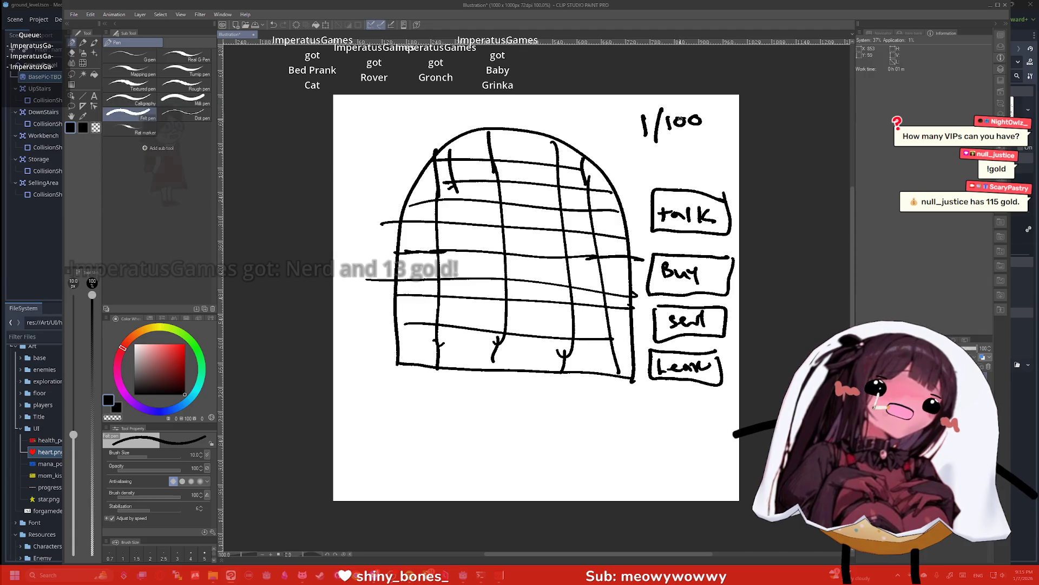
# Correct the top-right rate to 1/130, then close the illustration without saving
pyautogui.moveTo(680, 113); pyautogui.dragTo(683, 115)
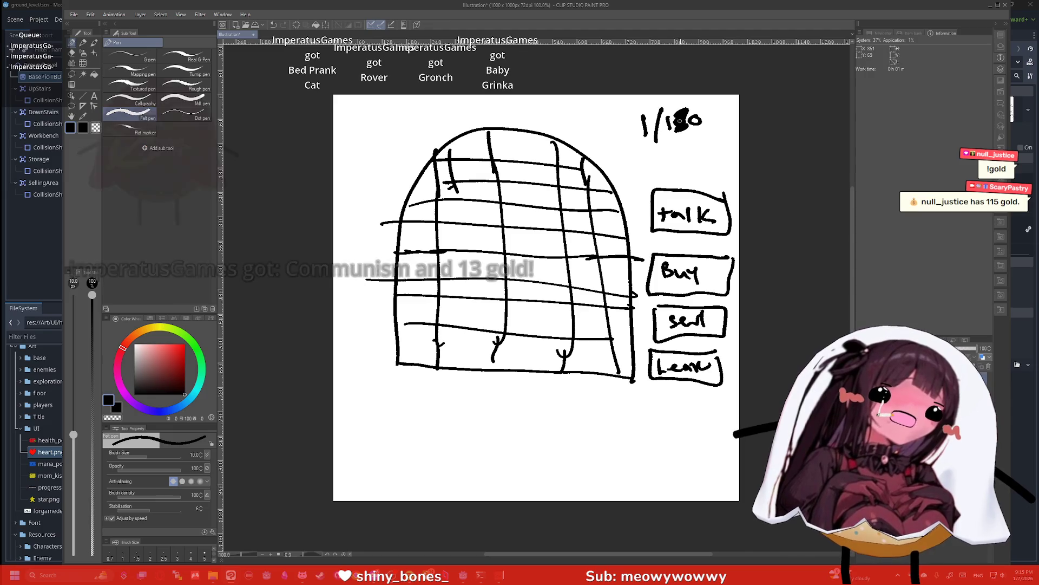
pyautogui.moveTo(681, 119)
pyautogui.mouseDown()
pyautogui.moveTo(693, 116)
pyautogui.moveTo(692, 154)
pyautogui.mouseUp()
pyautogui.moveTo(703, 139)
pyautogui.mouseDown()
pyautogui.moveTo(666, 158)
pyautogui.moveTo(668, 116)
pyautogui.moveTo(679, 117)
pyautogui.mouseUp()
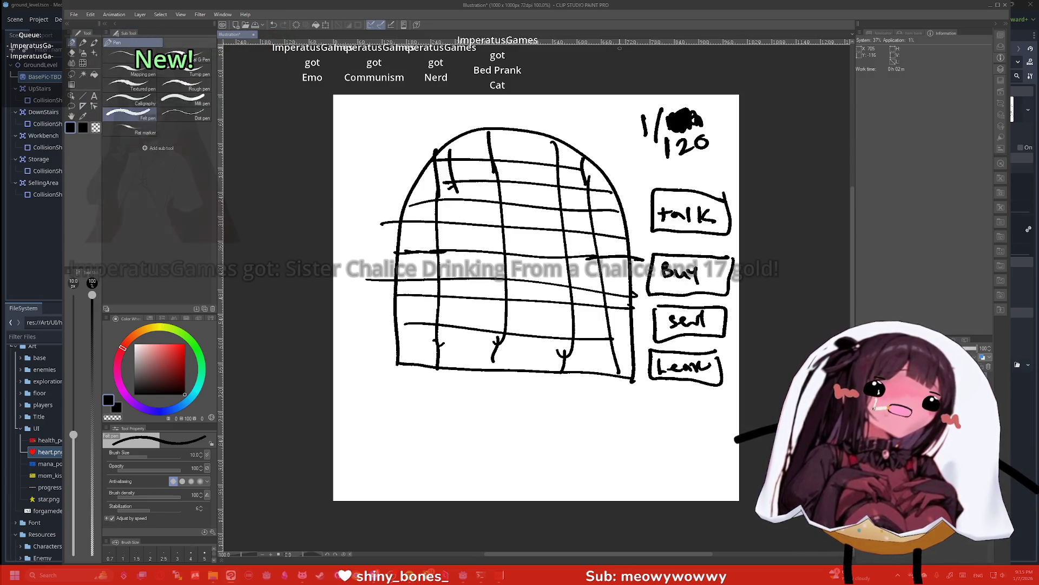
pyautogui.moveTo(682, 156)
pyautogui.mouseDown()
pyautogui.moveTo(694, 165)
pyautogui.moveTo(685, 173)
pyautogui.mouseUp()
pyautogui.moveTo(707, 154)
pyautogui.mouseDown()
pyautogui.moveTo(670, 152)
pyautogui.moveTo(695, 146)
pyautogui.moveTo(672, 152)
pyautogui.moveTo(672, 141)
pyautogui.moveTo(675, 176)
pyautogui.mouseUp()
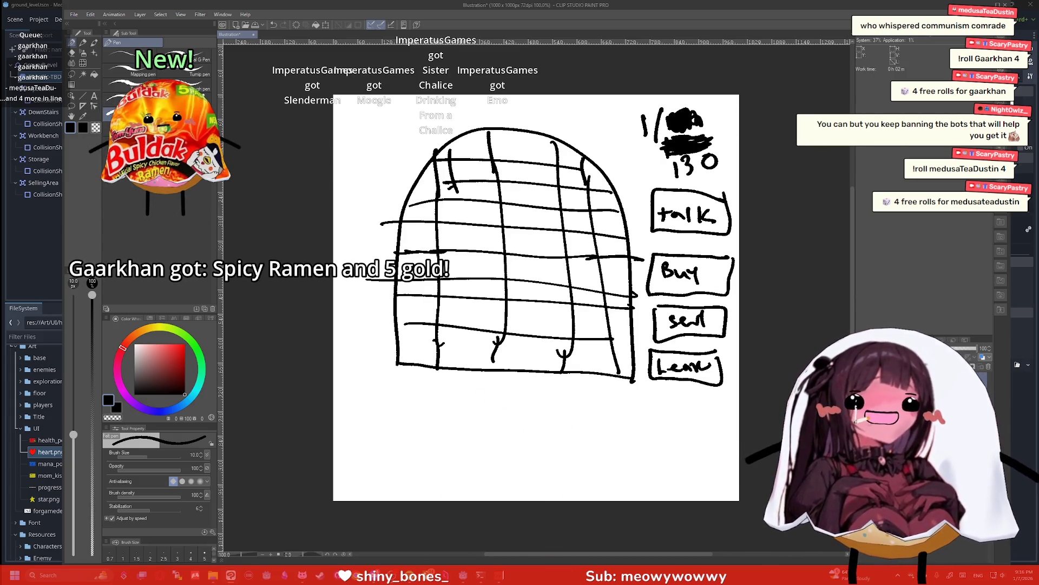
pyautogui.hotkey('ctrl', 'w')
pyautogui.click(529, 208)
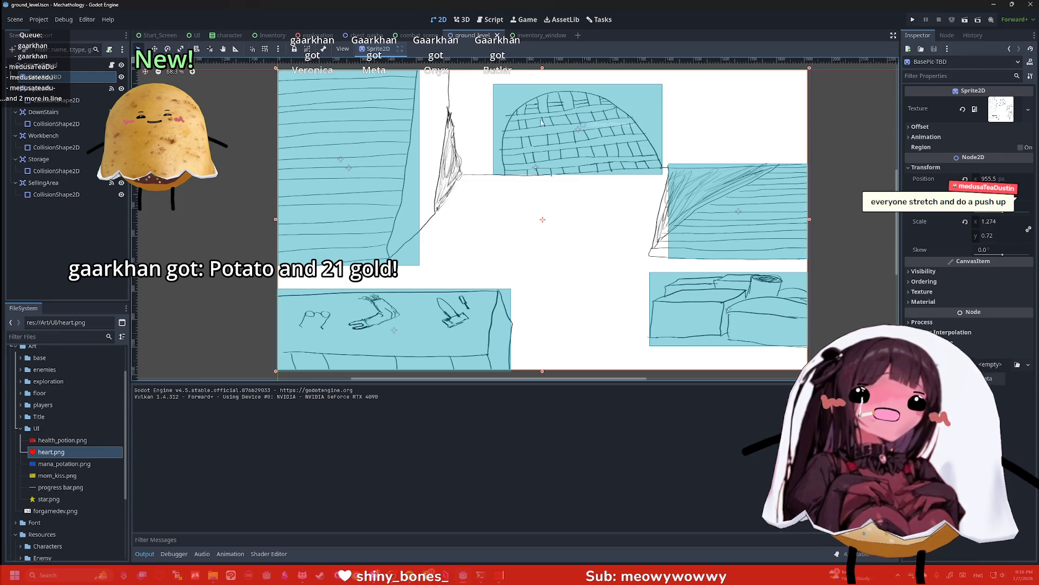
# Switch to the chest_gacha scene, run it once, and close the game window
pyautogui.click(531, 35)
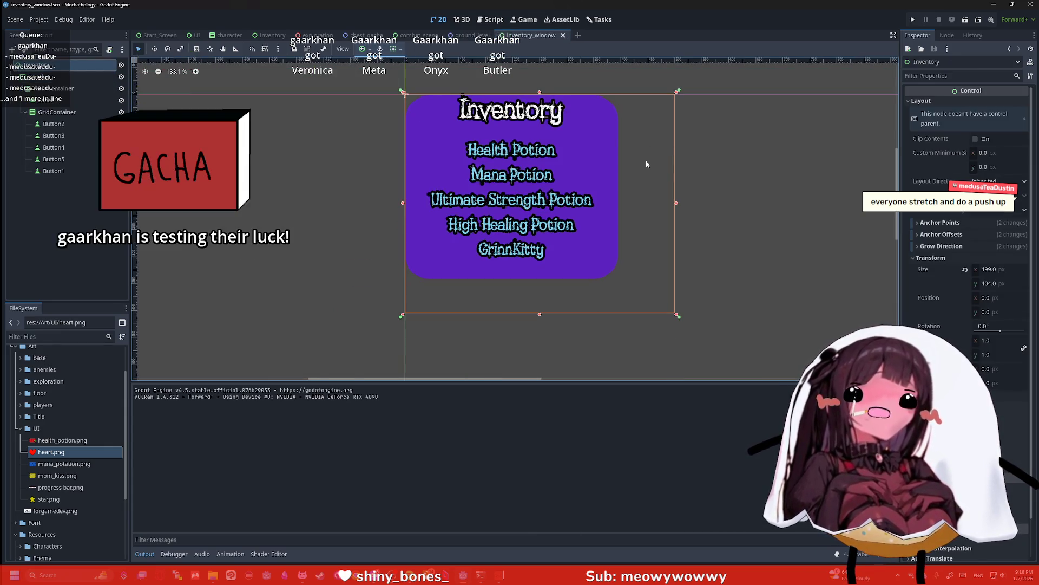
pyautogui.click(358, 36)
pyautogui.scroll(-2, 507, 171)
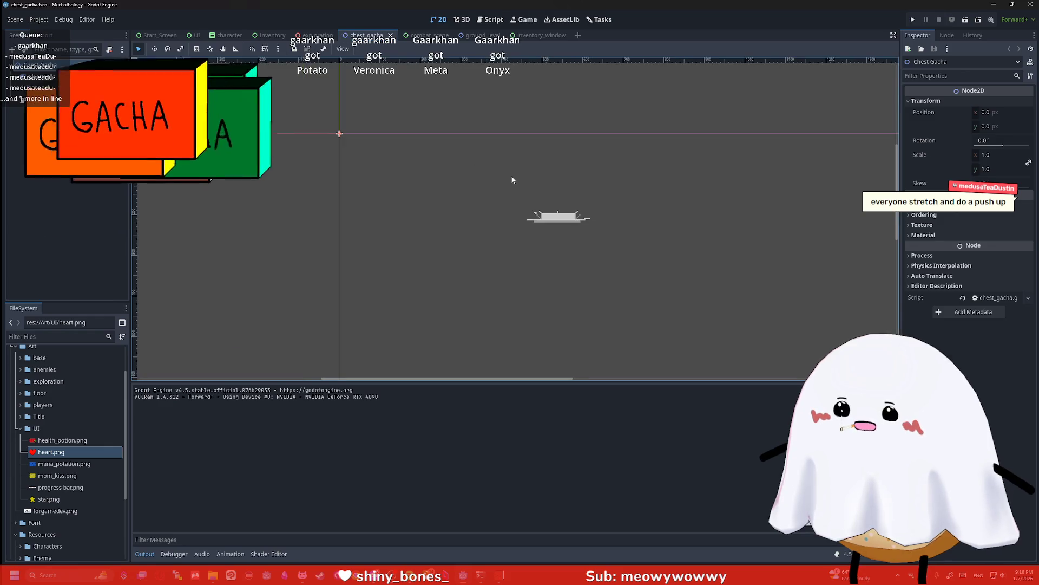
pyautogui.click(965, 19)
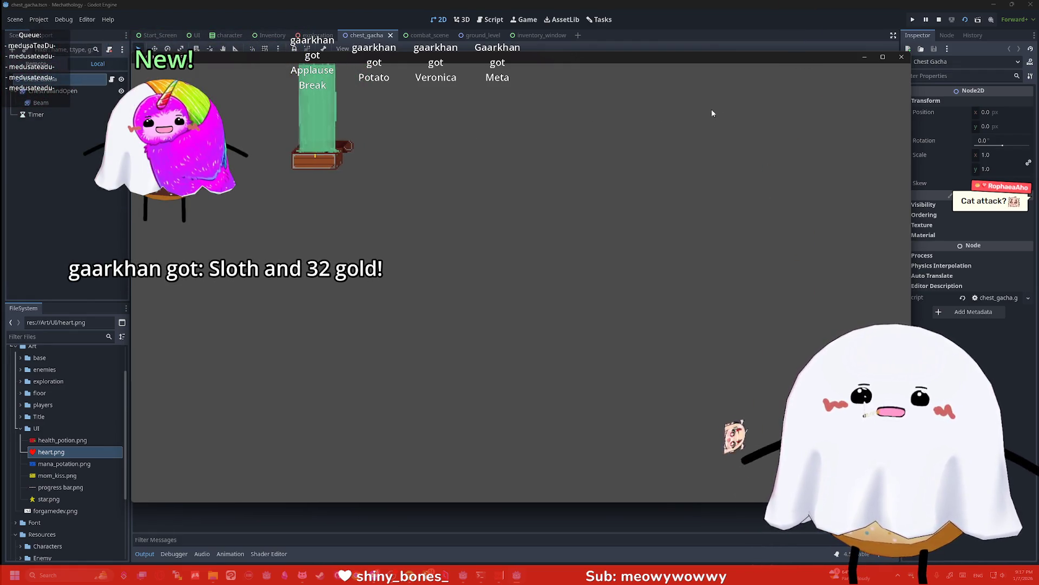
pyautogui.click(902, 58)
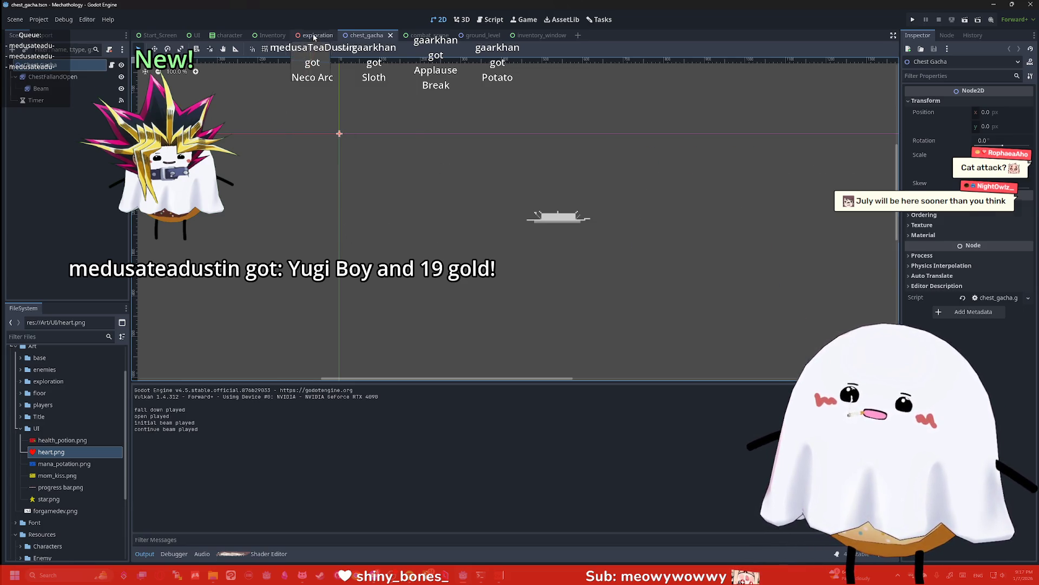
# Orbit and zoom the exploration 3D view, deselect the node, then switch to the Inventory scene
pyautogui.click(315, 36)
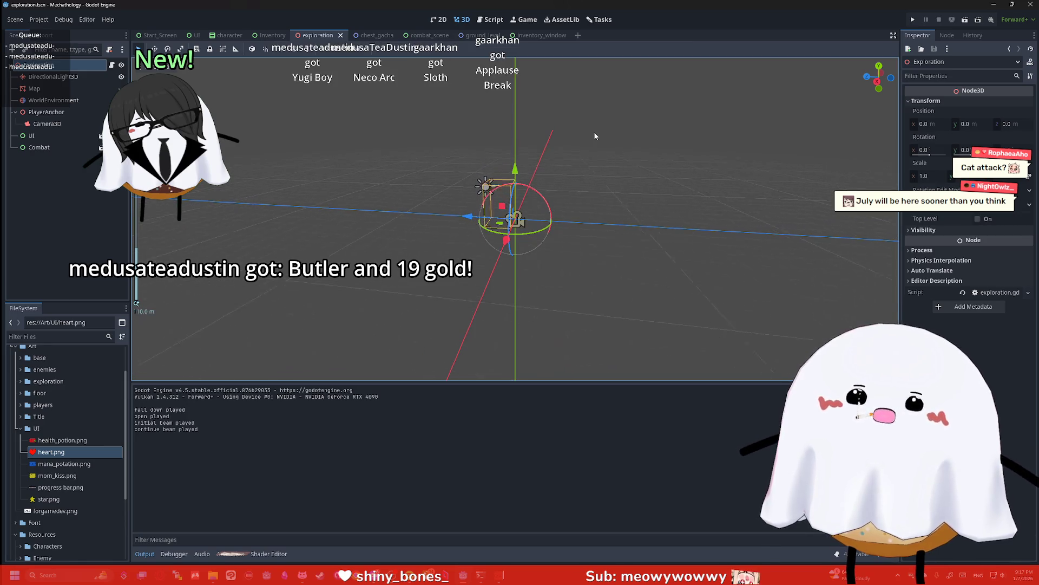
pyautogui.scroll(10, 601, 127)
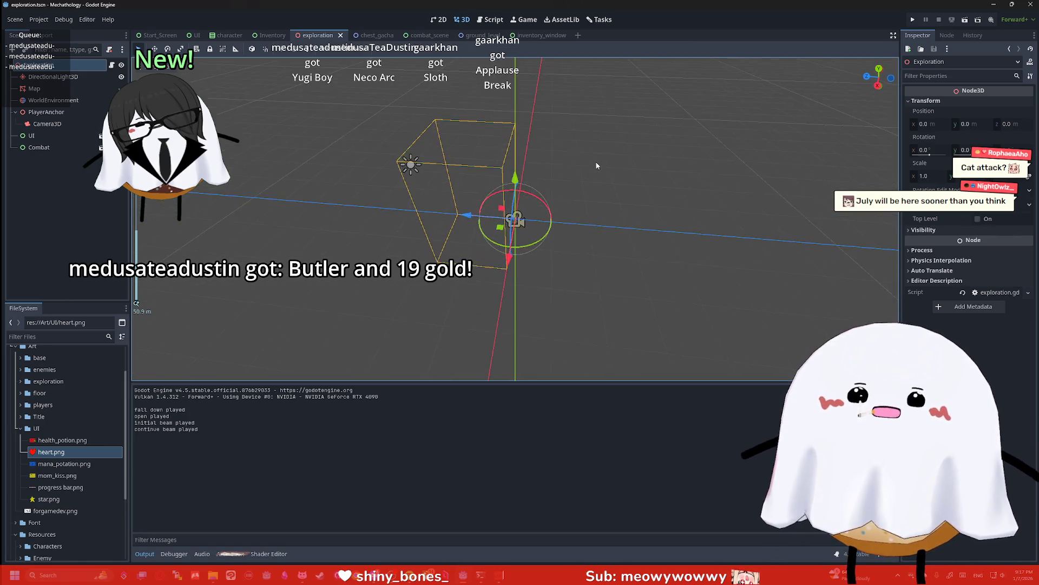
pyautogui.scroll(-20, 597, 166)
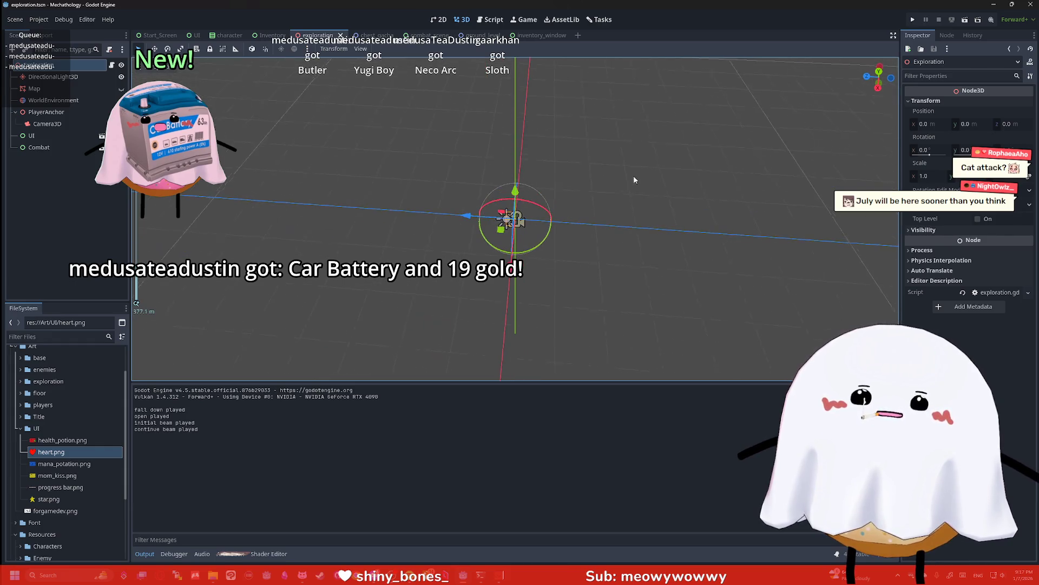
pyautogui.moveTo(634, 180); pyautogui.dragTo(639, 125)
pyautogui.scroll(19, 641, 142)
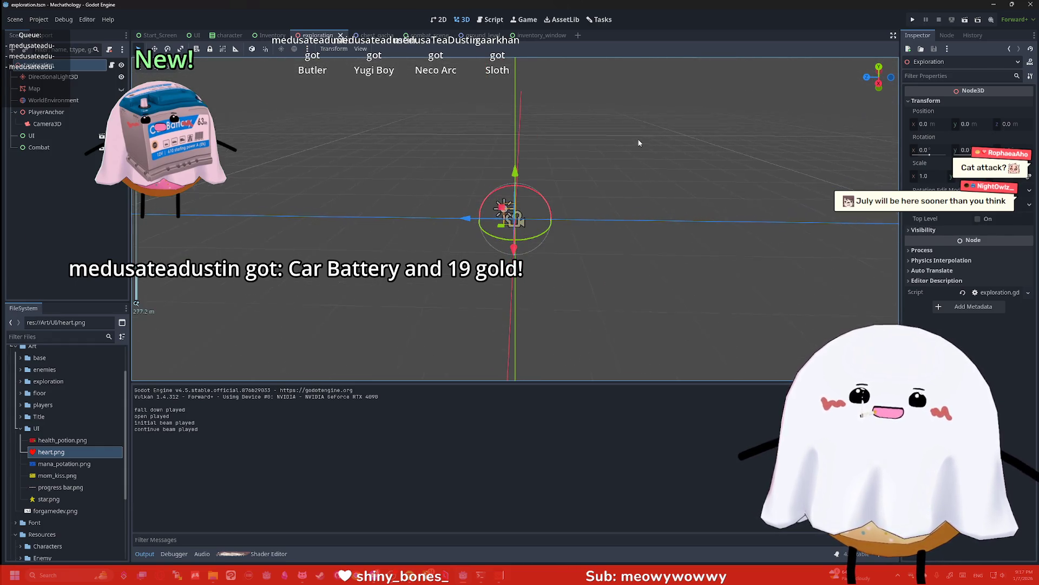
pyautogui.scroll(2, 625, 151)
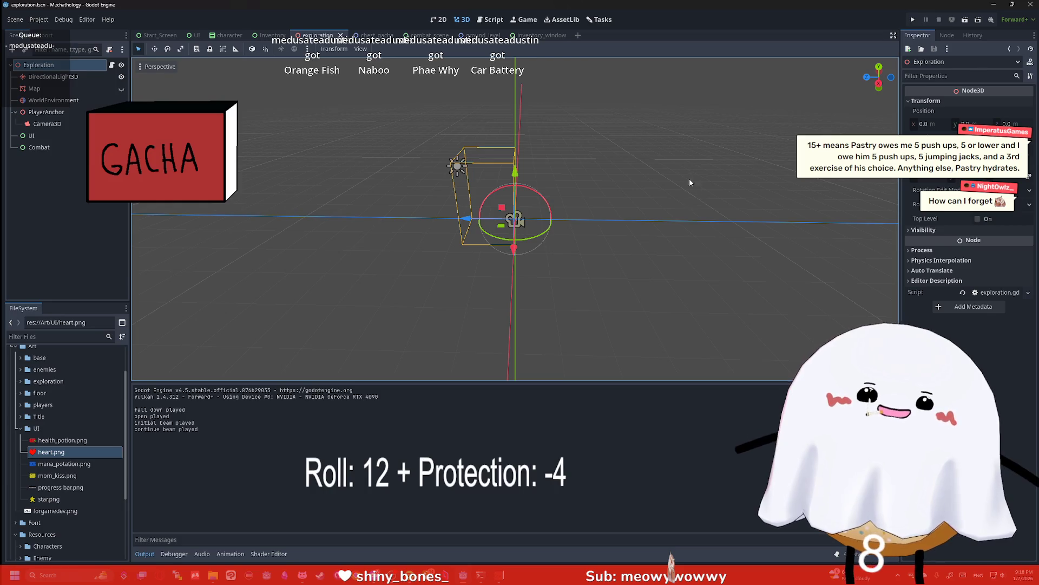
pyautogui.click(626, 191)
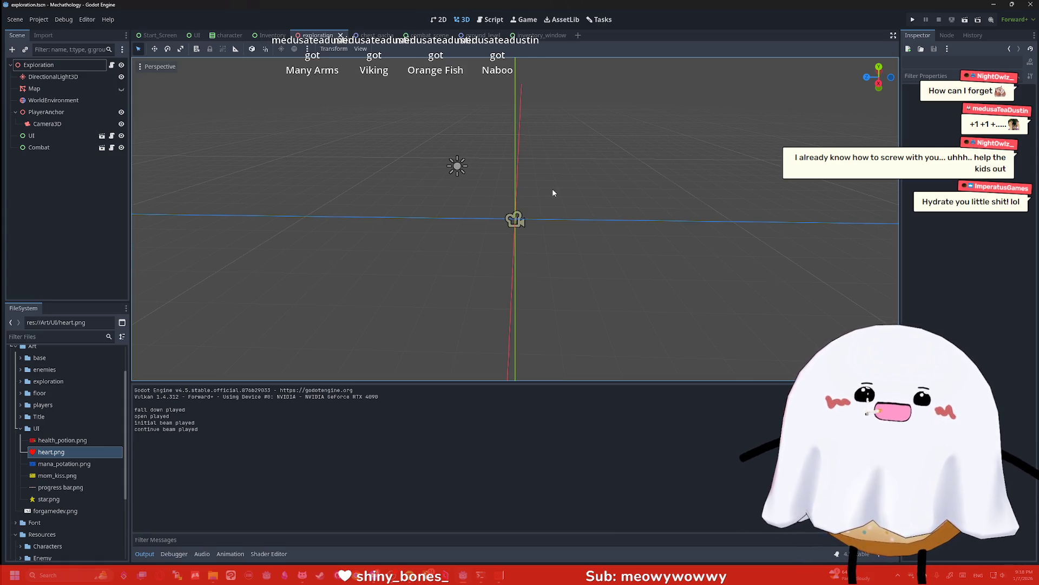
pyautogui.click(268, 35)
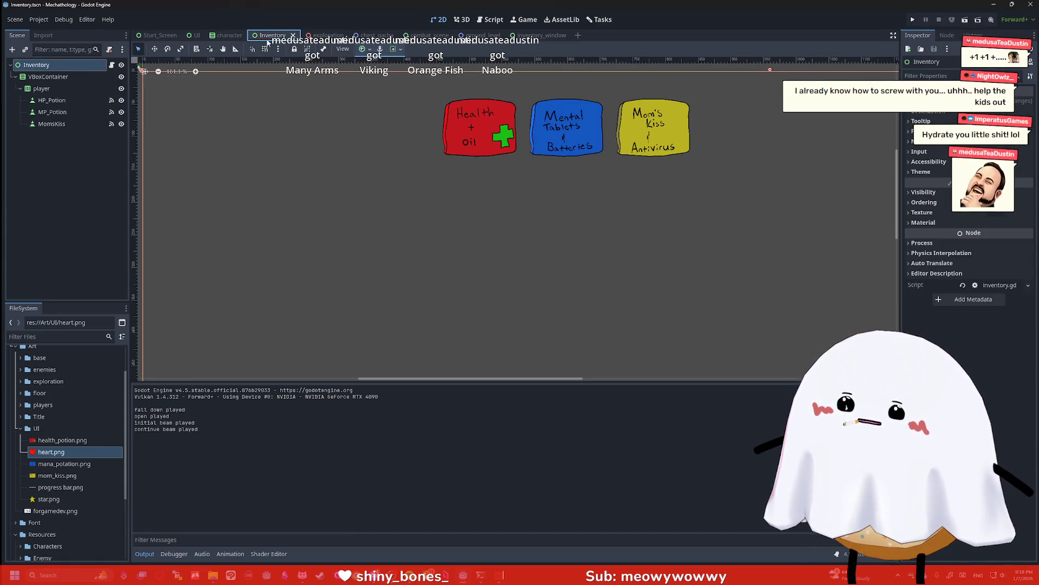
# Delete the Inventory scene's root node and confirm the deletion
pyautogui.scroll(-3, 311, 193)
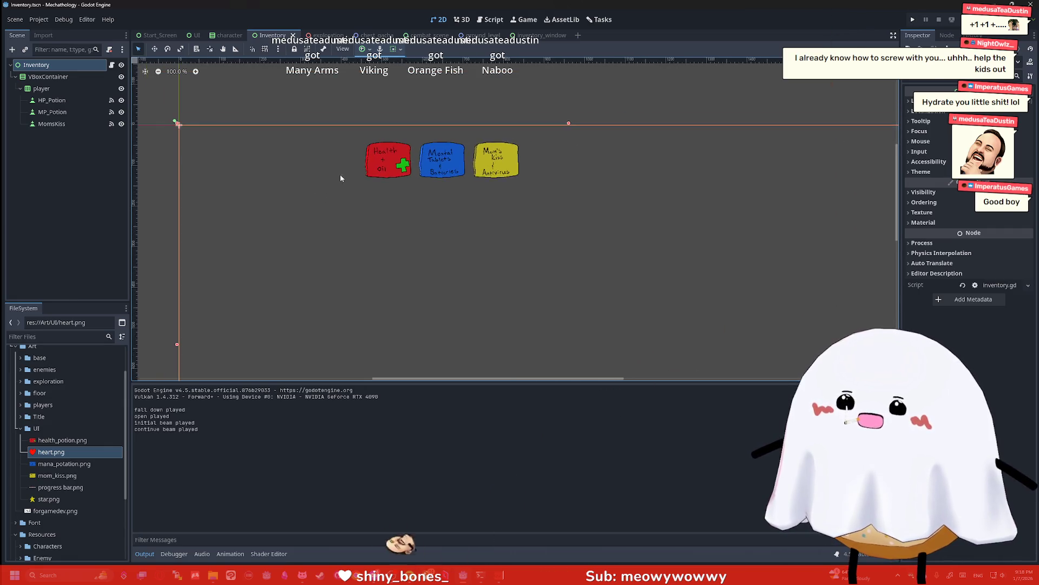
pyautogui.scroll(4, 340, 174)
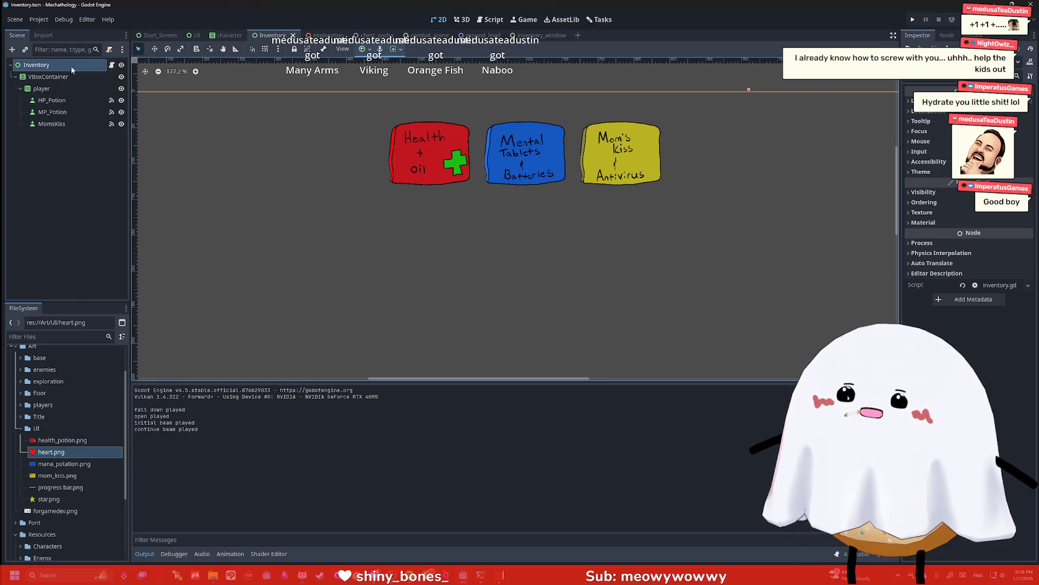
pyautogui.rightClick(98, 65)
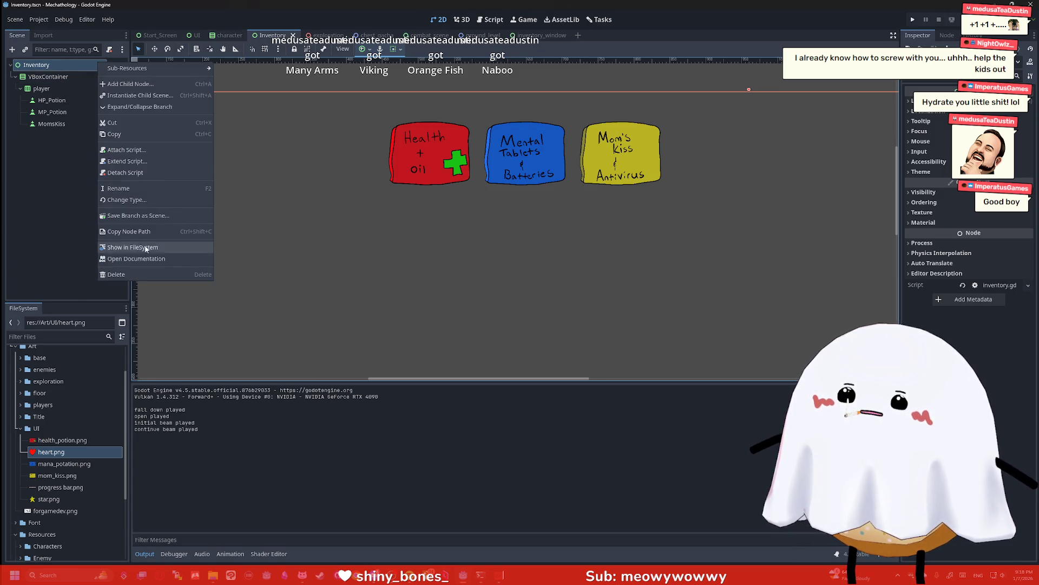
pyautogui.click(138, 275)
pyautogui.click(495, 298)
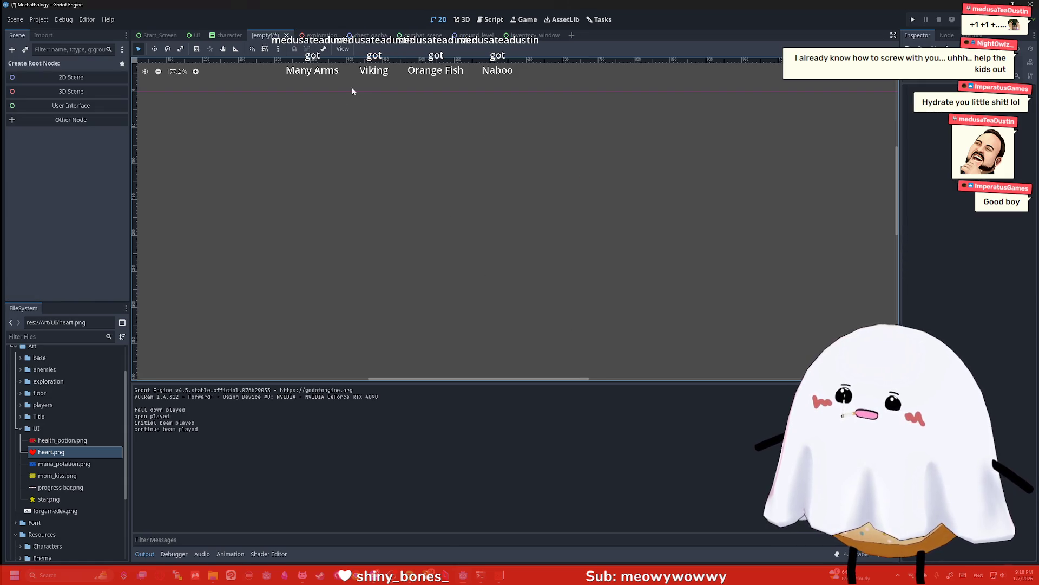
# Playtest the game, stop it with F8, and close the emptied scene tab
pyautogui.click(948, 21)
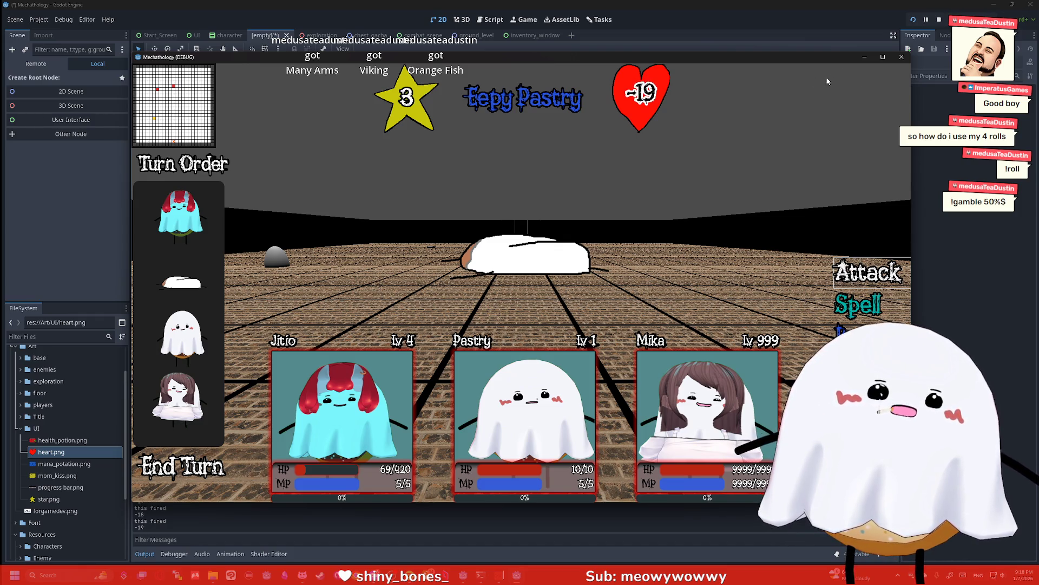
pyautogui.press('F8')
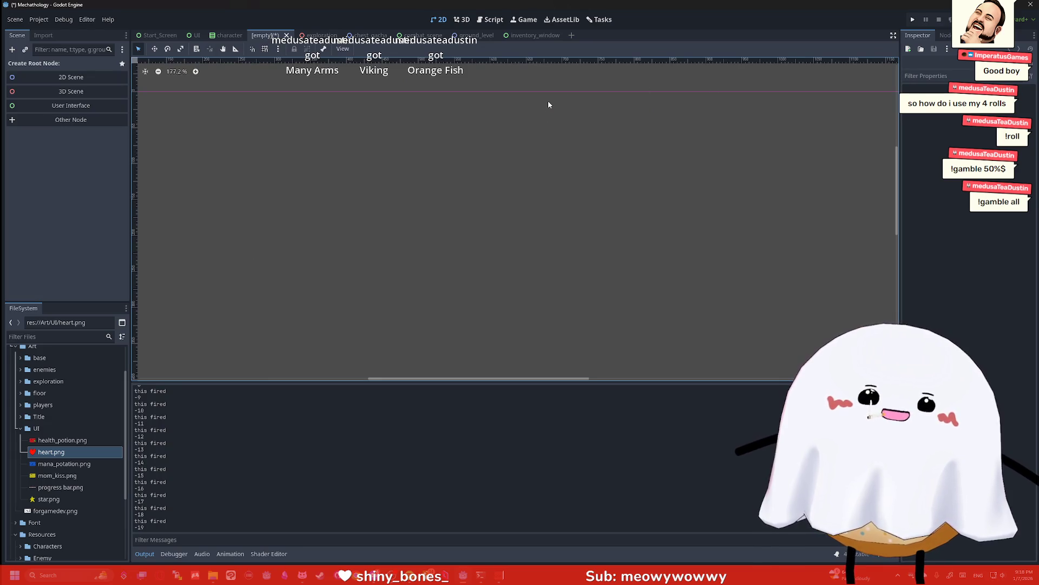
pyautogui.scroll(-7, 534, 139)
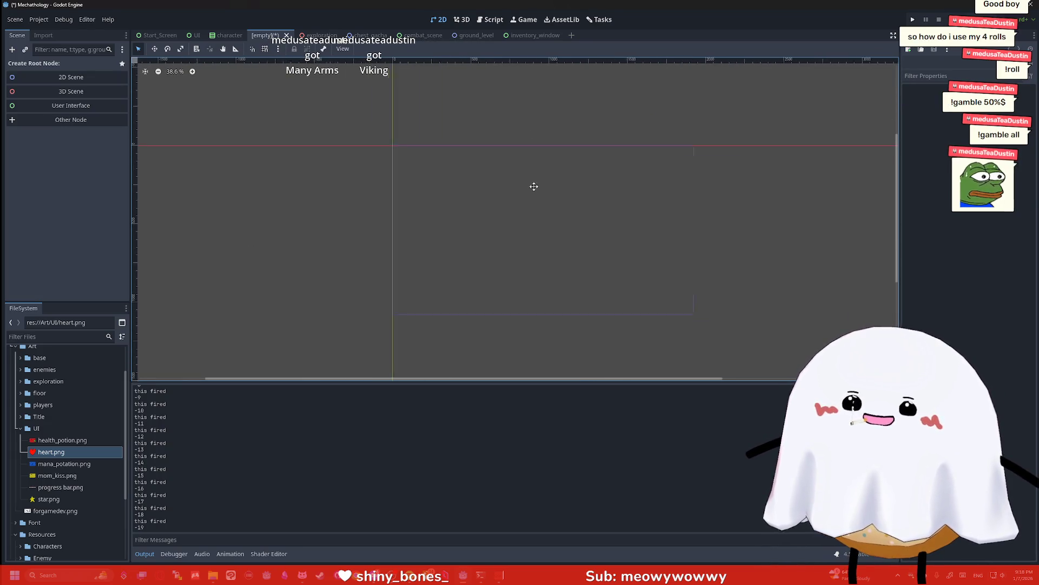
pyautogui.click(286, 35)
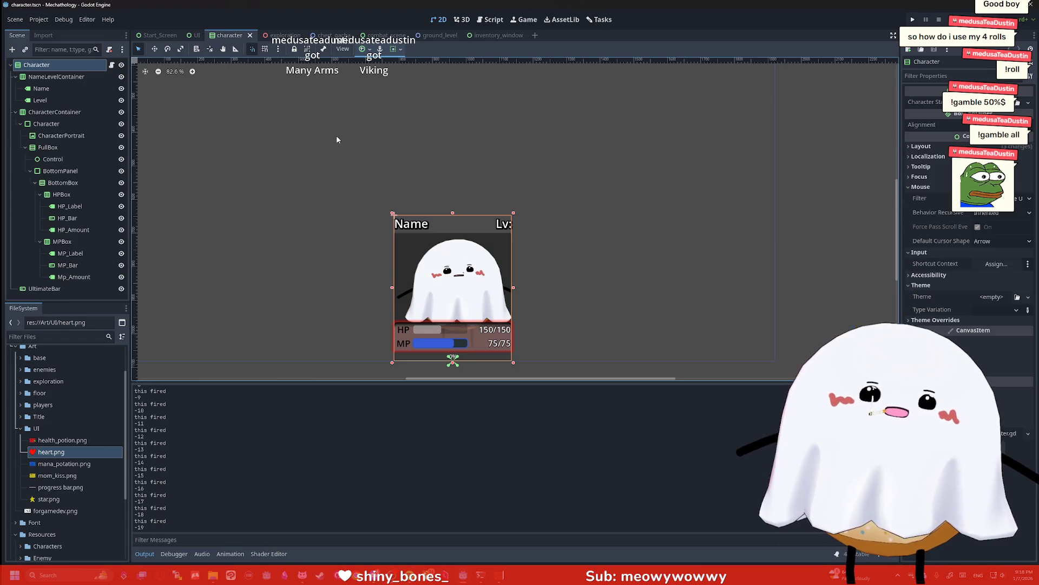
# Inspect the character and UI scenes, then switch to combat_scene
pyautogui.scroll(1, 243, 125)
pyautogui.scroll(-1, 264, 141)
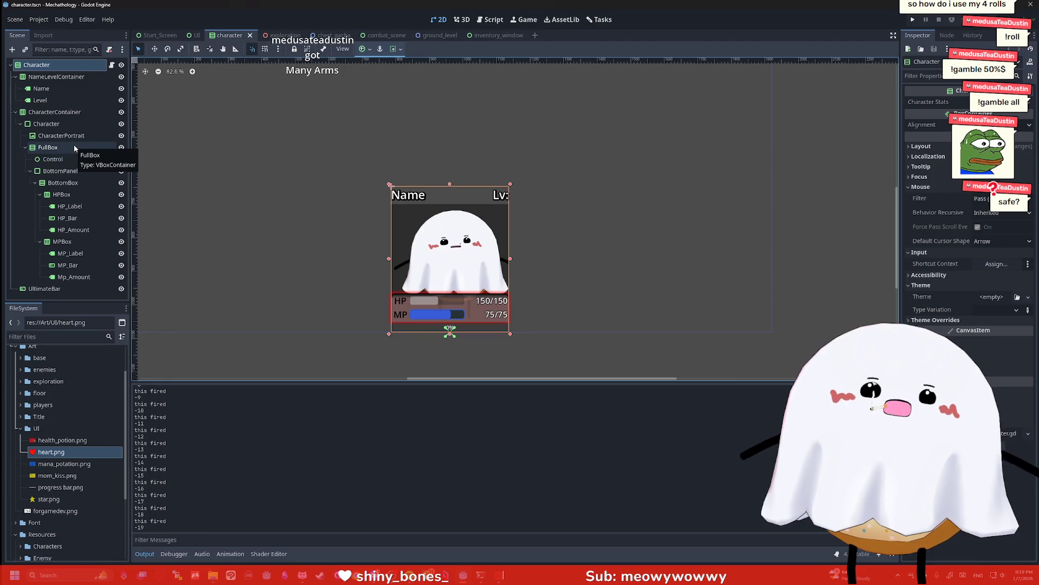
pyautogui.click(257, 147)
pyautogui.scroll(2, 308, 246)
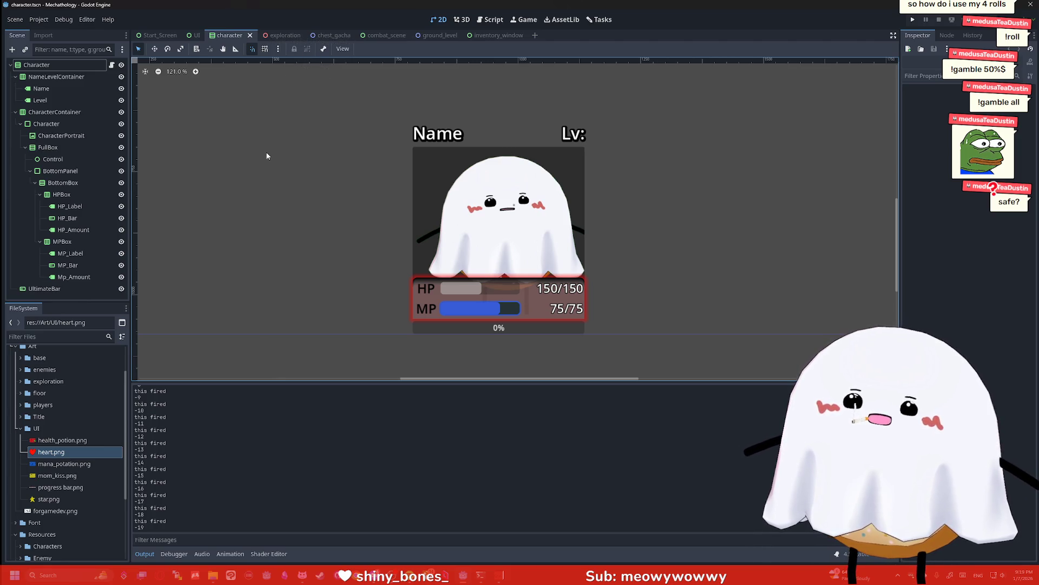
pyautogui.click(193, 35)
pyautogui.scroll(-3, 375, 197)
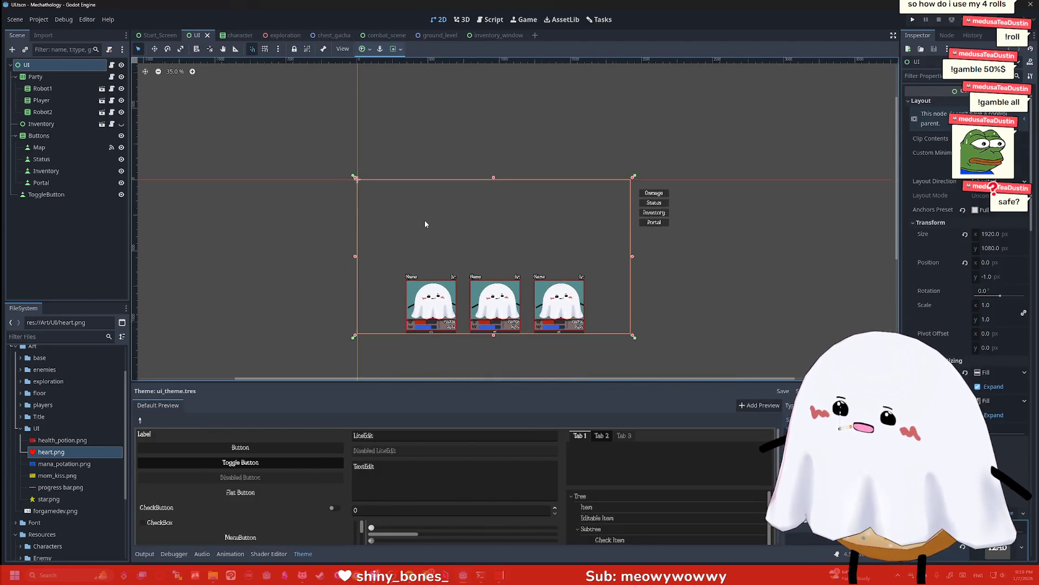
pyautogui.scroll(3, 402, 191)
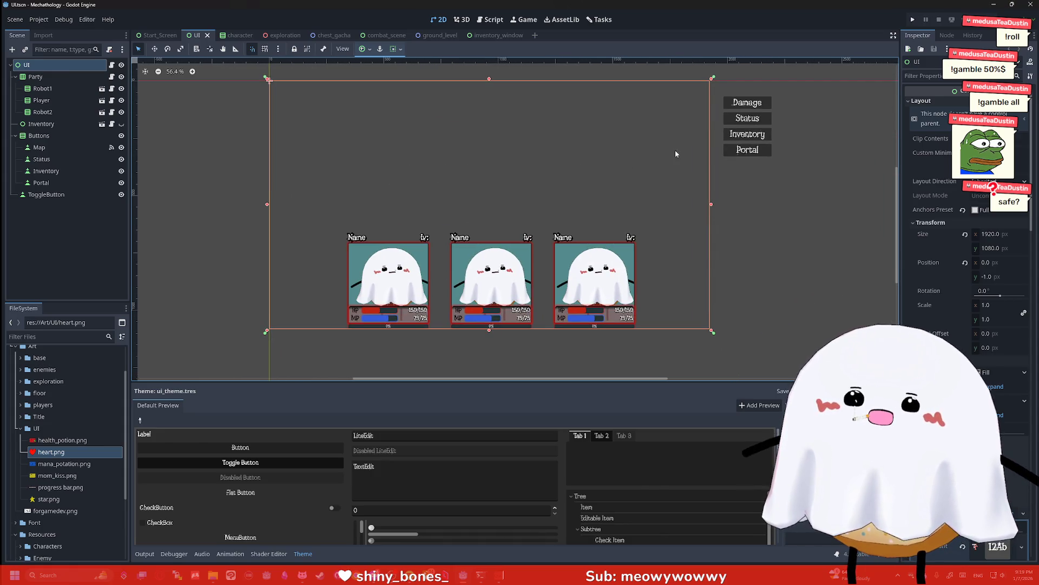
pyautogui.scroll(3, 673, 129)
pyautogui.scroll(-3, 548, 151)
pyautogui.scroll(2, 559, 147)
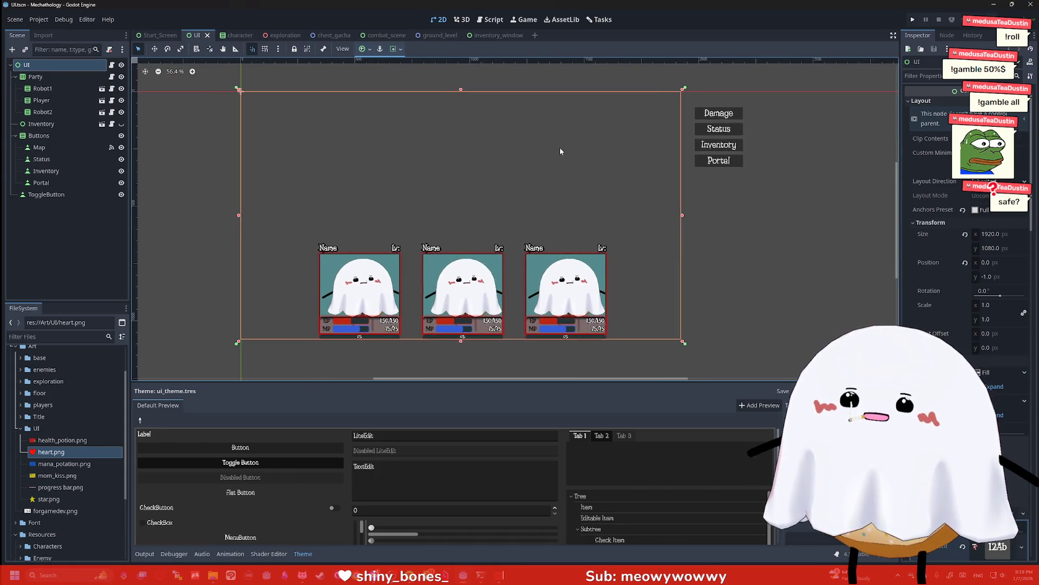
pyautogui.scroll(-1, 598, 131)
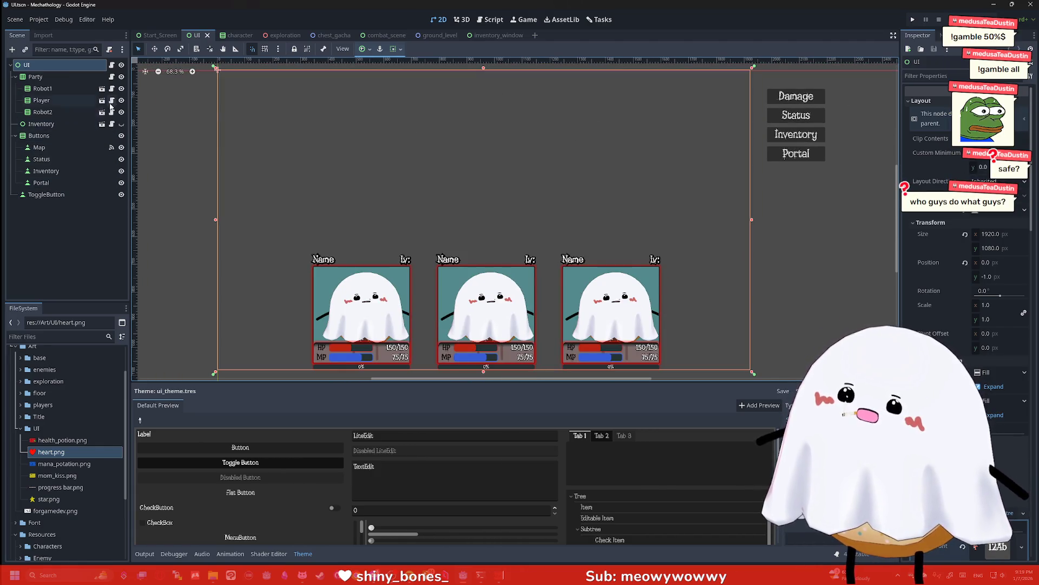
pyautogui.click(388, 36)
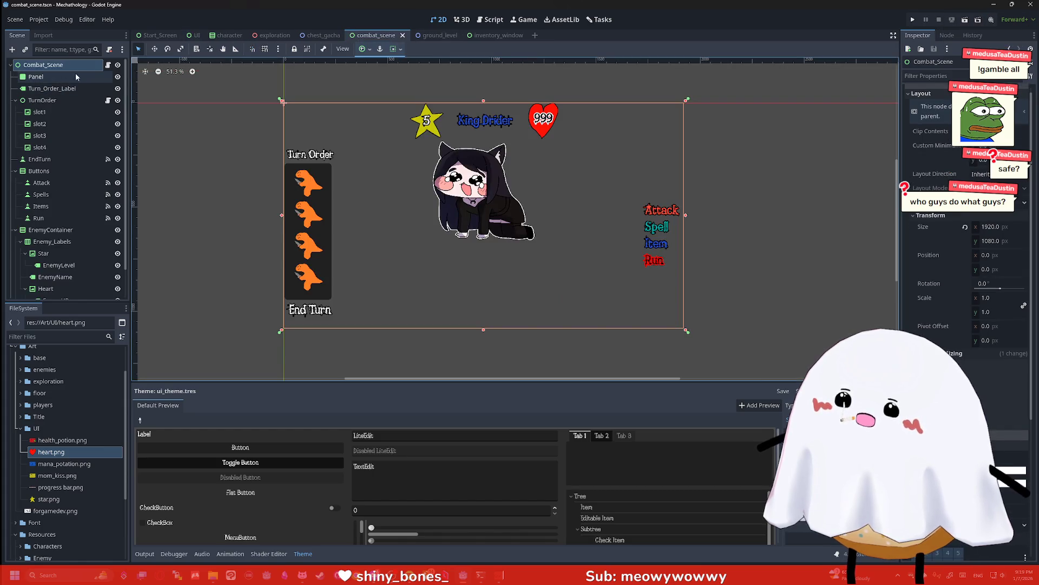
# Save and run combat_scene with F5, watch the battle, then switch to Discord
pyautogui.press('F5')
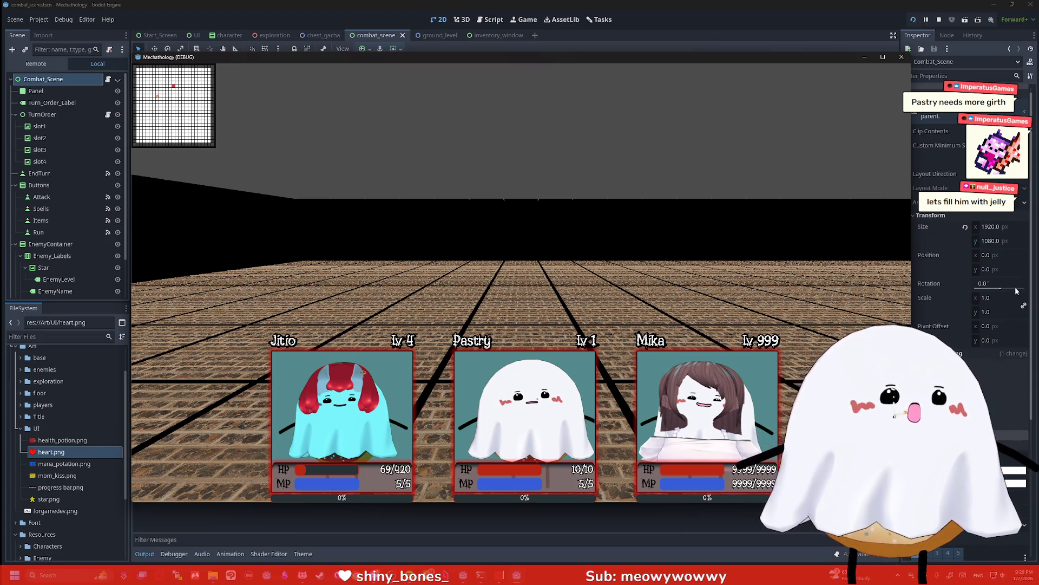
pyautogui.hotkey('alt', 'Tab')
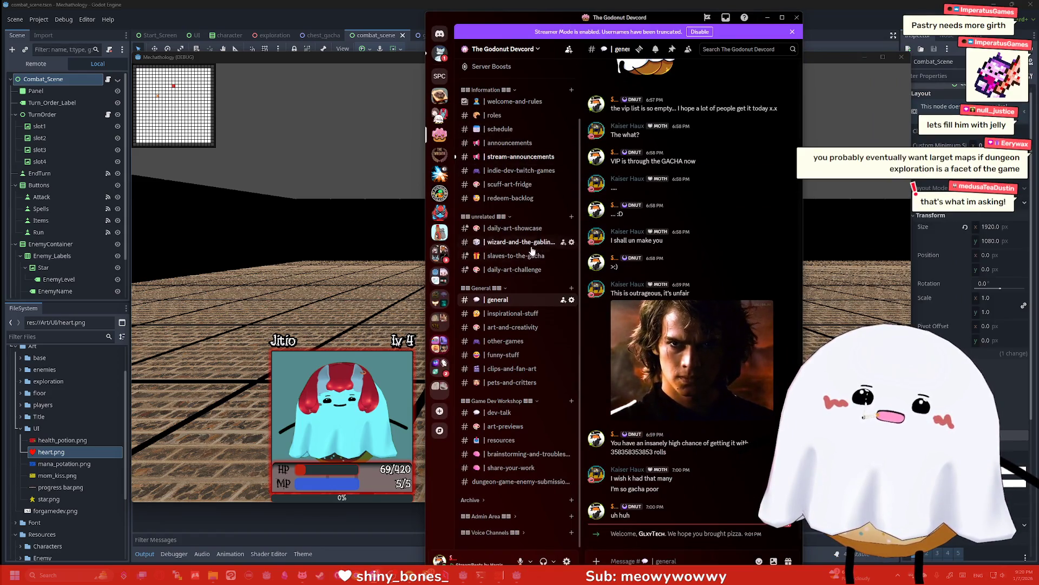
# Open the daily-art-challenge channel, widen the chat area, and scroll back through its posts
pyautogui.click(494, 116)
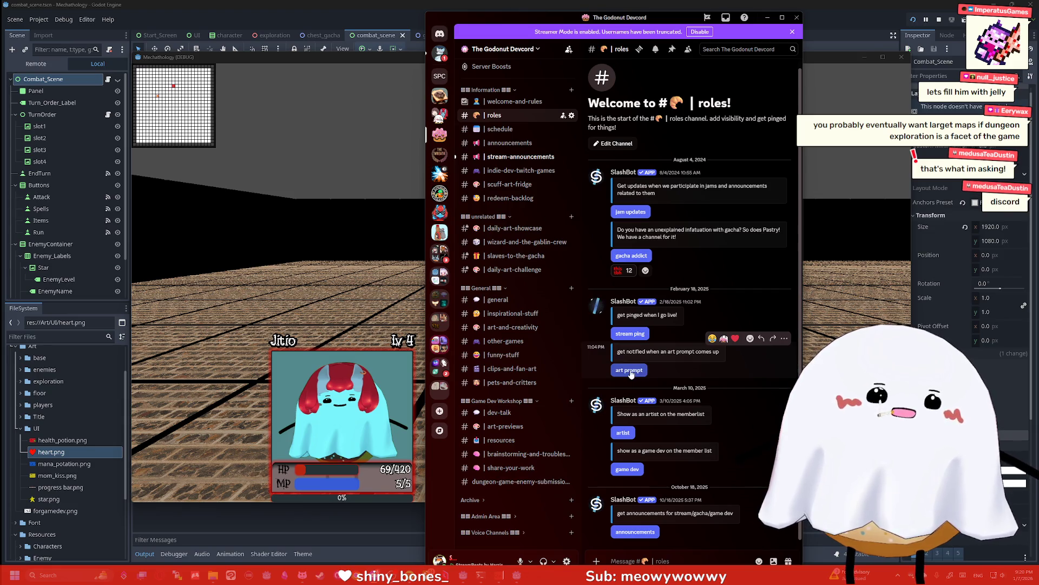
pyautogui.click(514, 269)
pyautogui.moveTo(803, 245); pyautogui.dragTo(862, 243)
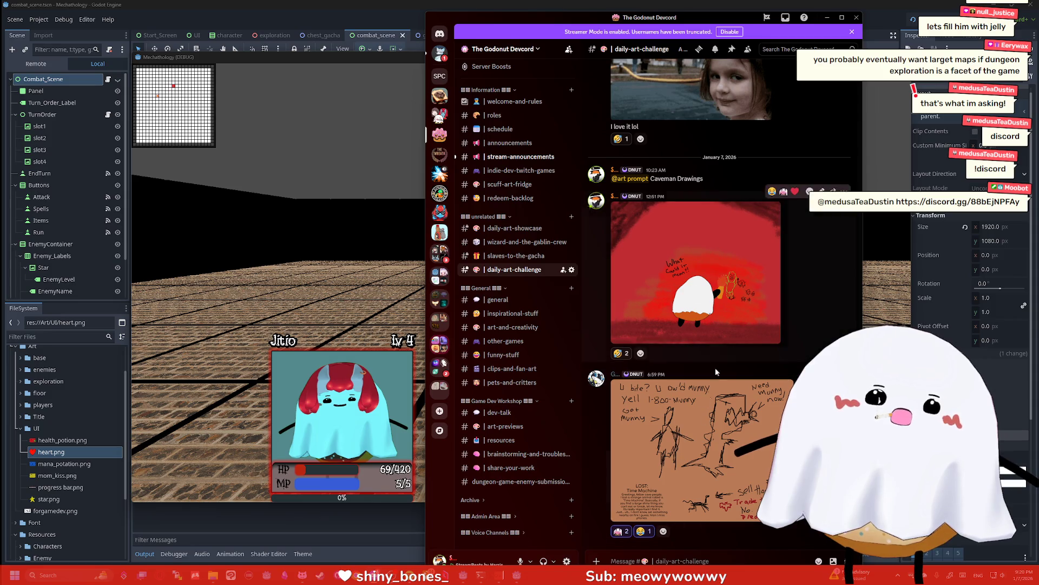
pyautogui.scroll(3, 717, 273)
pyautogui.scroll(10, 714, 268)
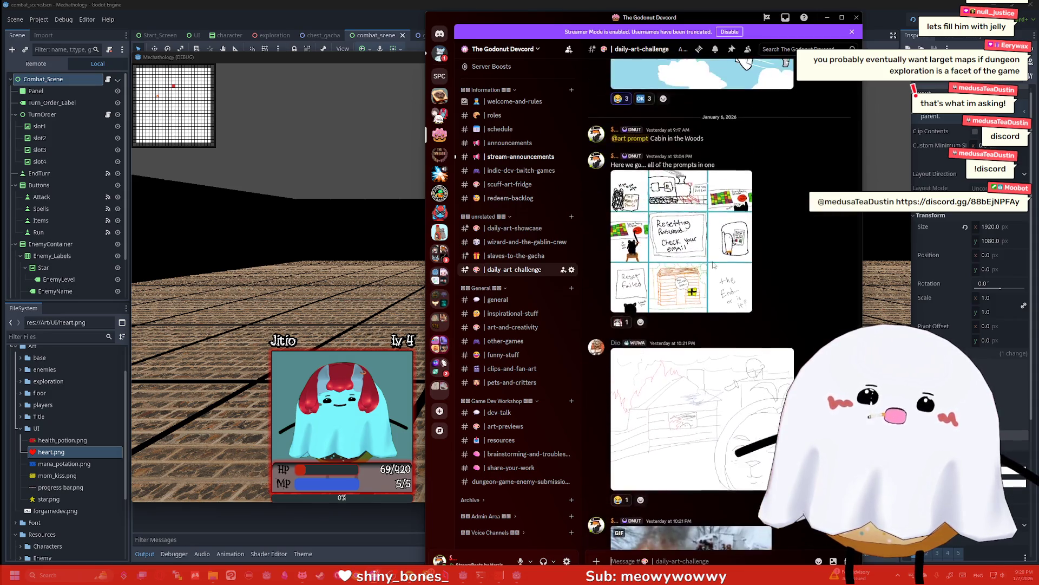
pyautogui.scroll(10, 708, 261)
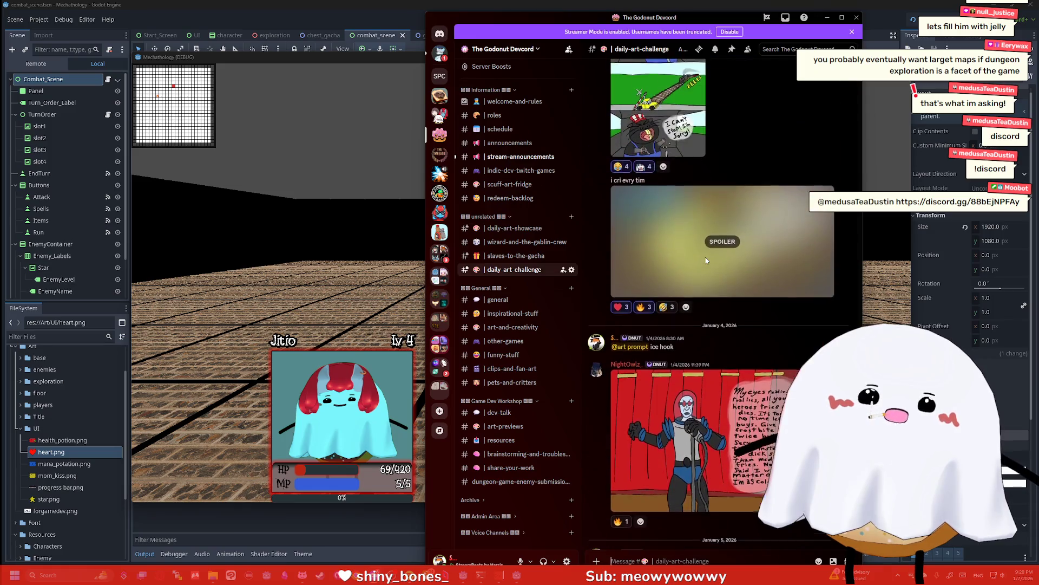
pyautogui.scroll(10, 708, 268)
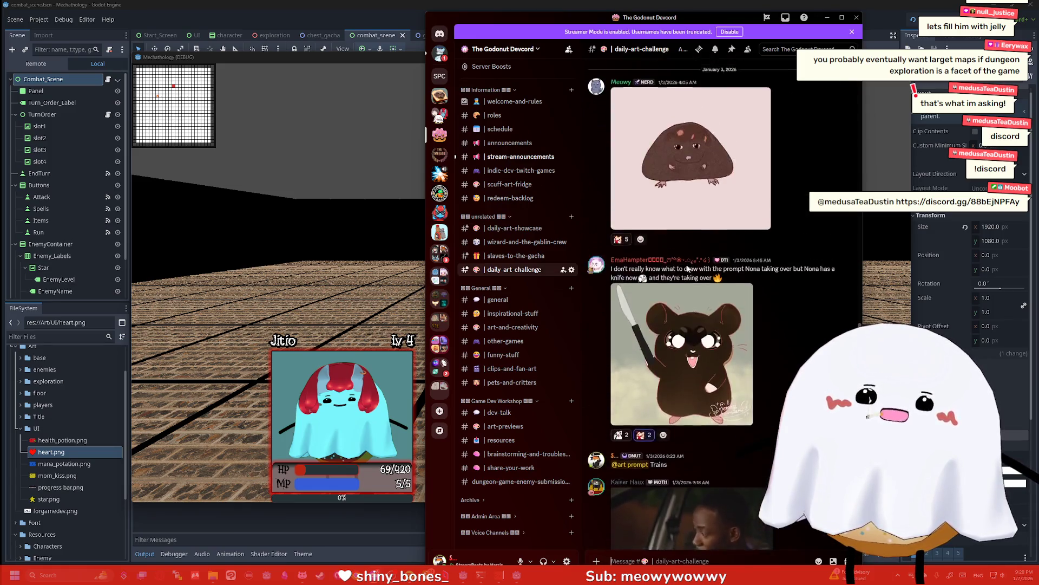
pyautogui.scroll(10, 712, 276)
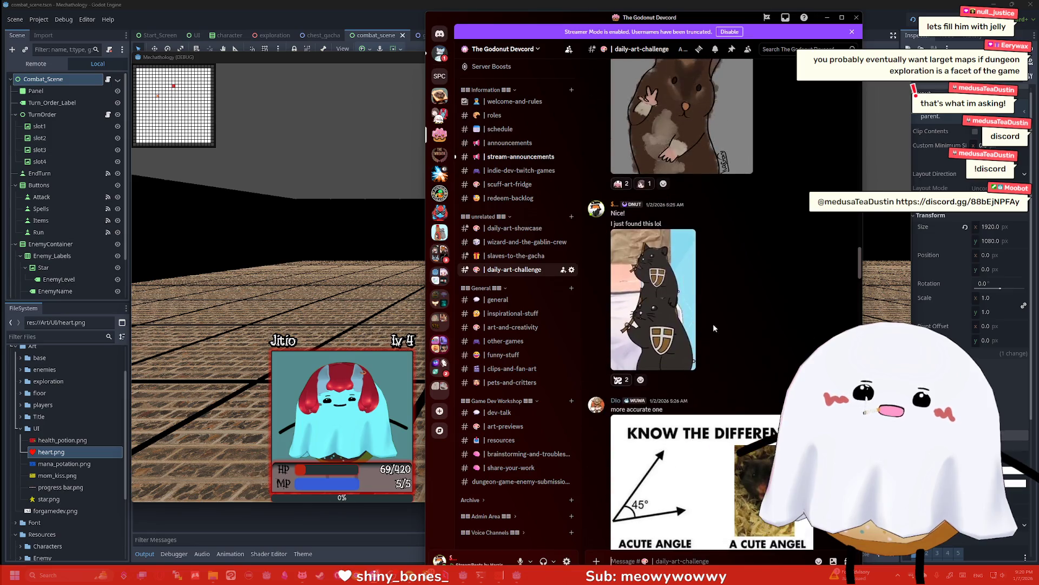
pyautogui.scroll(10, 704, 303)
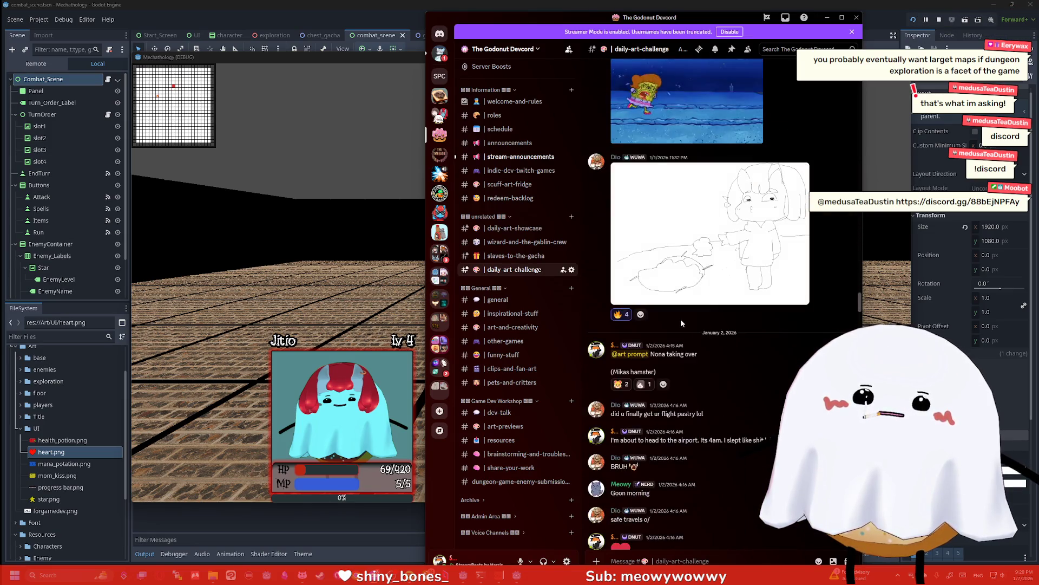
pyautogui.scroll(10, 717, 285)
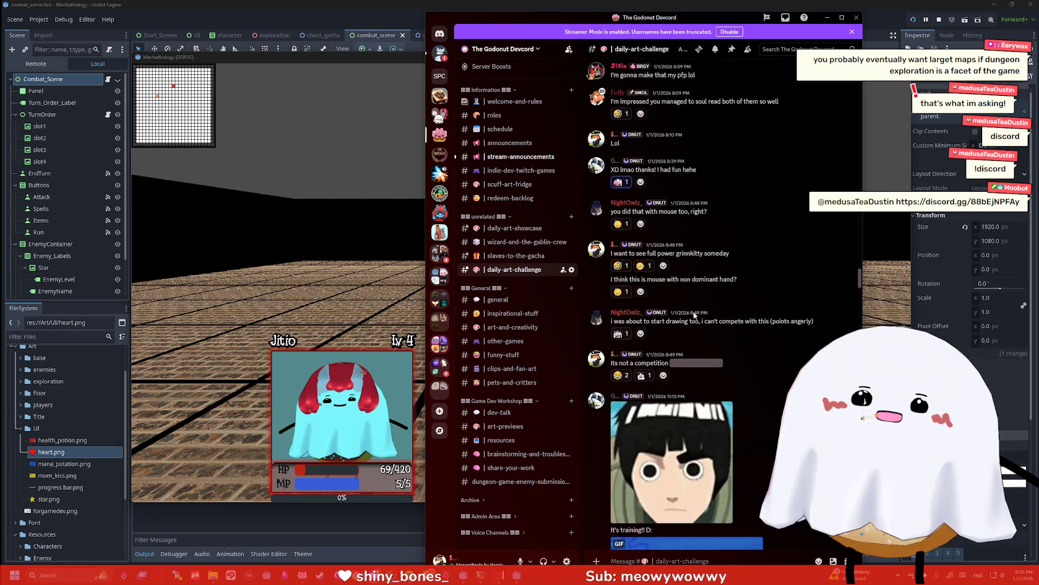
pyautogui.scroll(6, 693, 292)
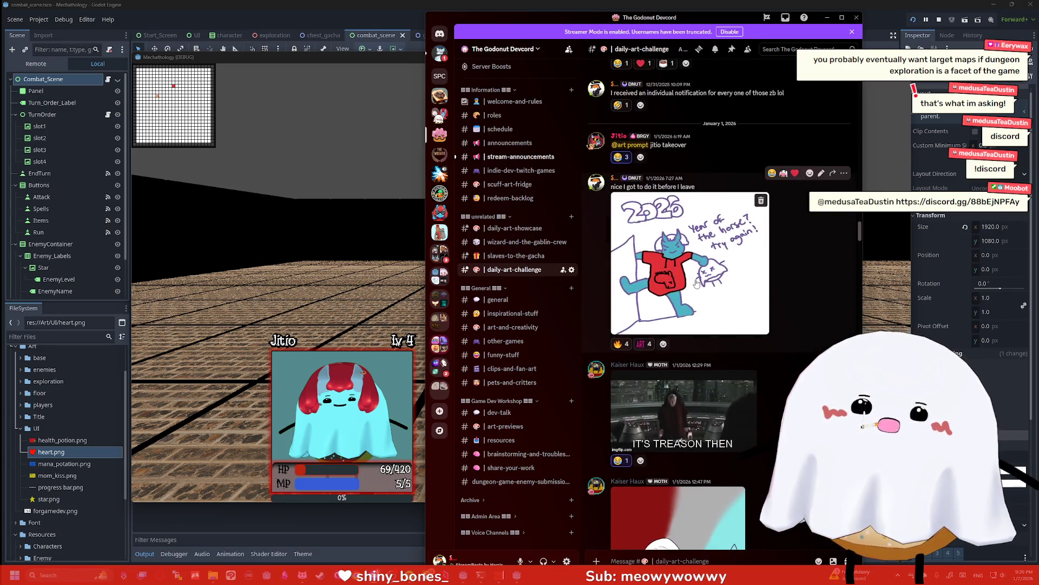
# View the 2026 drawing enlarged, close it, and switch back to the running game
pyautogui.click(696, 255)
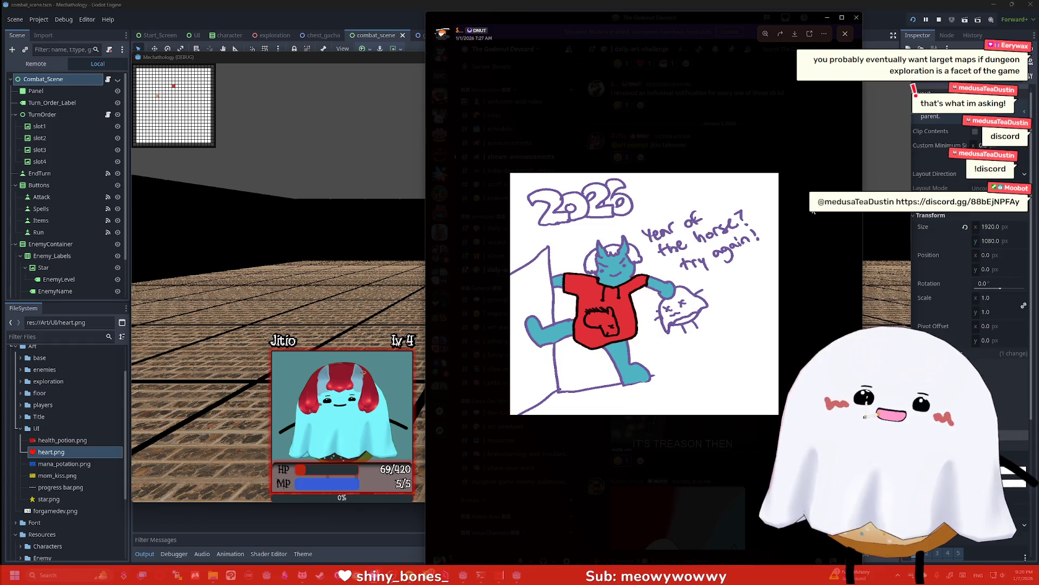
pyautogui.click(782, 241)
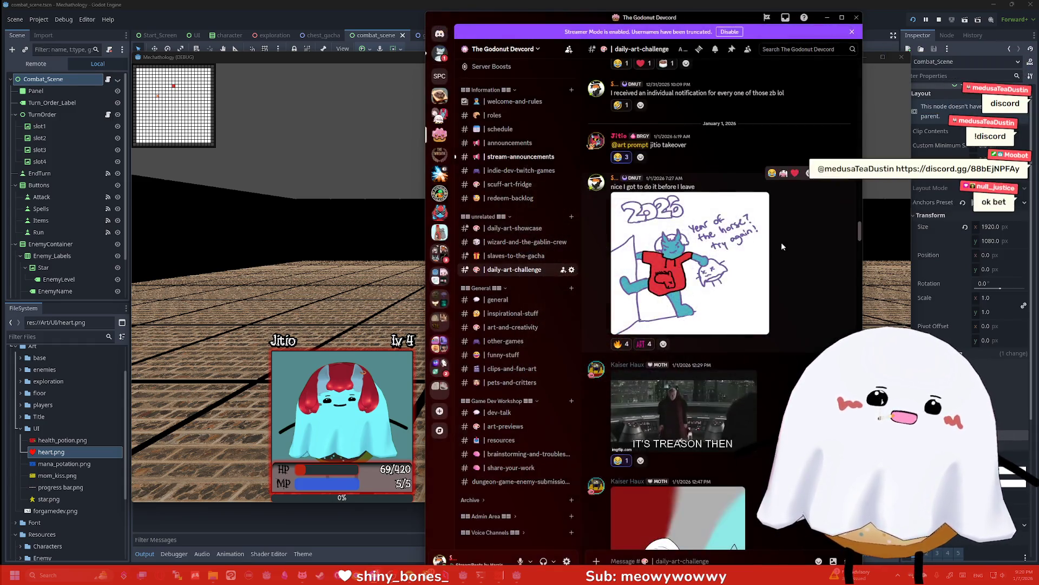
pyautogui.scroll(-10, 860, 235)
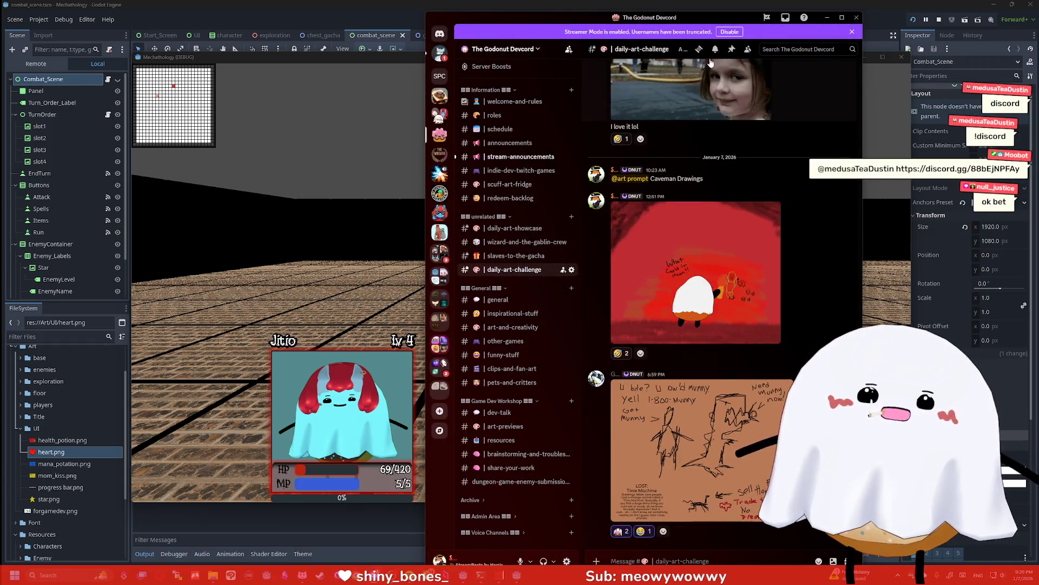
pyautogui.hotkey('alt', 'Tab')
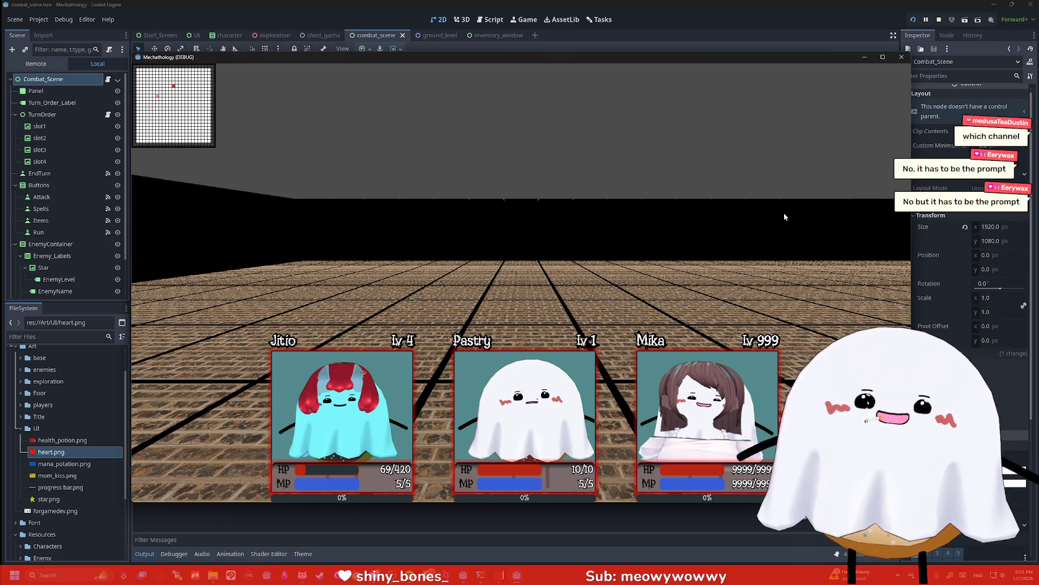
# Turn the view left in the running dungeon game to show the party cards again
pyautogui.press('Left')
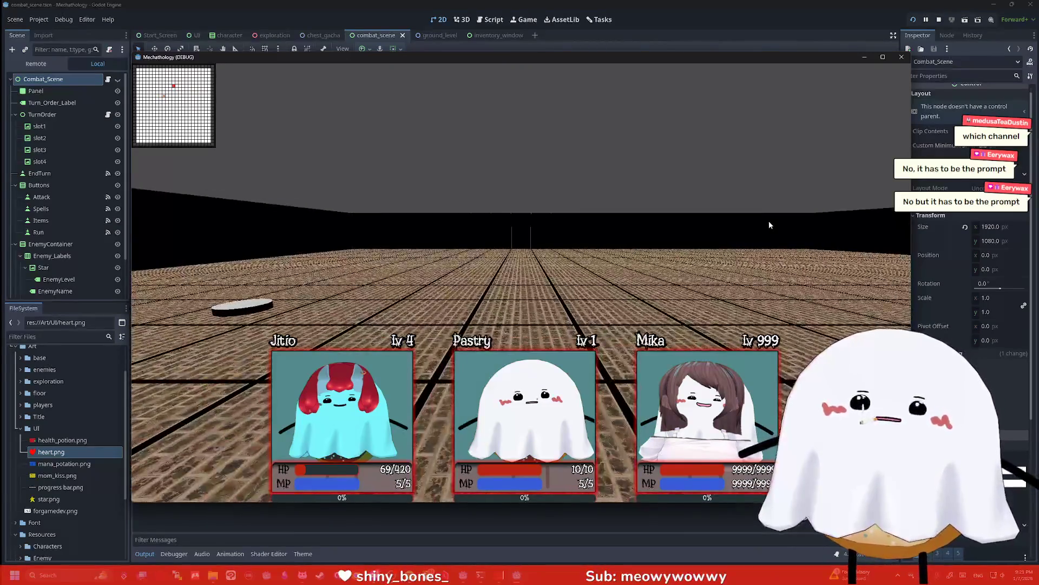
# Walk and turn through the dungeon corridor past the disc on the floor
pyautogui.press('Up')
pyautogui.press('Up')
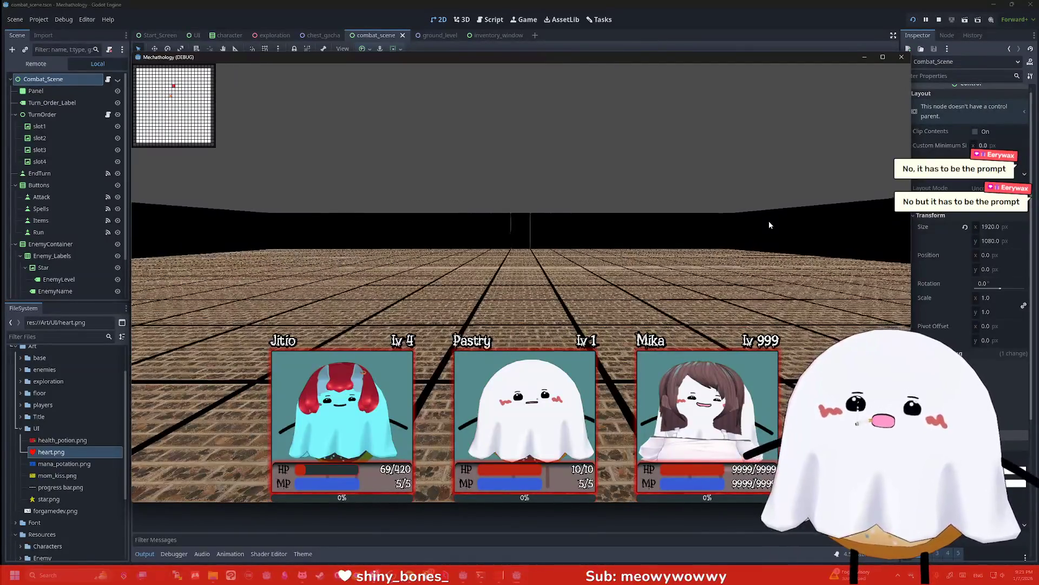
pyautogui.press('Right')
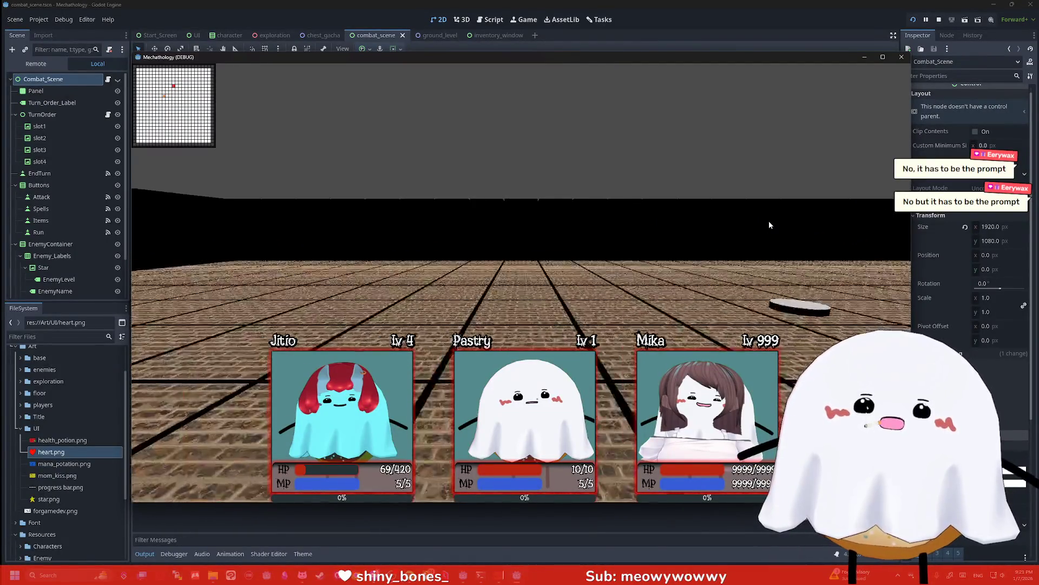
pyautogui.press('Left')
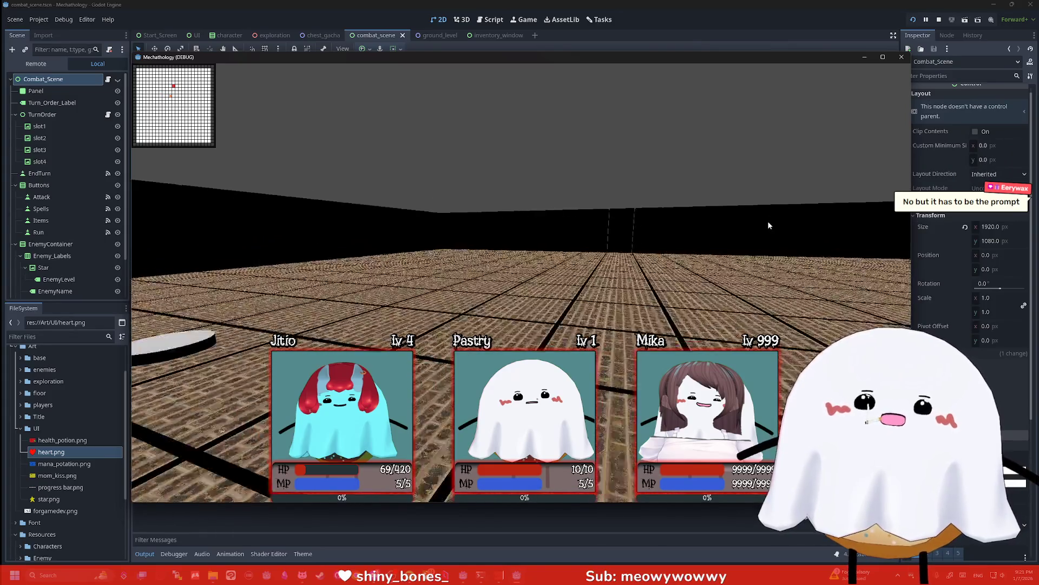
pyautogui.press('Up')
pyautogui.press('Down')
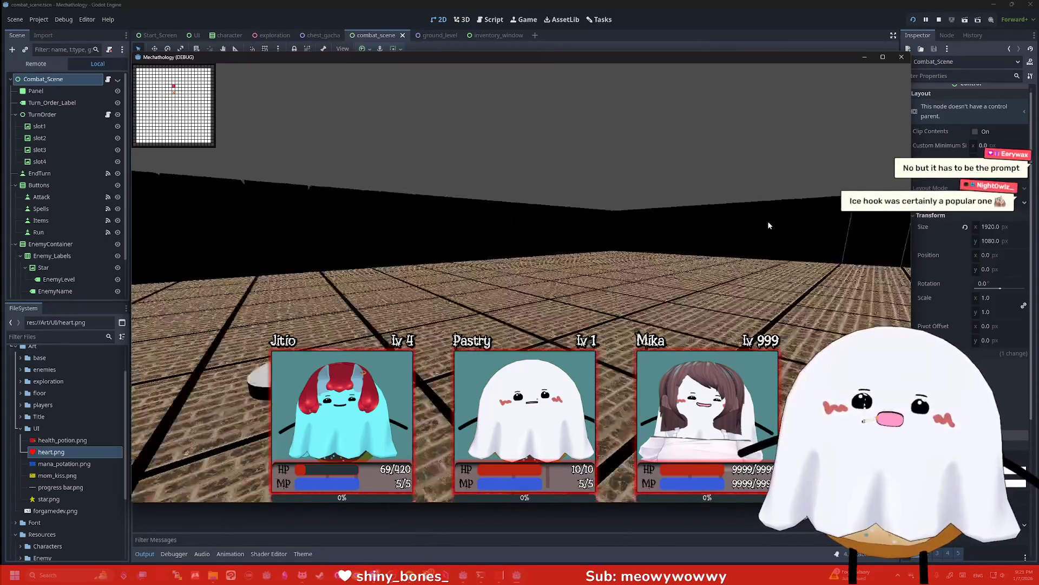
pyautogui.press('Right')
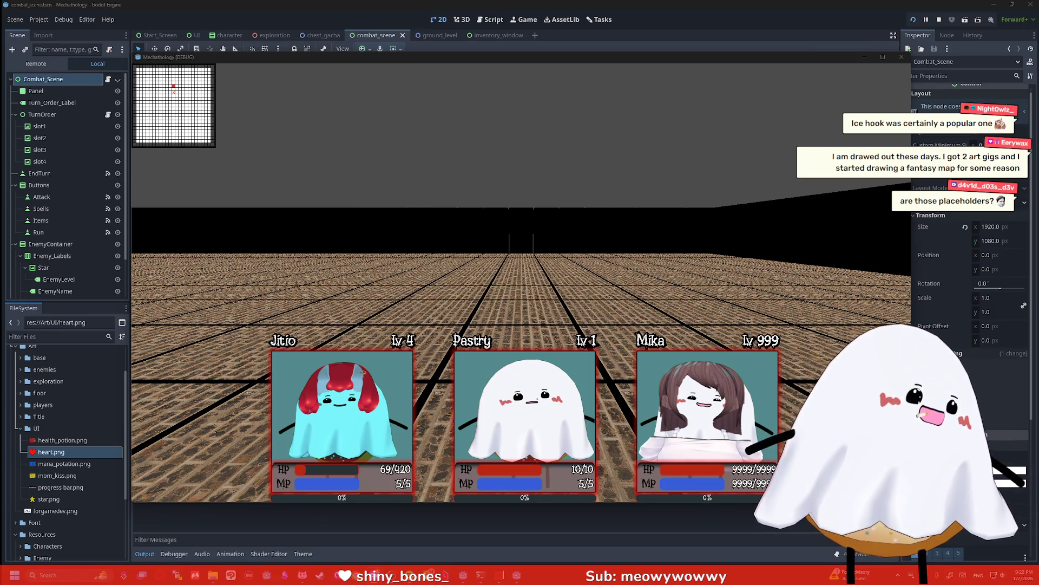
# Glance at the ice_hook image, close it, and return focus to the running game
pyautogui.hotkey('alt', 'Tab')
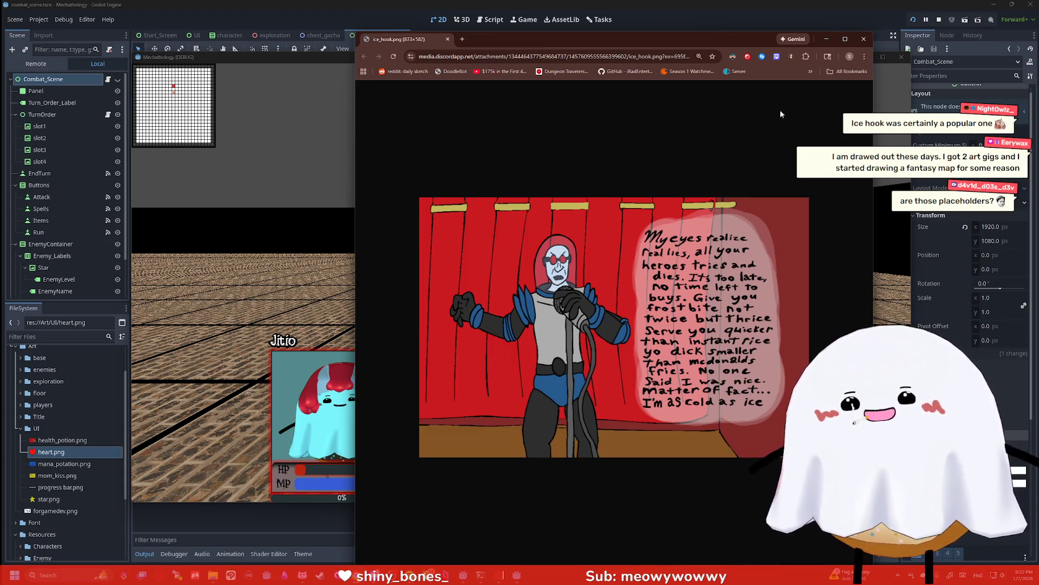
pyautogui.click(865, 39)
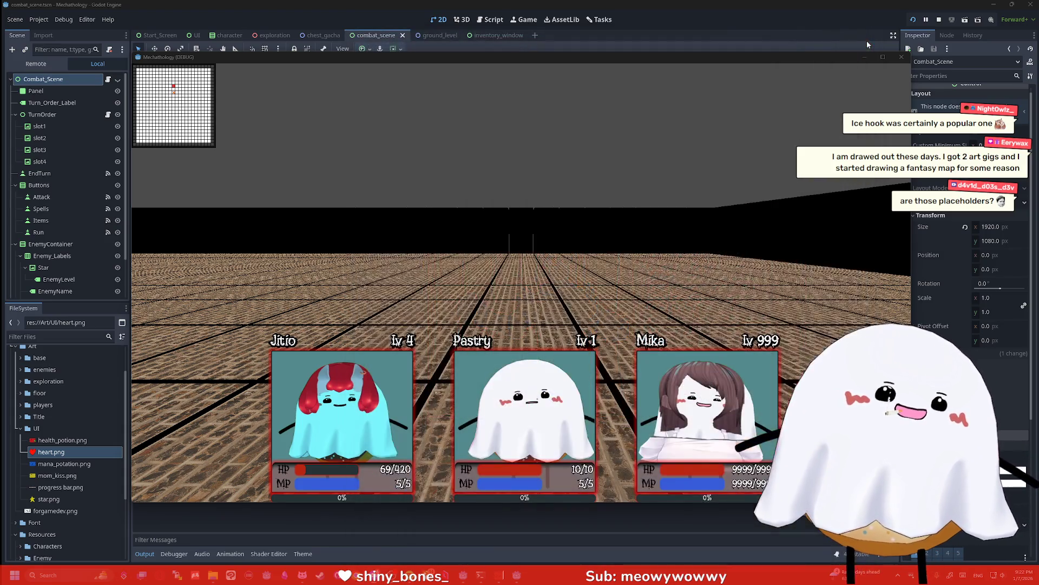
pyautogui.click(807, 132)
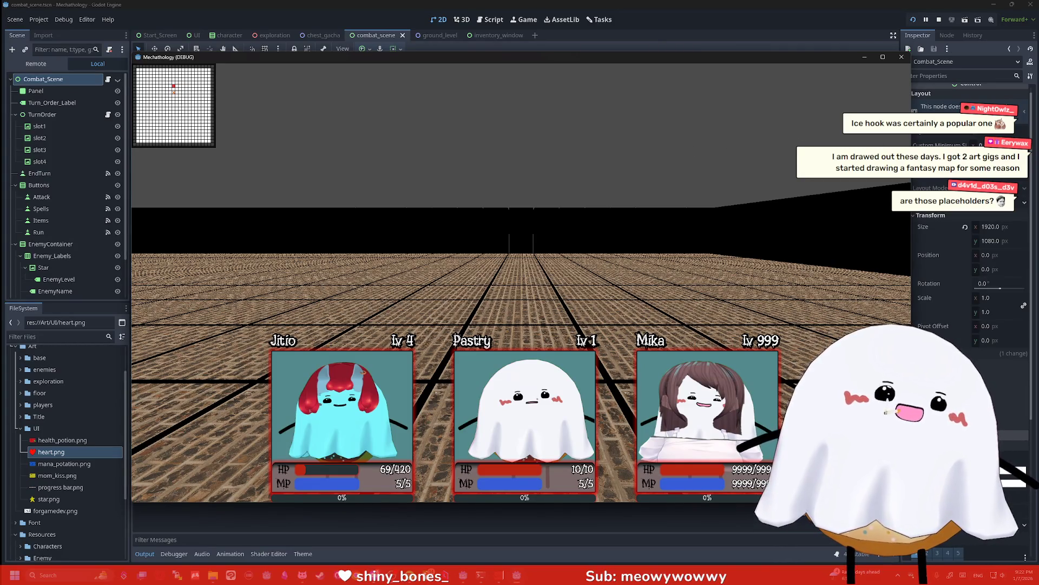
pyautogui.click(775, 202)
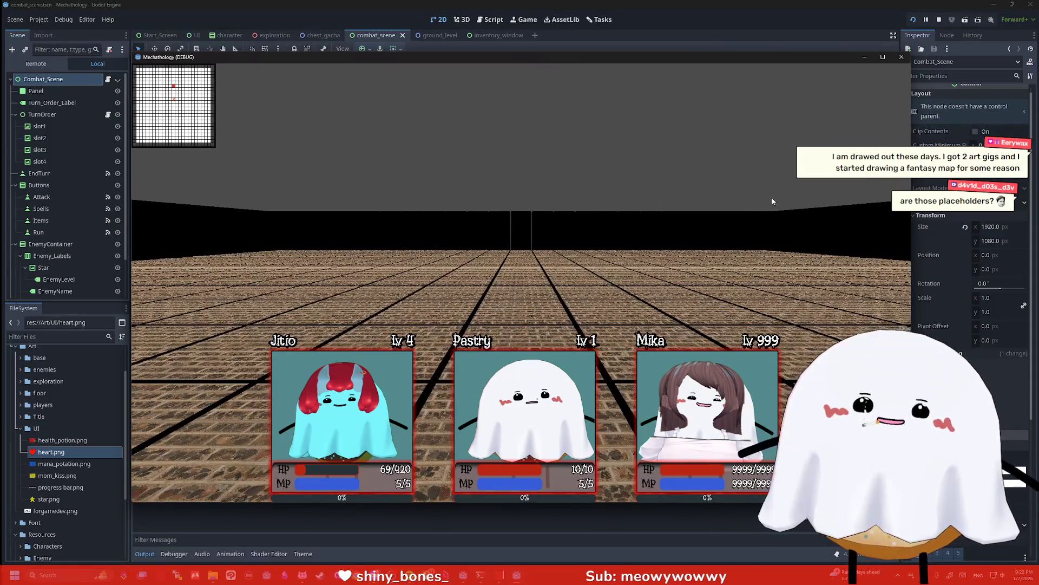
# Stop the running game and flip the editor between the 3D and 2D workspaces
pyautogui.press('w')
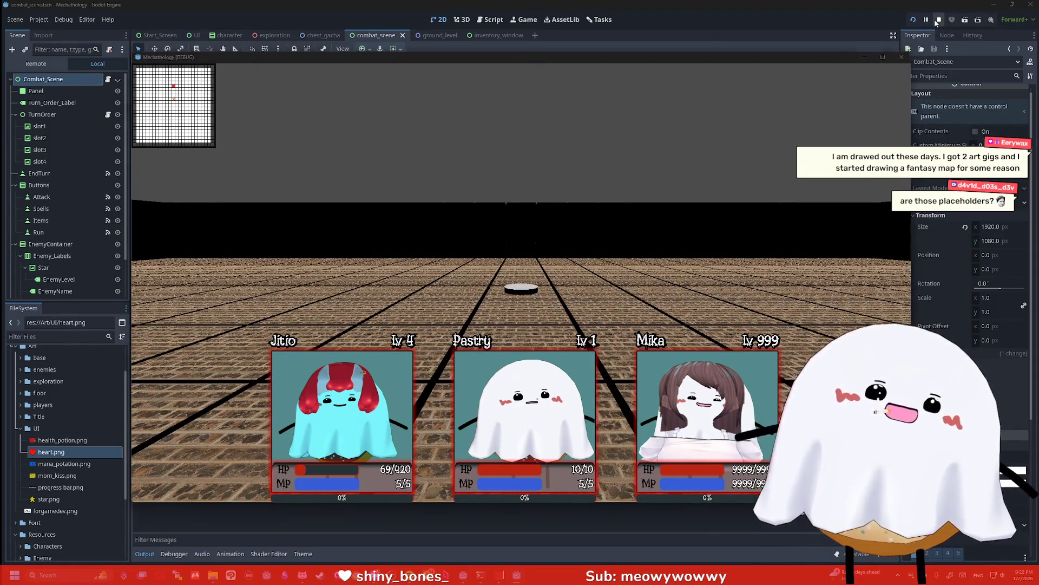
pyautogui.click(939, 21)
pyautogui.scroll(4, 759, 157)
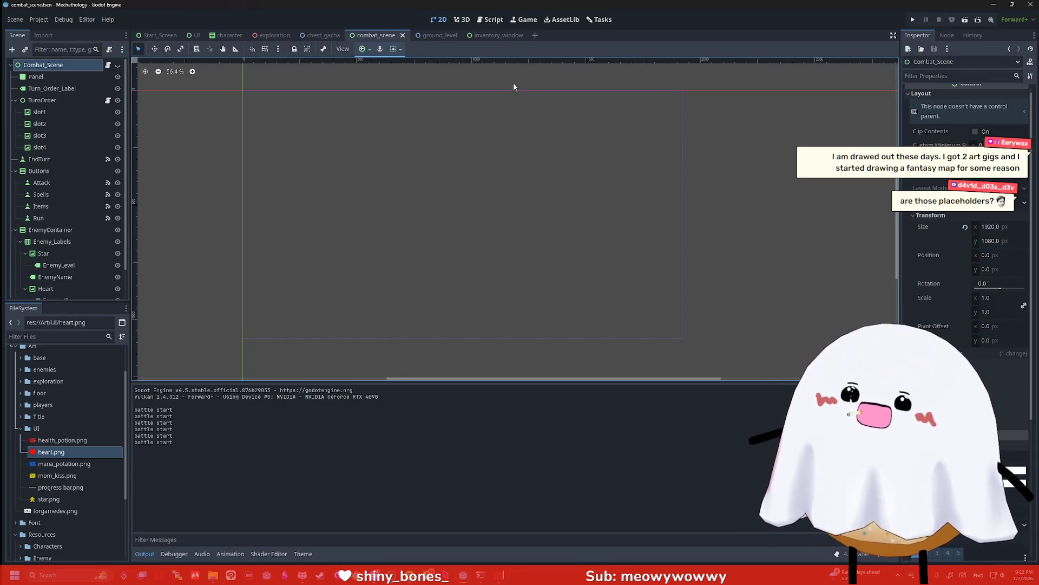
pyautogui.click(466, 20)
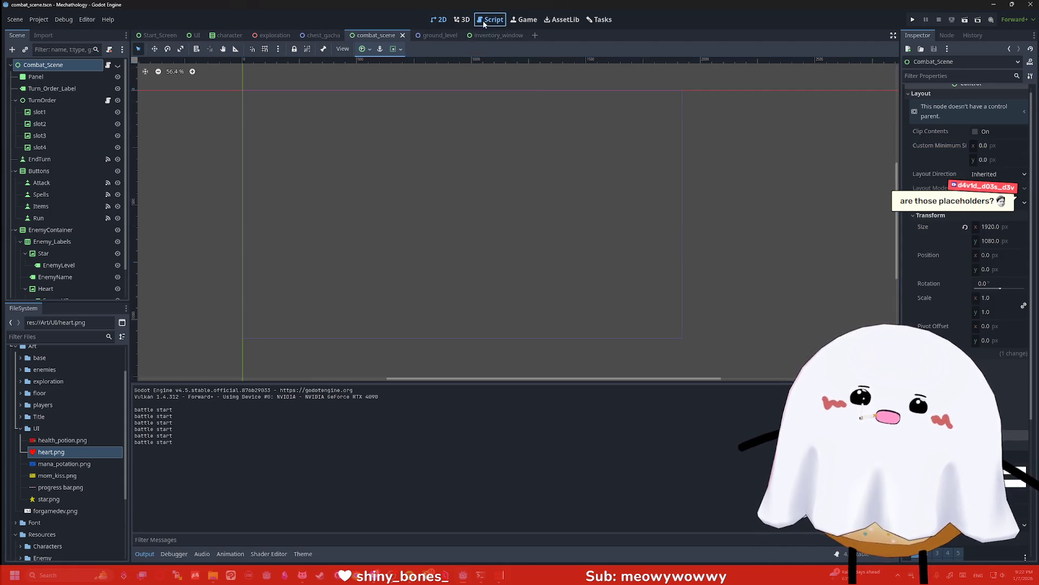
pyautogui.click(439, 20)
pyautogui.scroll(-1, 450, 61)
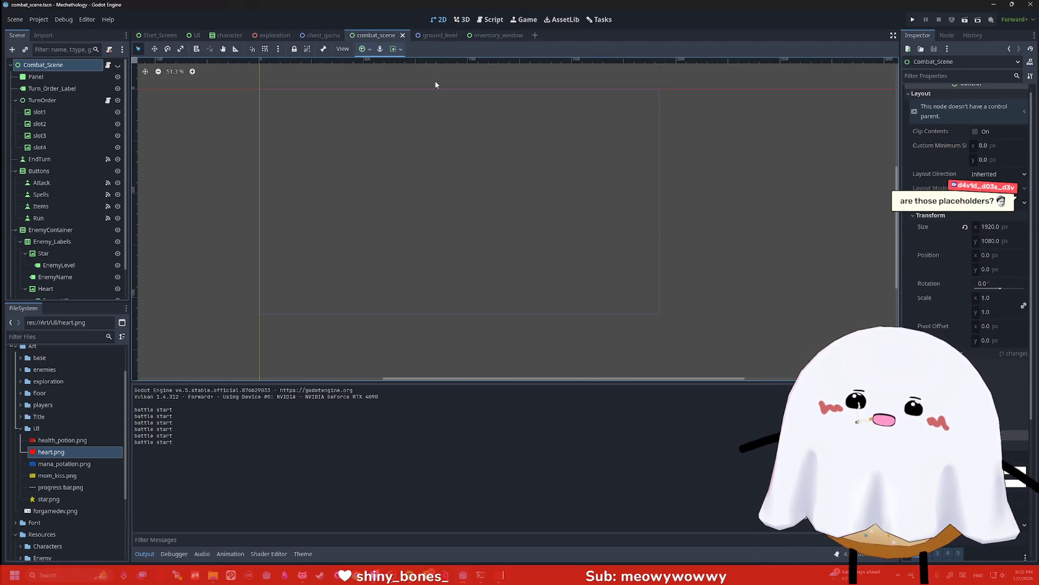
# Open the UI scene and test-run it twice, deselecting the UI root between runs
pyautogui.click(224, 34)
pyautogui.click(194, 35)
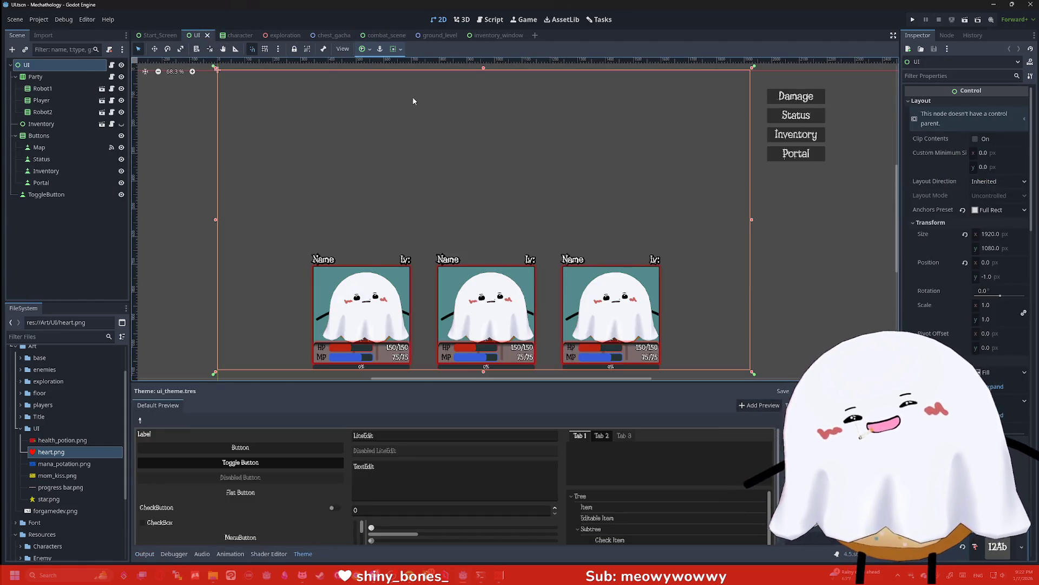
pyautogui.click(913, 19)
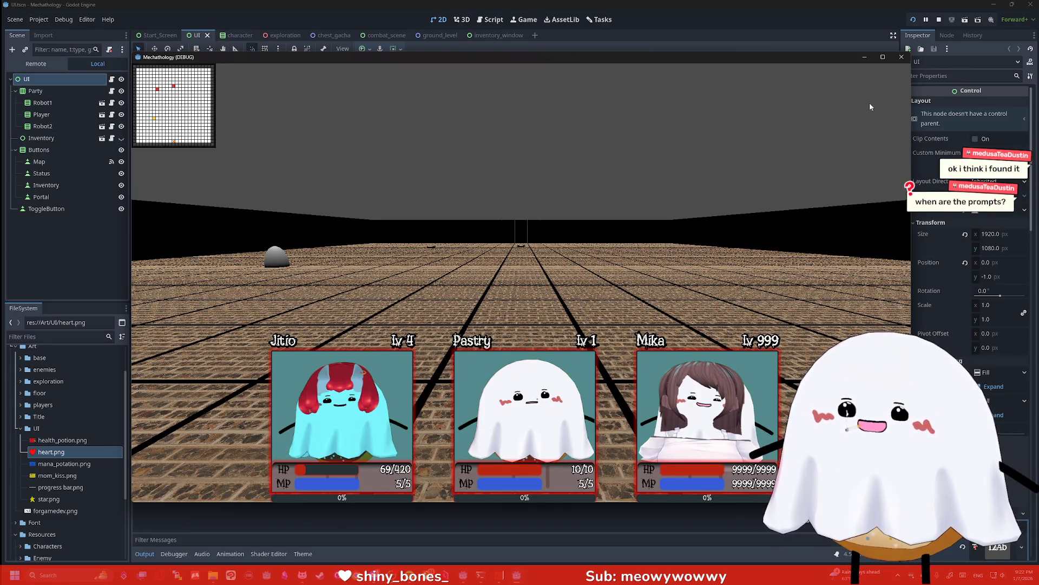
pyautogui.click(901, 57)
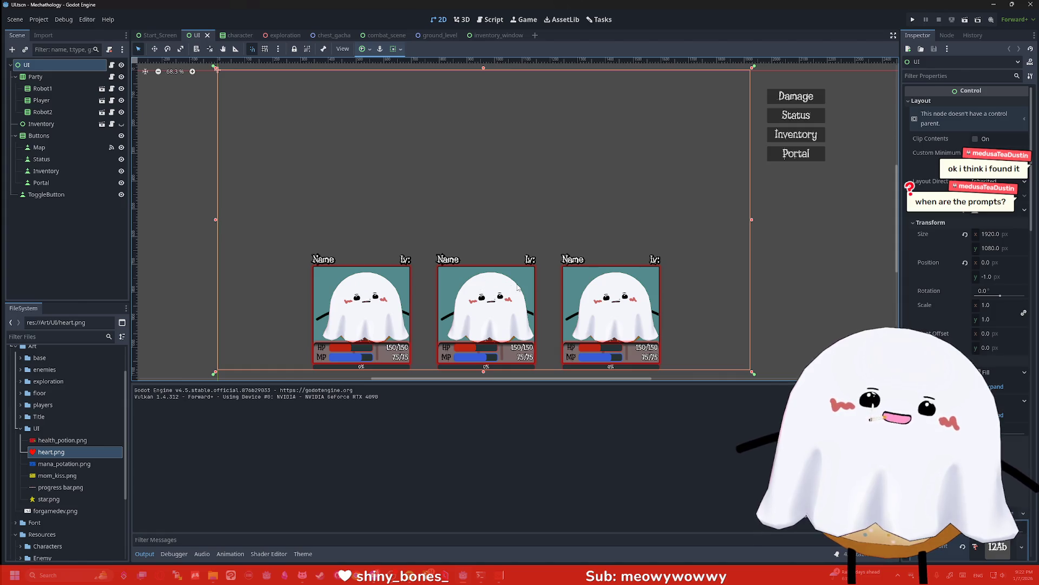
pyautogui.click(767, 211)
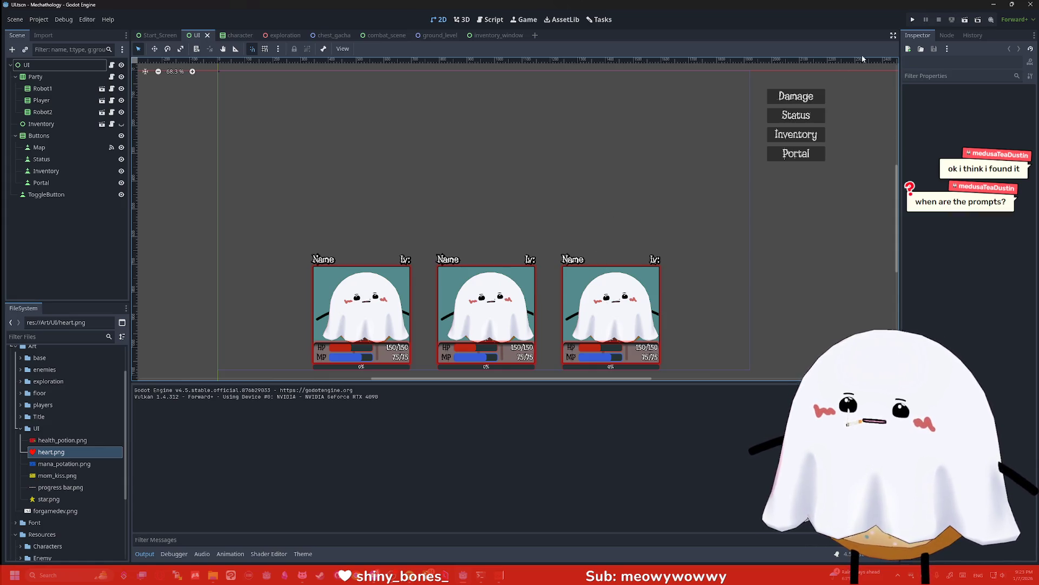
pyautogui.click(913, 20)
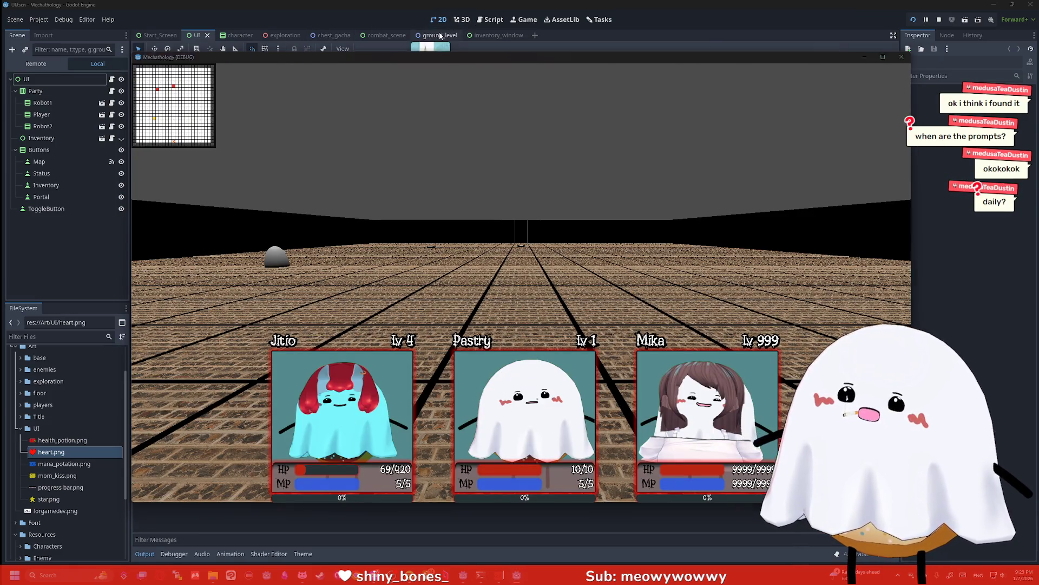
# Save combat_scene and relaunch several battles, ending on an enemy named Purity at level 4
pyautogui.click(382, 35)
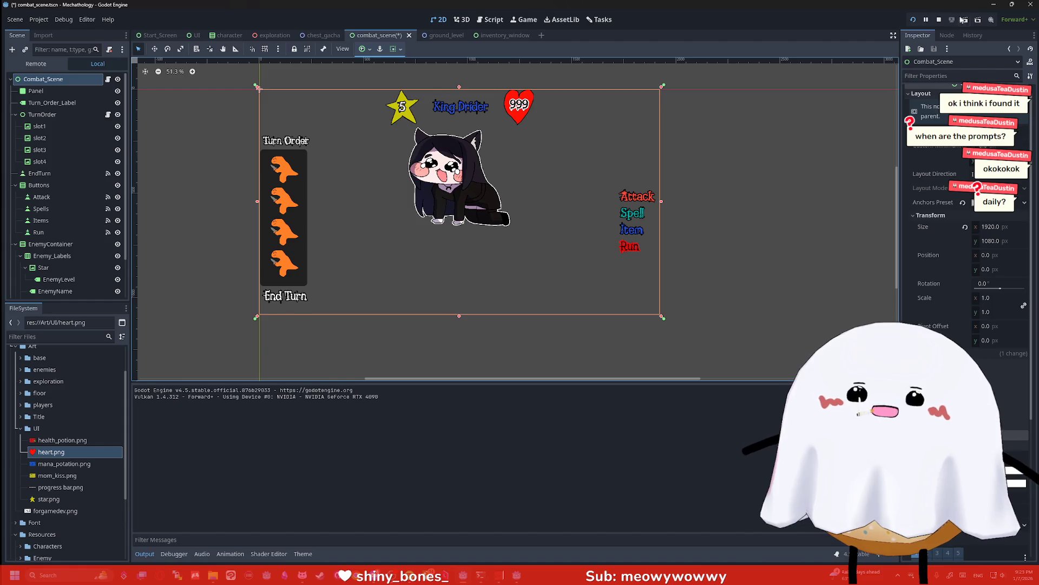
pyautogui.click(913, 20)
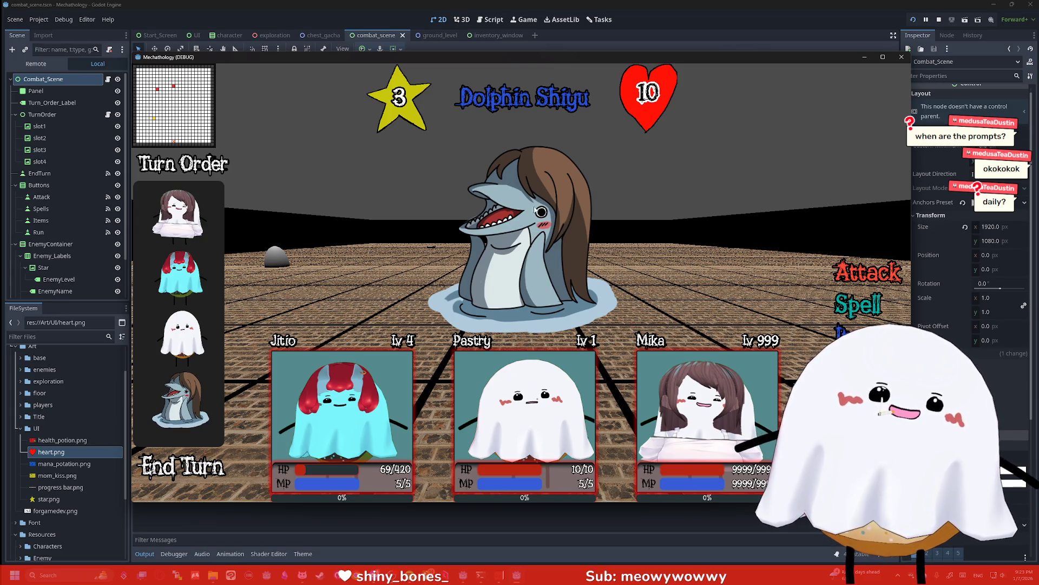
pyautogui.click(901, 57)
pyautogui.click(914, 19)
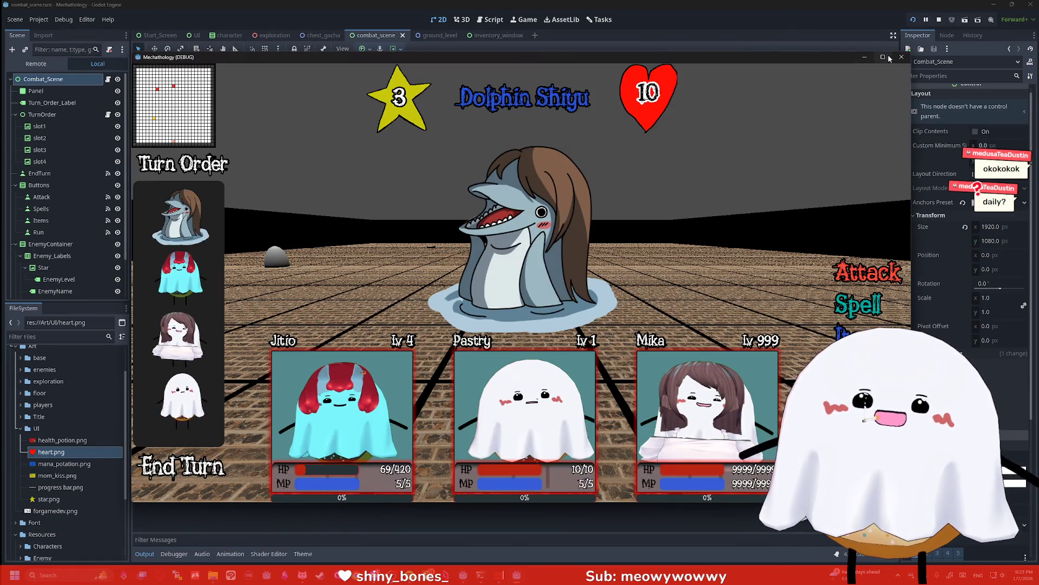
pyautogui.click(901, 56)
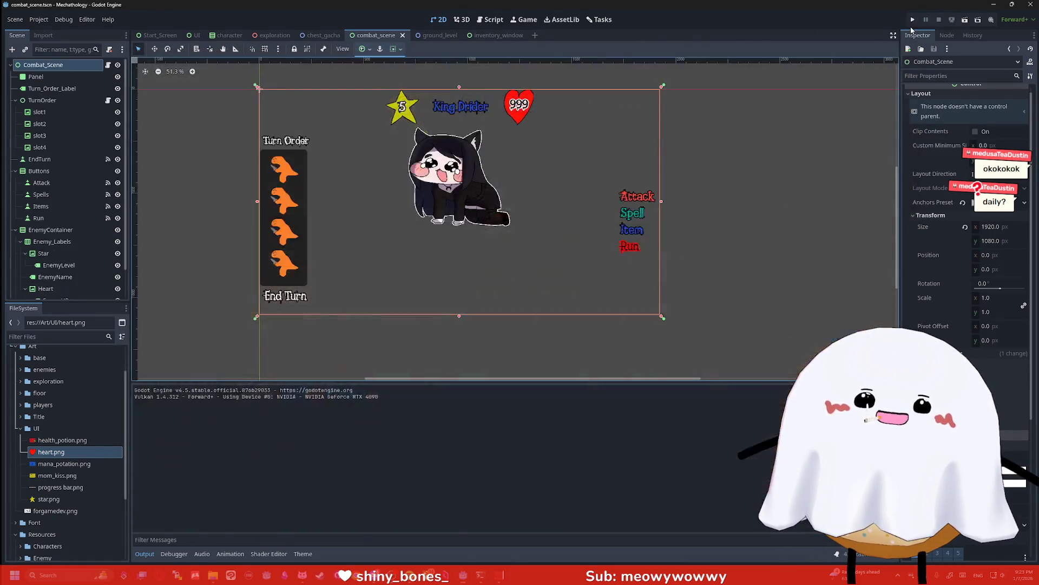
pyautogui.click(912, 19)
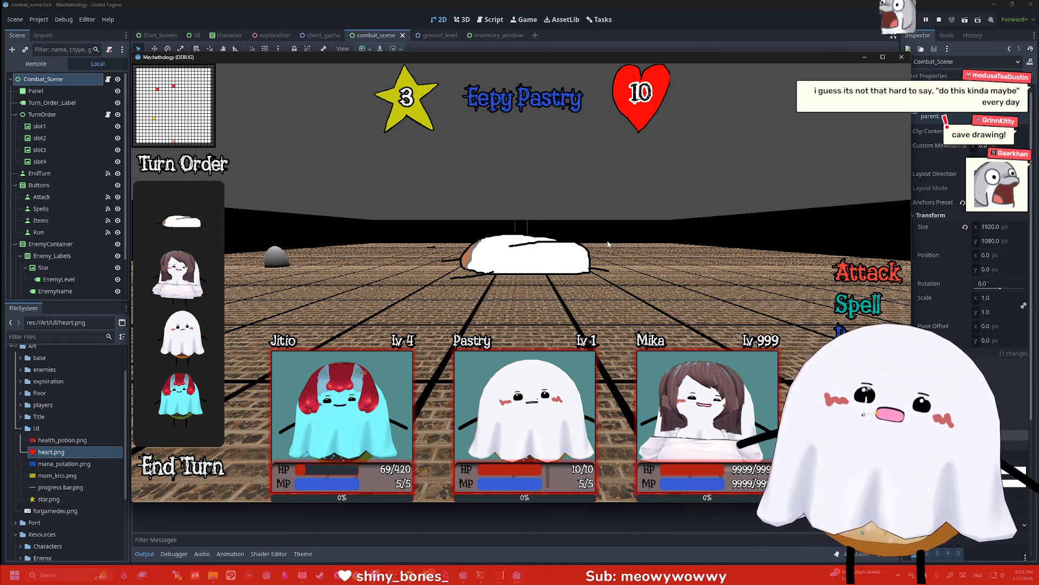
pyautogui.press('F8')
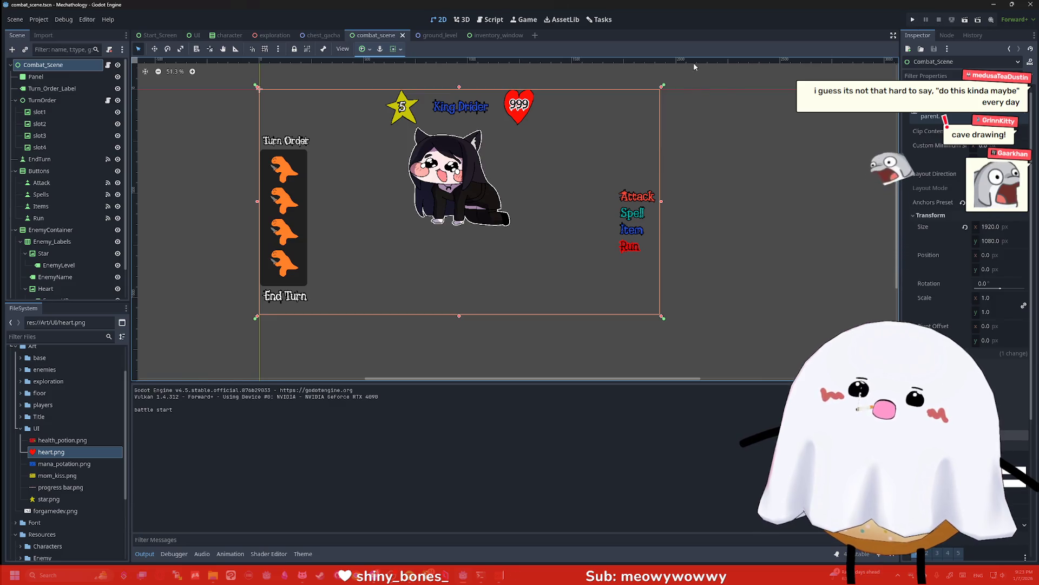
pyautogui.press('F5')
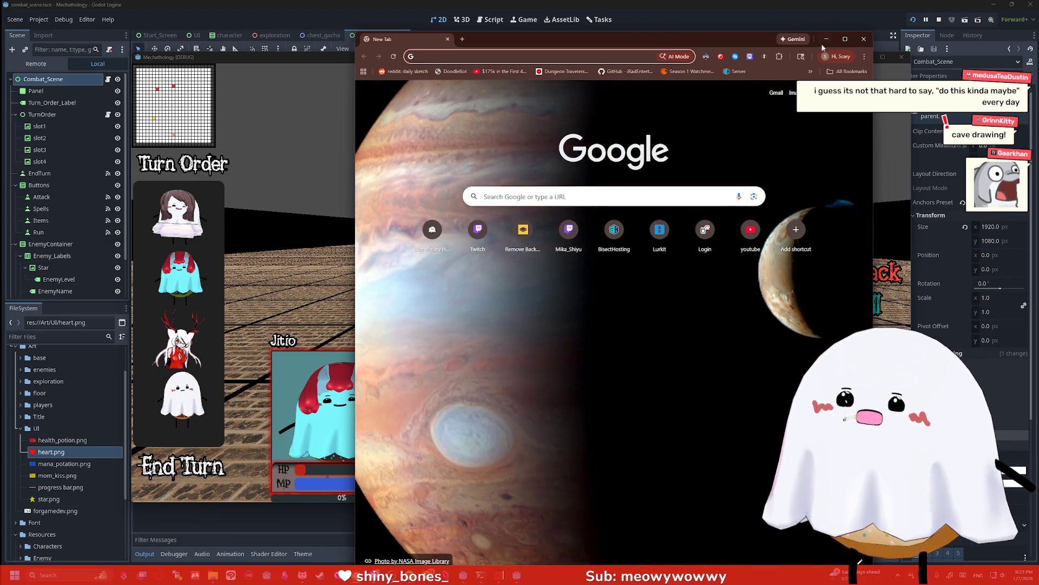
# Close the blank browser window, then move the Poly Haven window left and widen it
pyautogui.click(856, 47)
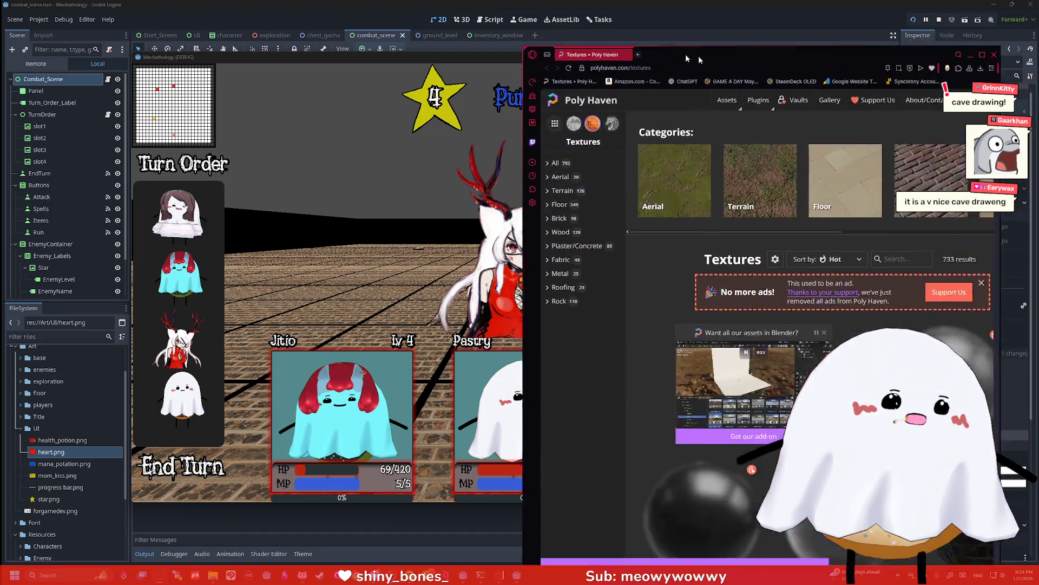
pyautogui.moveTo(710, 54)
pyautogui.mouseDown()
pyautogui.moveTo(372, 16)
pyautogui.moveTo(384, 35)
pyautogui.mouseUp()
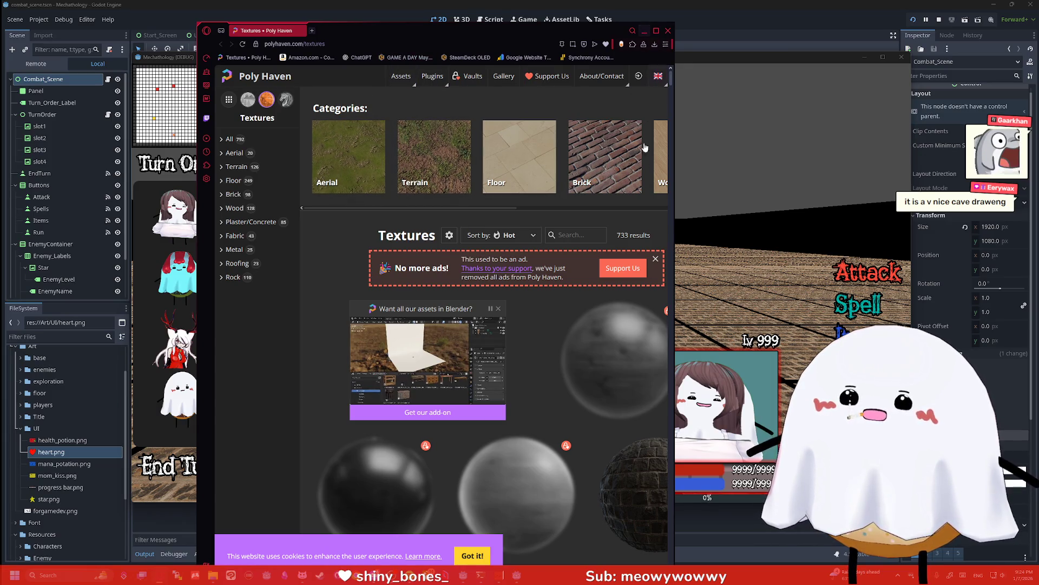
pyautogui.moveTo(673, 226); pyautogui.dragTo(917, 226)
# Show Poly Haven's Wood textures and compare them against the game
pyautogui.click(674, 170)
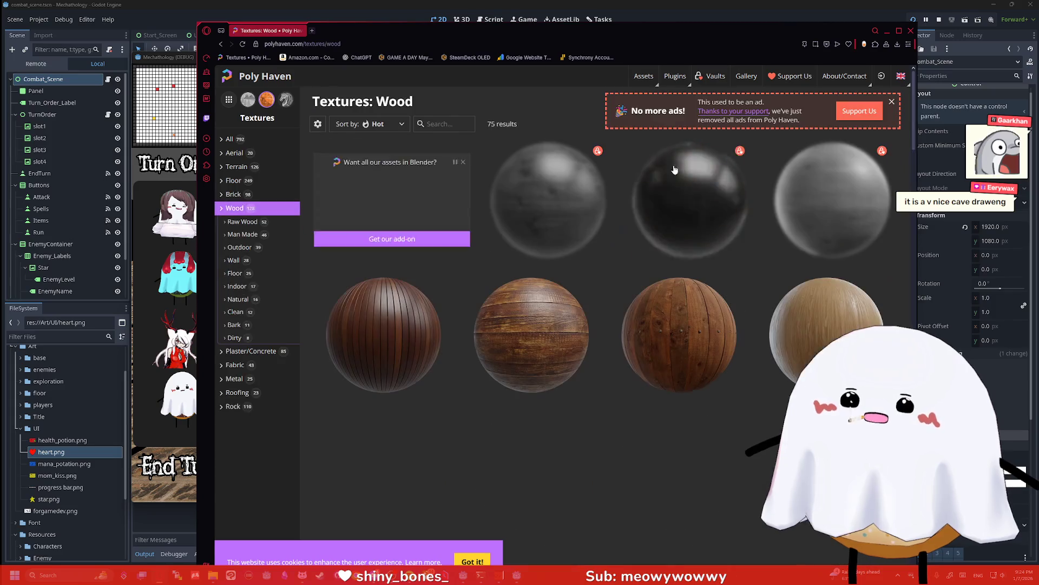
pyautogui.scroll(-1, 674, 173)
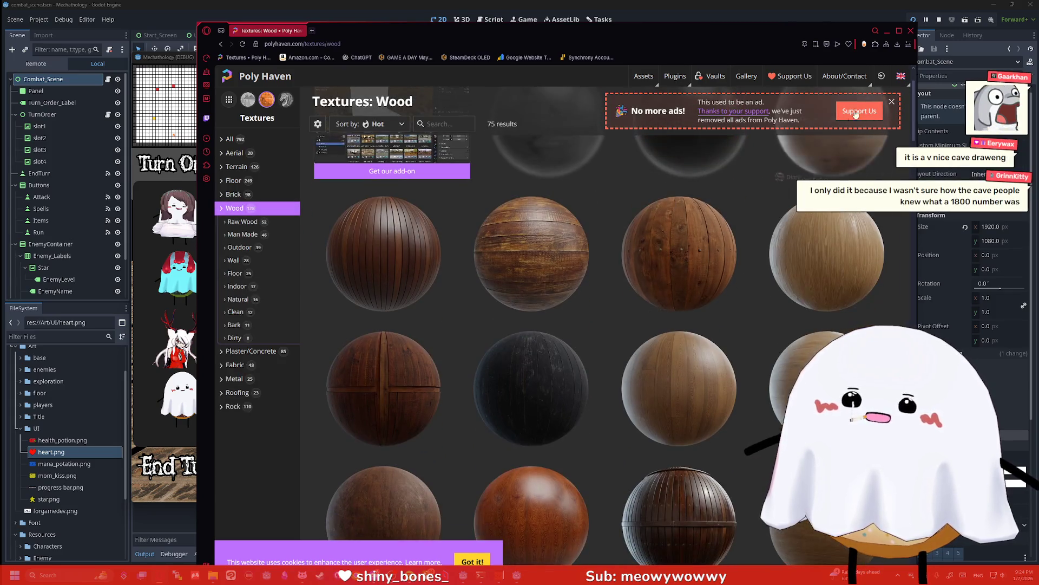
pyautogui.hotkey('alt', 'Tab')
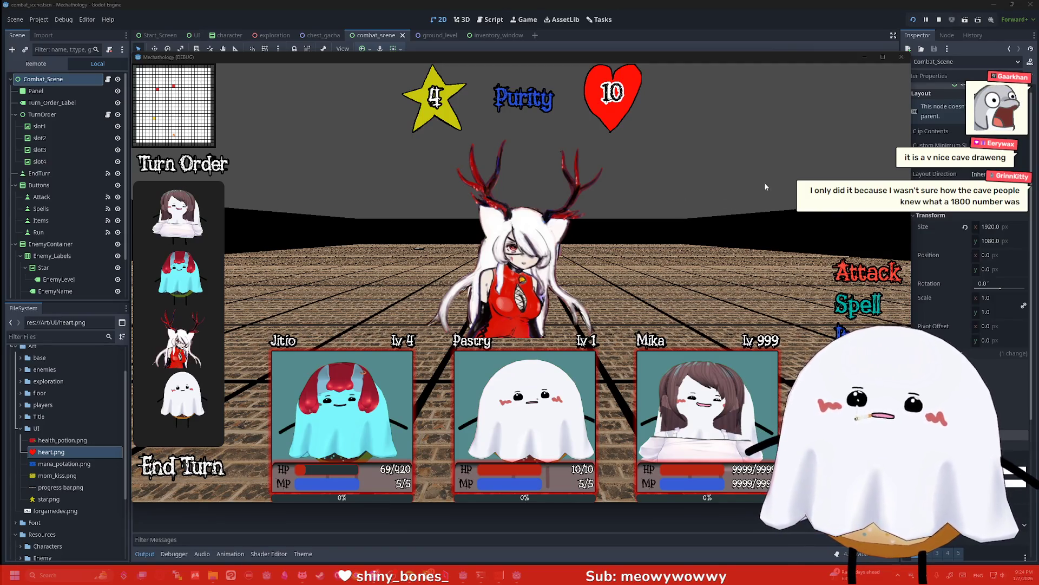
pyautogui.hotkey('alt', 'Tab')
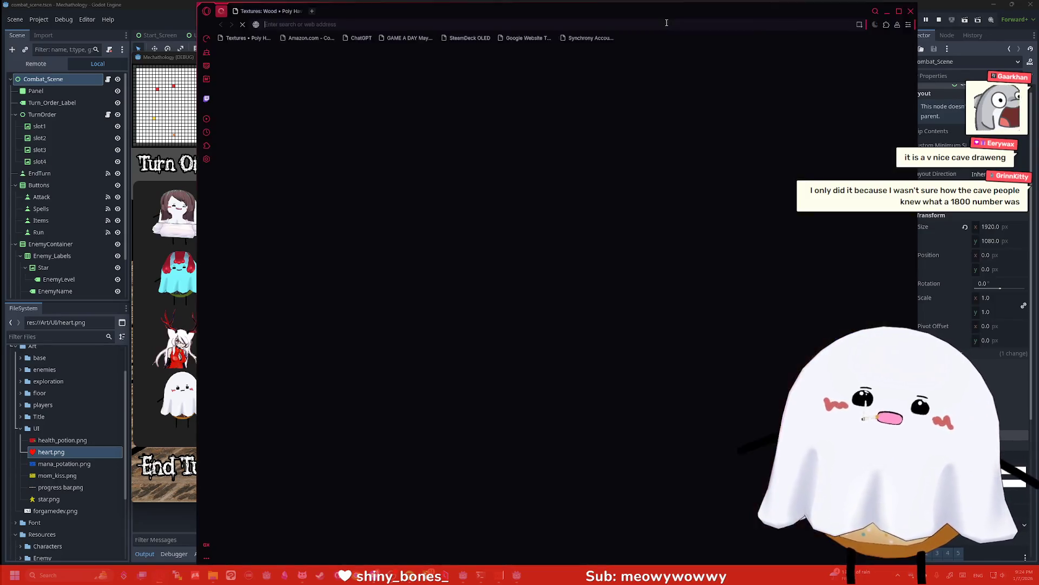
# Switch away from the Poly Haven browser back toward Godot
pyautogui.hotkey('alt', 'Tab')
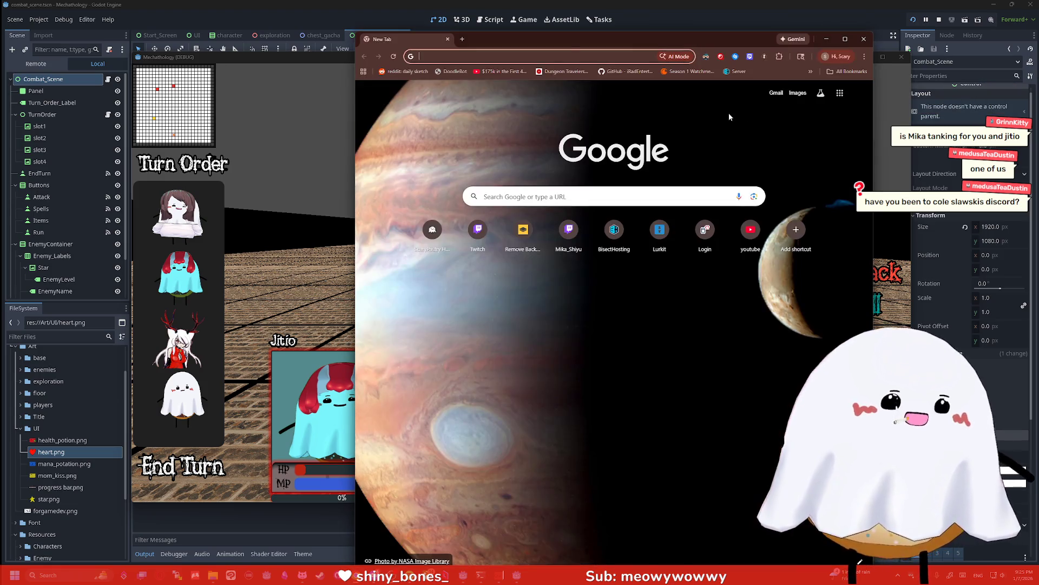
# Search Google for the streamer and open their Twitch About page
pyautogui.write('cole slawski')
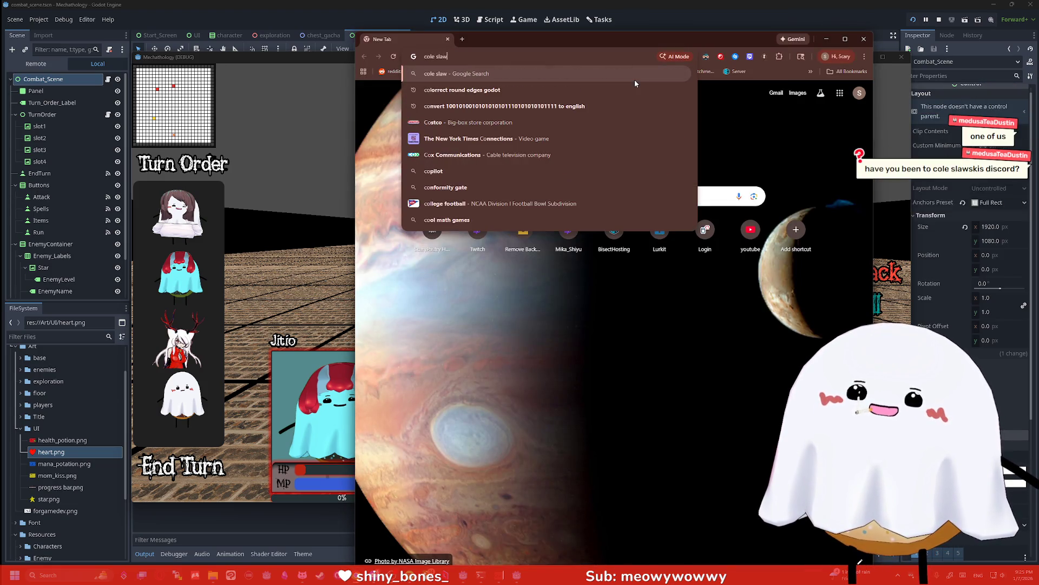
pyautogui.press('Return')
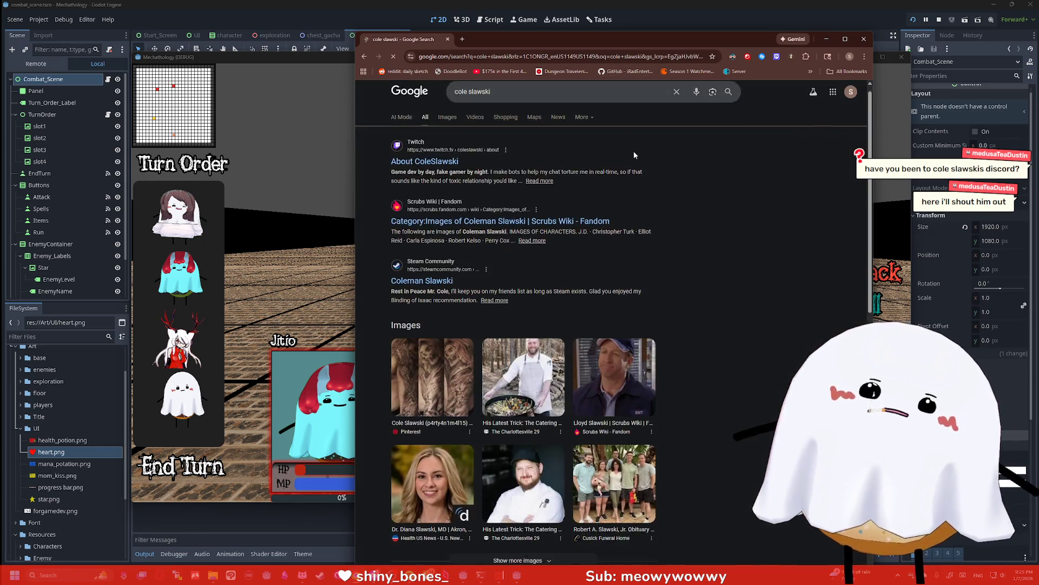
pyautogui.scroll(-1, 576, 177)
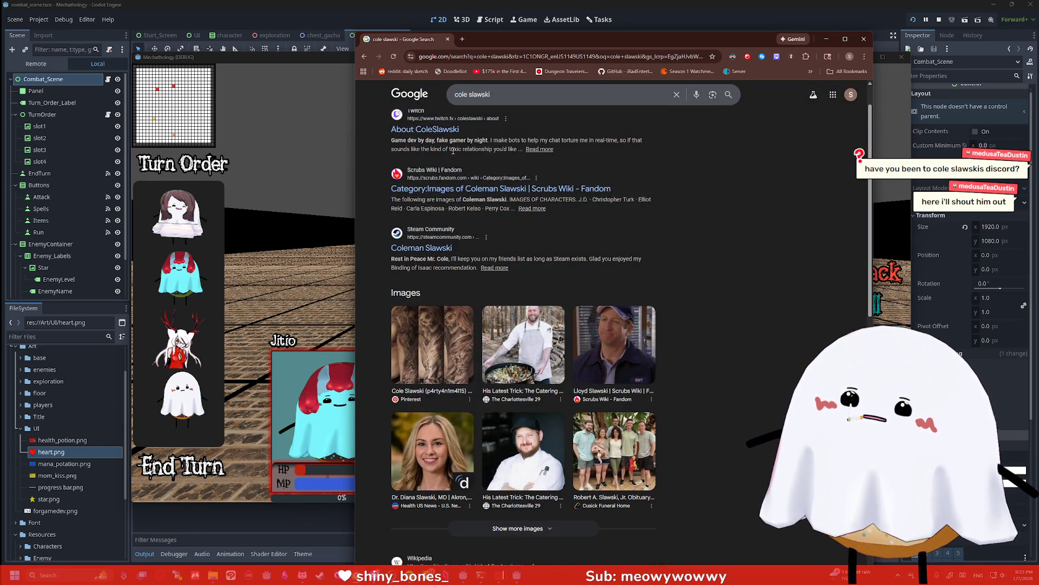
pyautogui.click(421, 130)
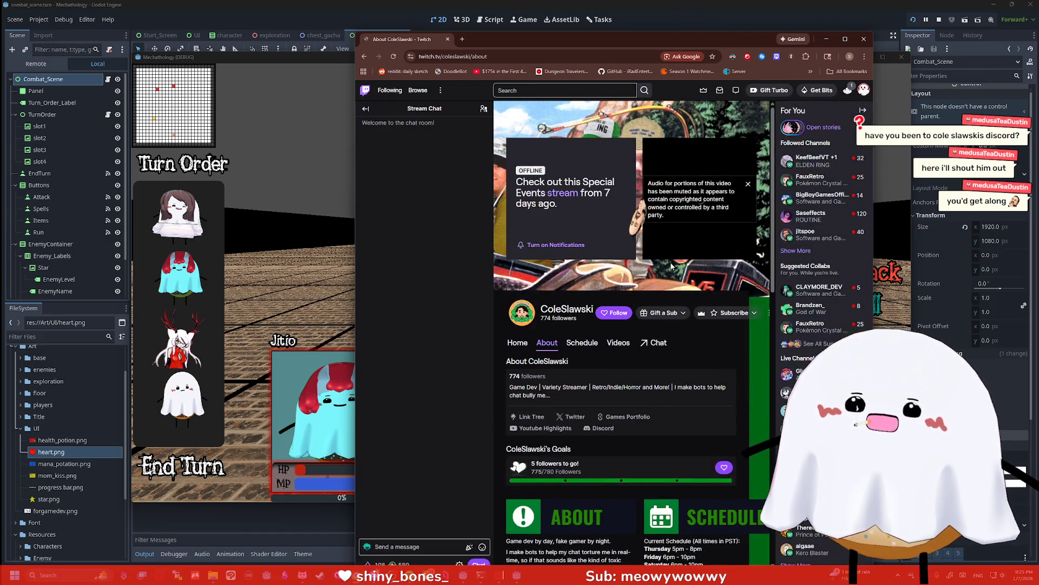
pyautogui.scroll(-3, 671, 265)
# Maximize the browser and show the channel's Videos list
pyautogui.press('super+Up')
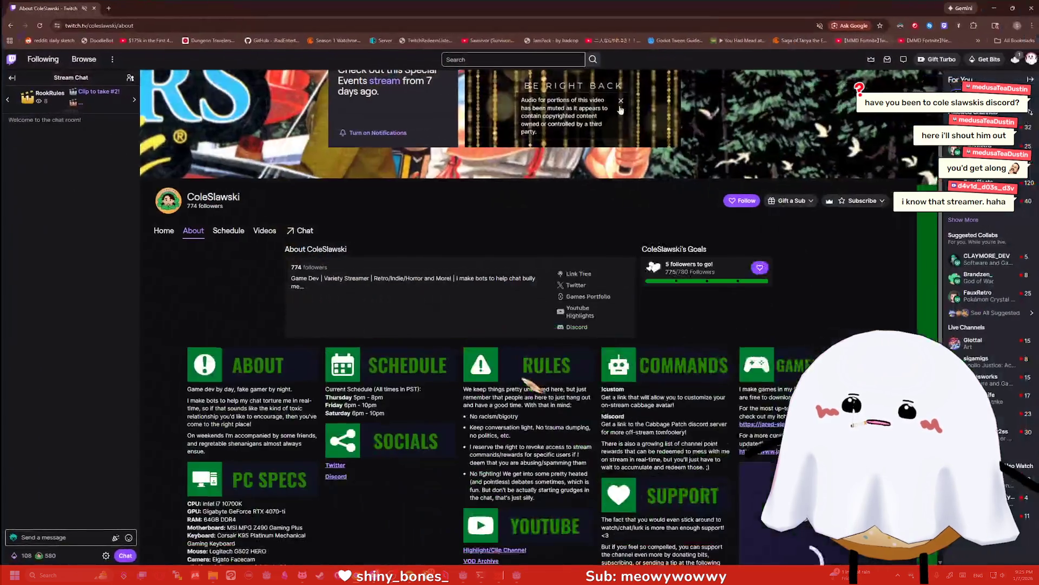
pyautogui.scroll(2, 549, 243)
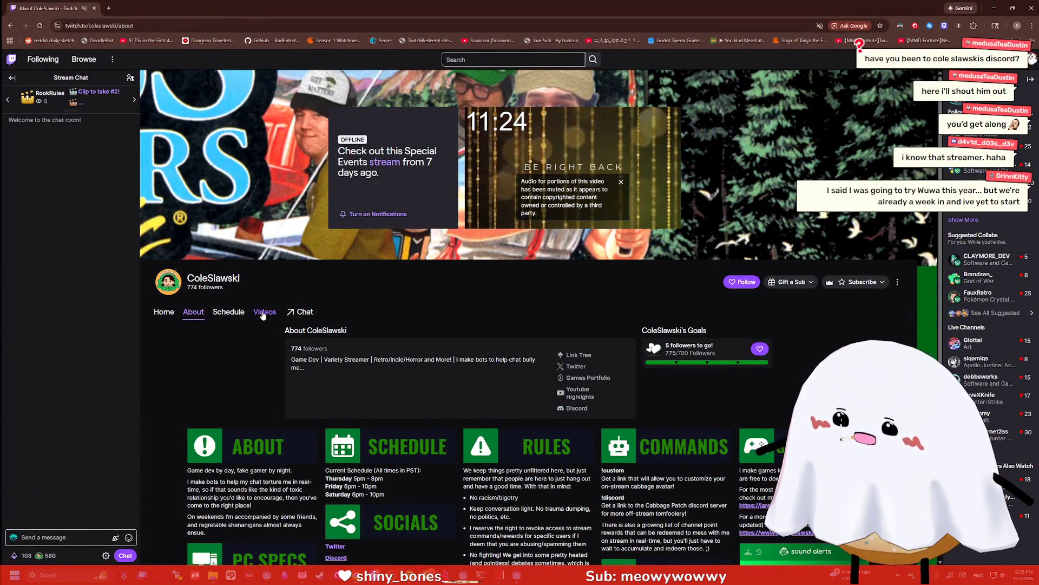
pyautogui.click(264, 312)
pyautogui.scroll(-1, 455, 306)
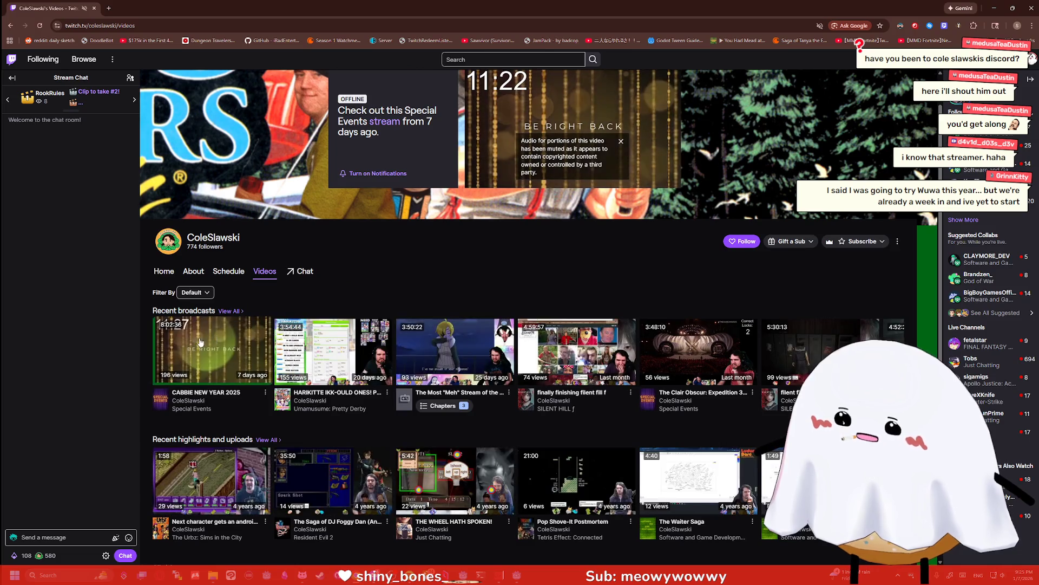
# Play the HARIKITTE IKK-OULD ONES! broadcast from its Scout Results part in a maximized window
pyautogui.click(330, 352)
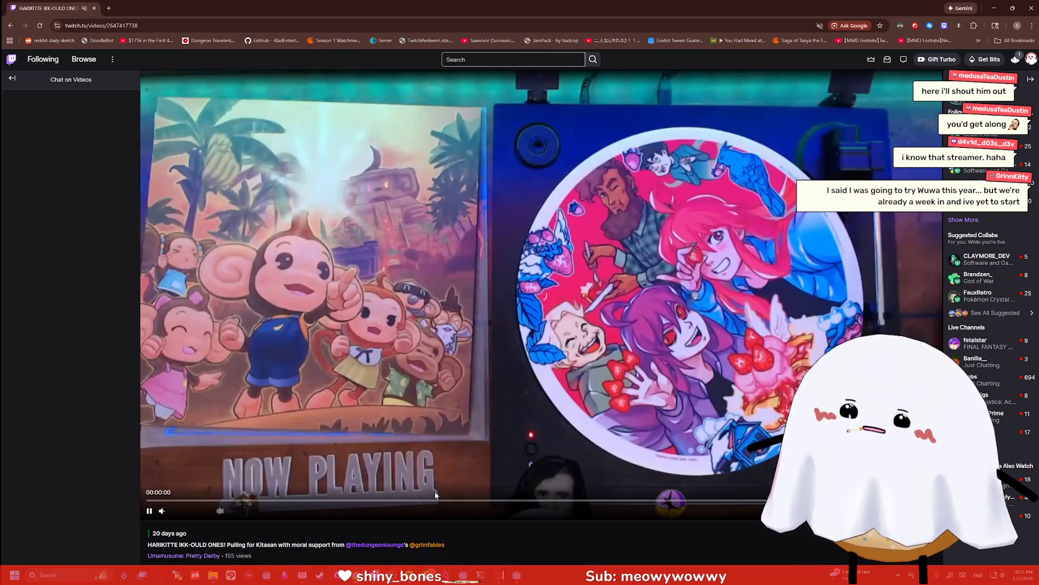
pyautogui.click(438, 497)
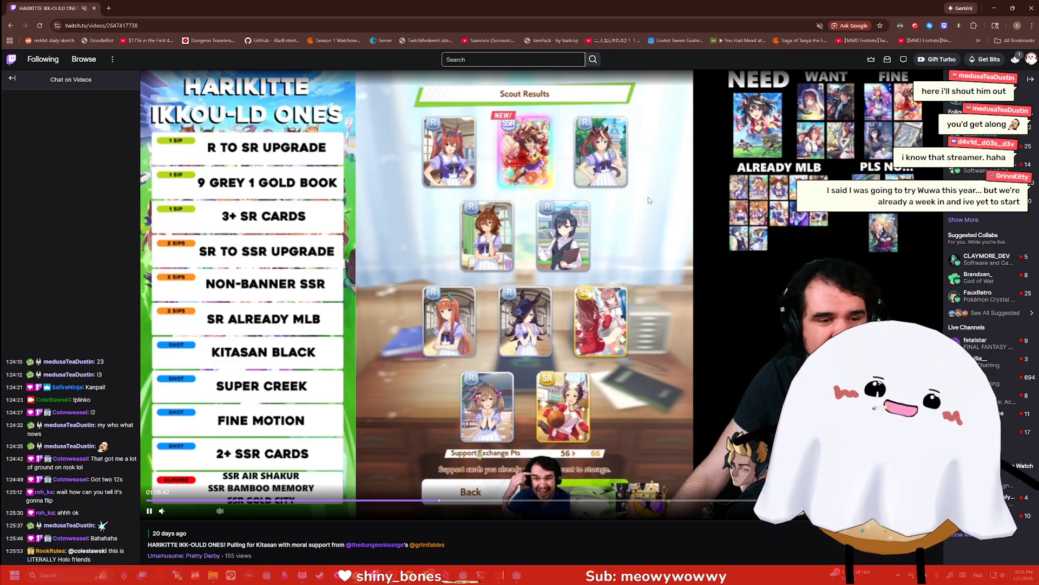
pyautogui.moveTo(653, 8); pyautogui.dragTo(605, 18)
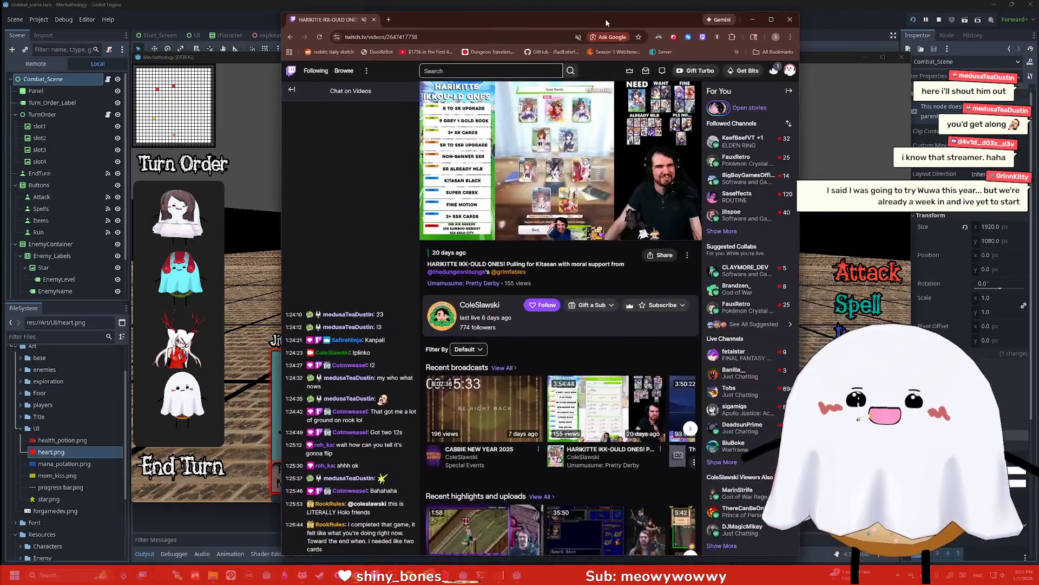
pyautogui.doubleClick(604, 19)
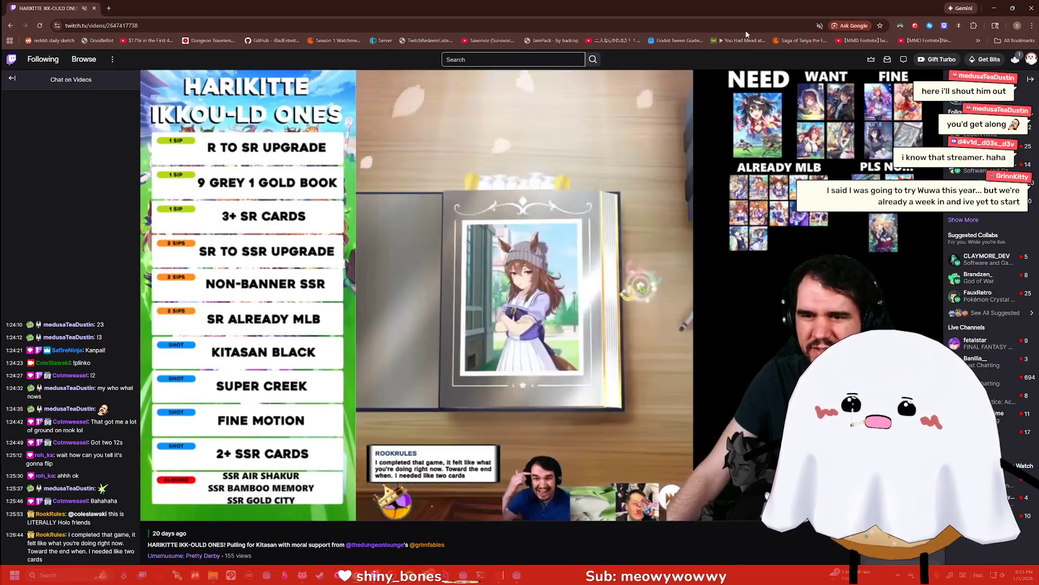
# Browse the Videos page and open 'Genius Table Simulator Idea (pls don't steal)'
pyautogui.scroll(-7, 294, 378)
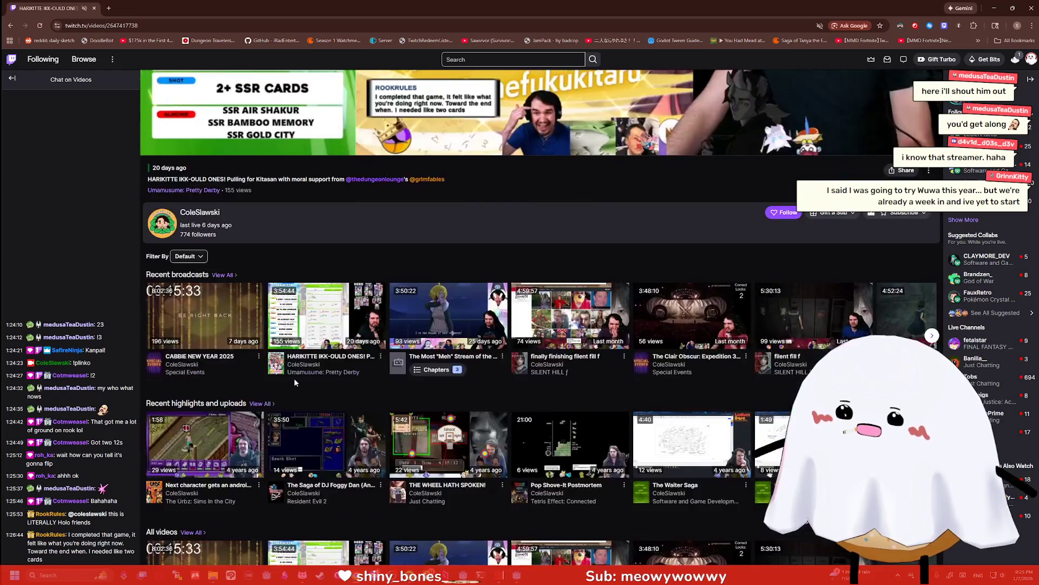
pyautogui.scroll(2, 143, 135)
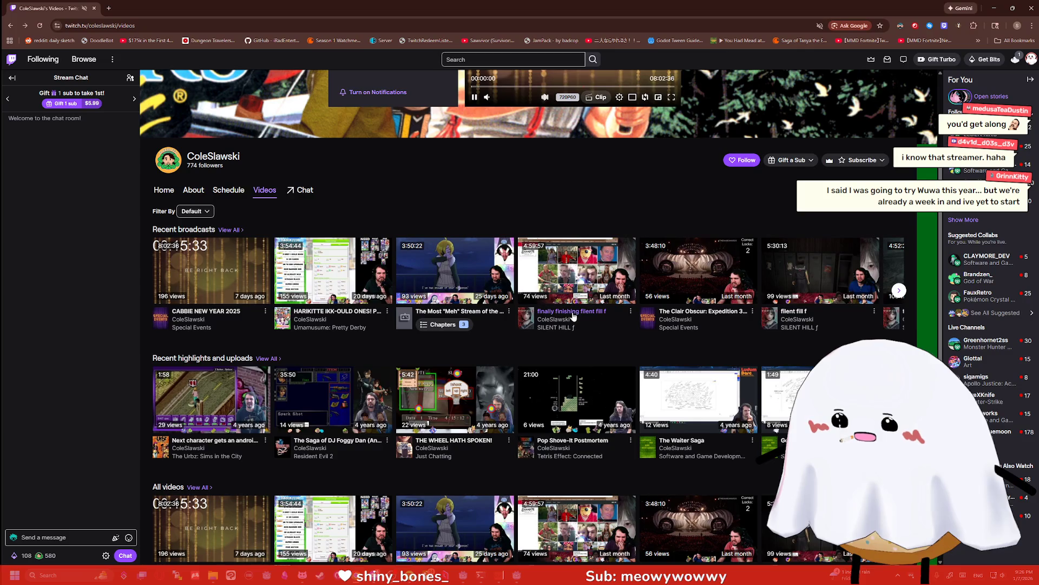
pyautogui.moveTo(595, 273)
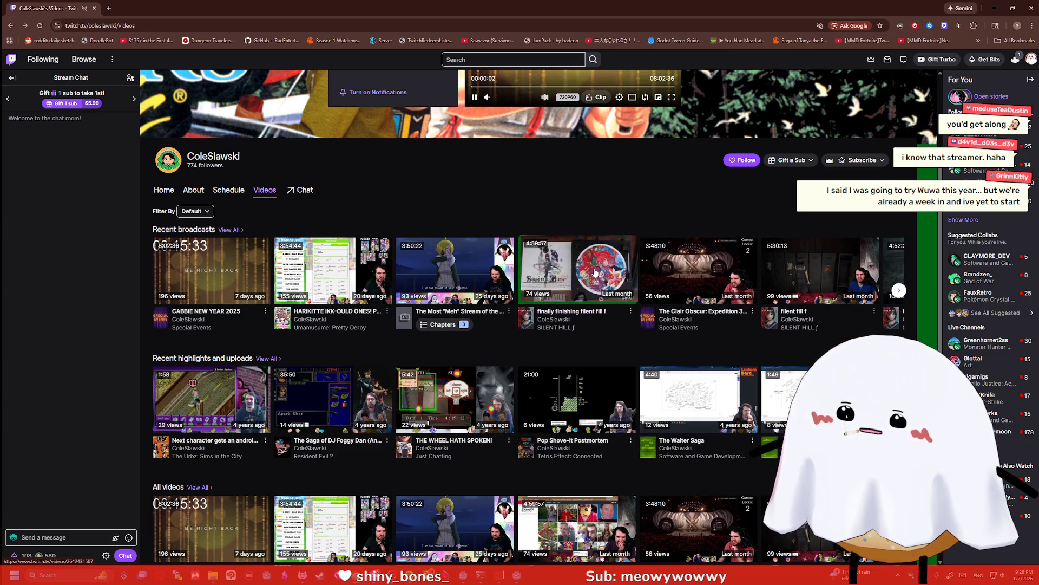
pyautogui.scroll(-1, 345, 284)
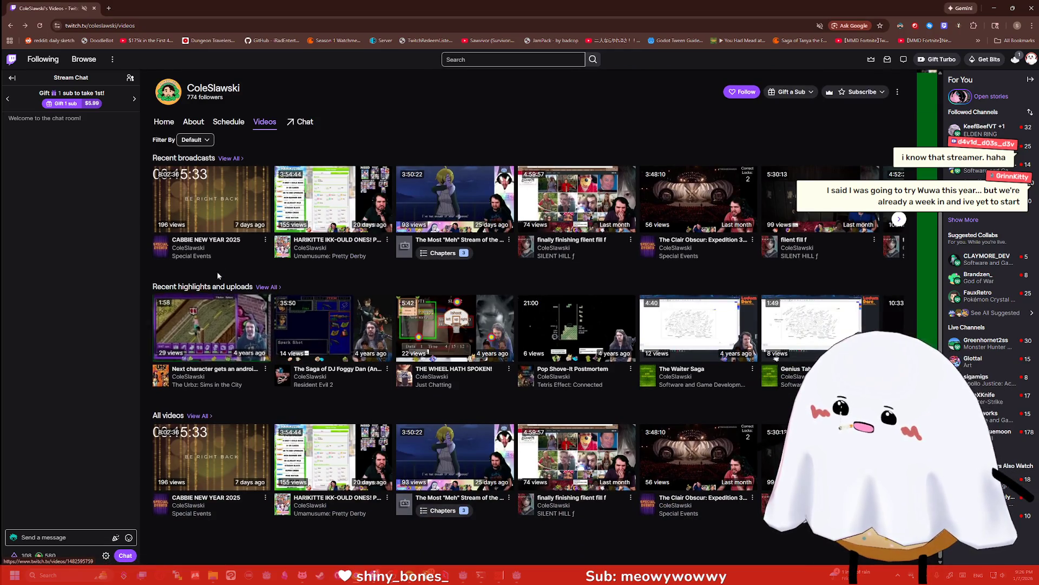
pyautogui.moveTo(359, 193)
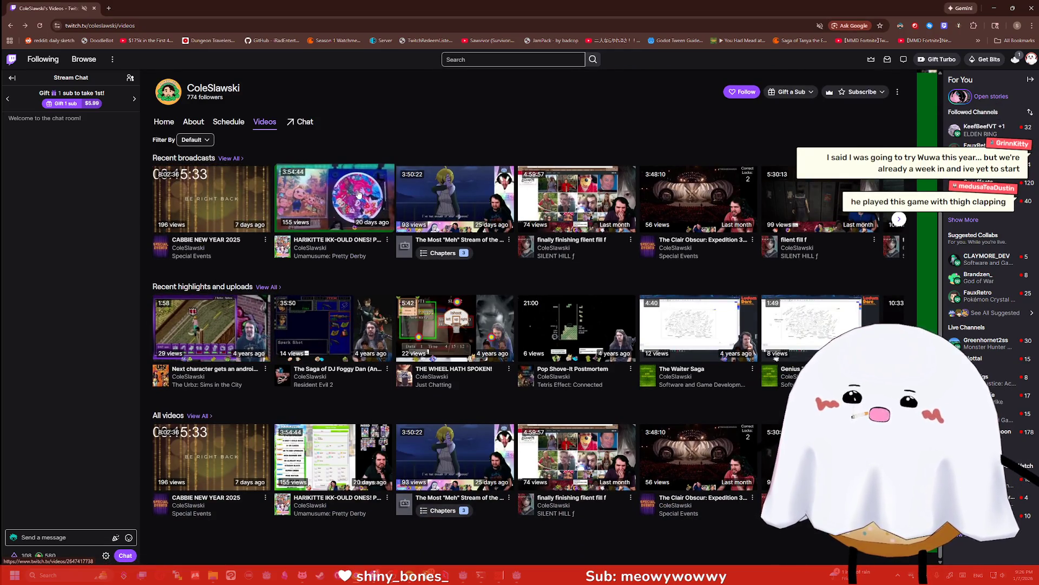
pyautogui.moveTo(479, 210)
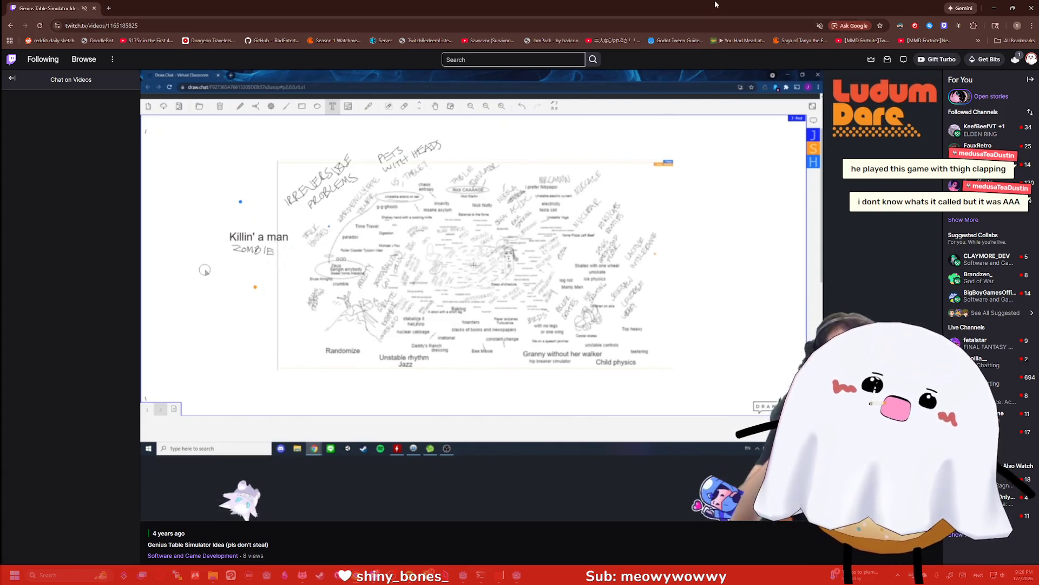
# Restore and minimize the browser, then move the MOMO Crash store window up and left
pyautogui.doubleClick(684, 8)
pyautogui.click(736, 67)
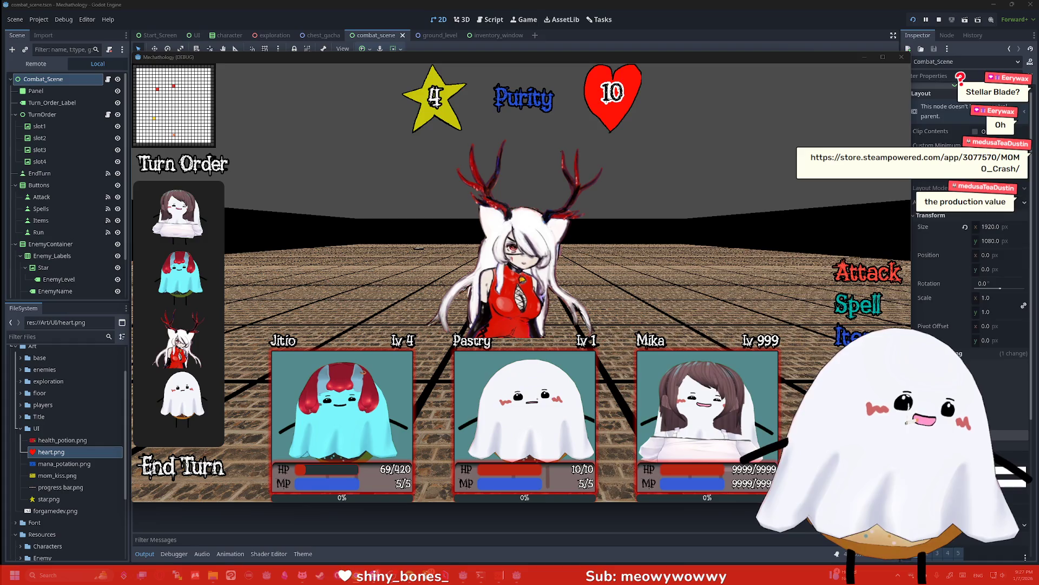
pyautogui.moveTo(947, 142)
pyautogui.mouseDown()
pyautogui.moveTo(666, 69)
pyautogui.moveTo(636, 37)
pyautogui.mouseUp()
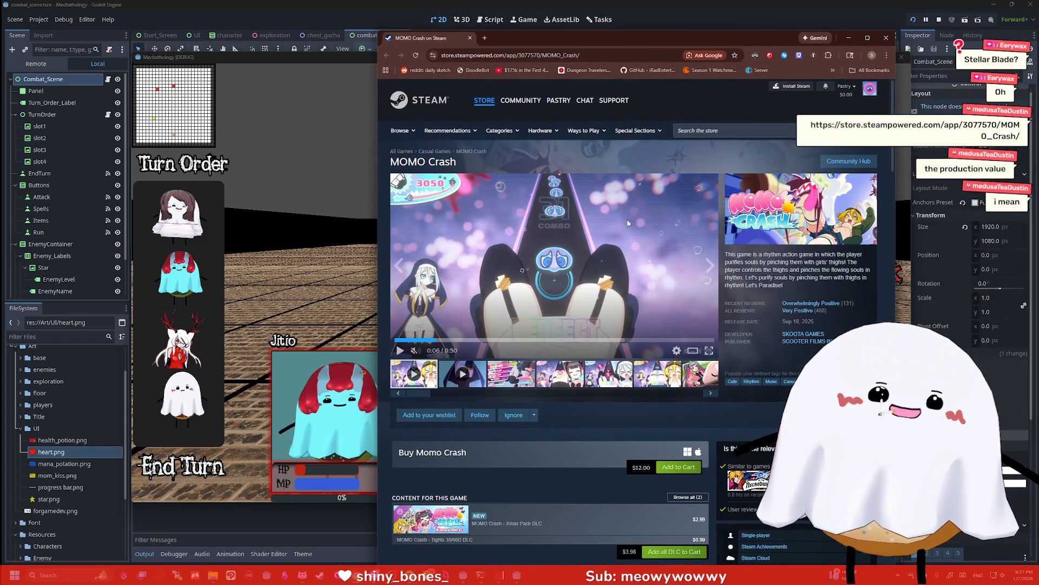
pyautogui.click(430, 341)
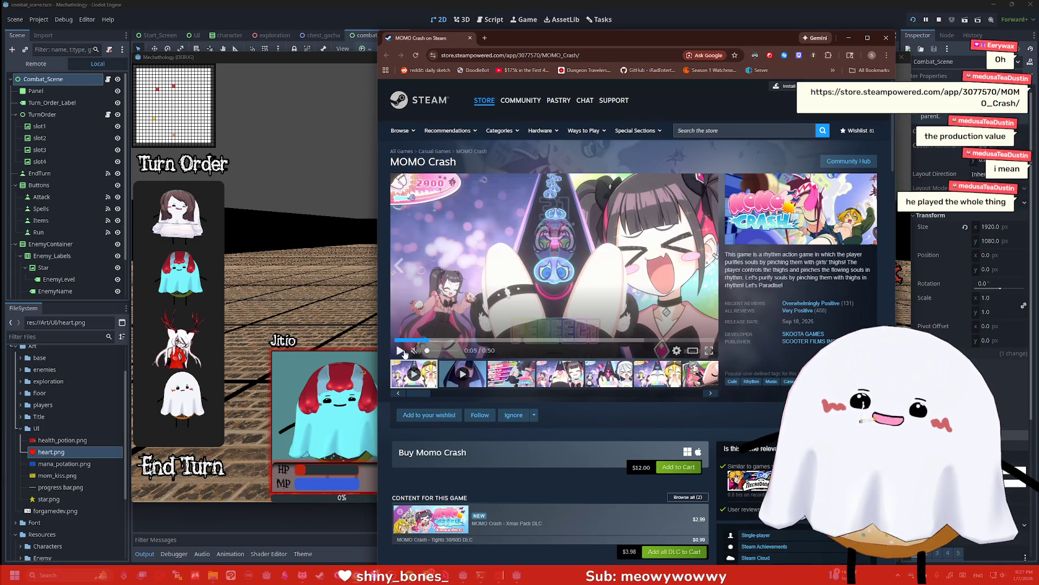
pyautogui.click(400, 351)
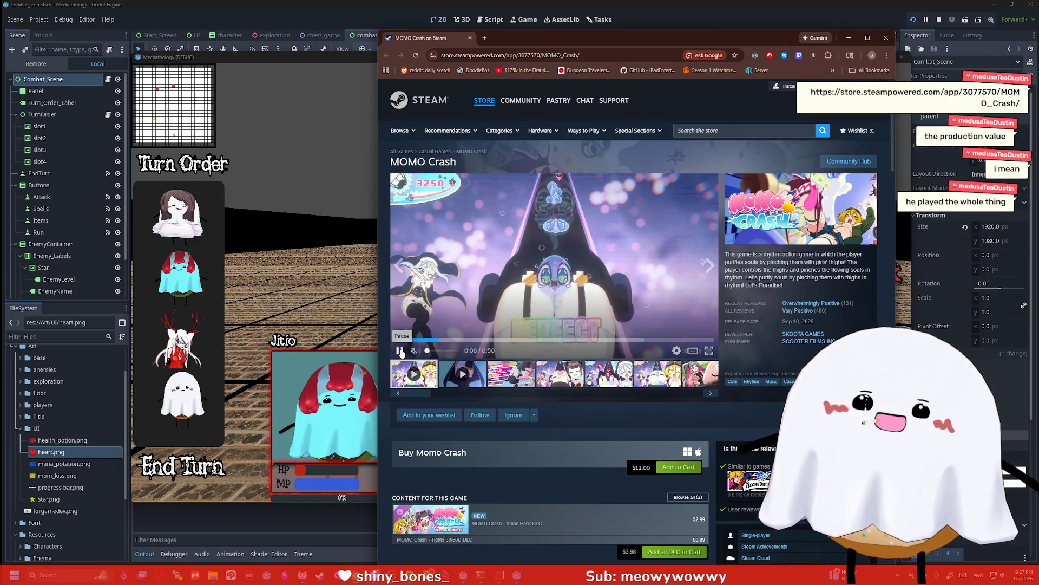
pyautogui.click(400, 350)
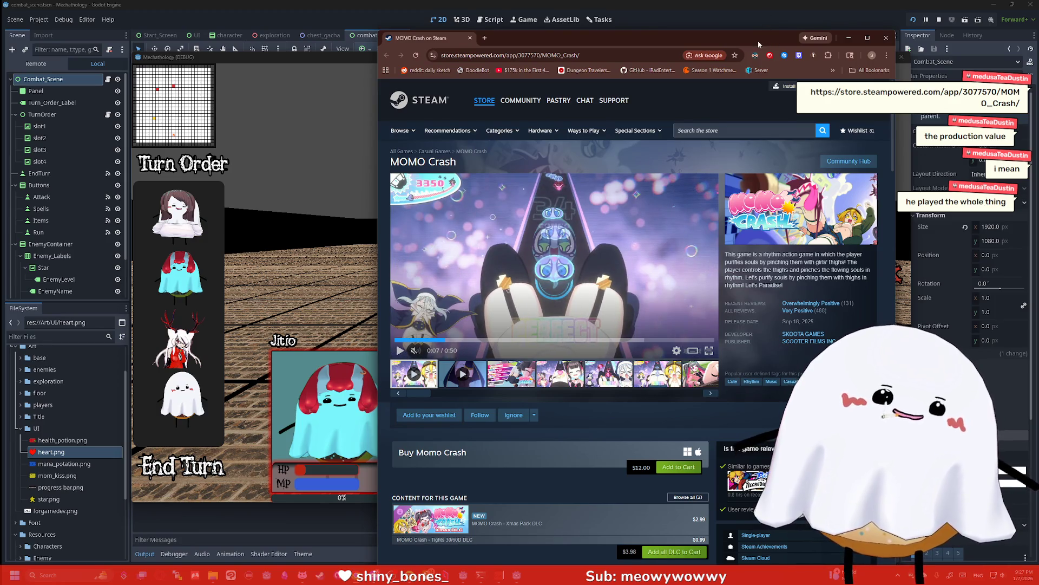
pyautogui.moveTo(731, 42); pyautogui.dragTo(714, 27)
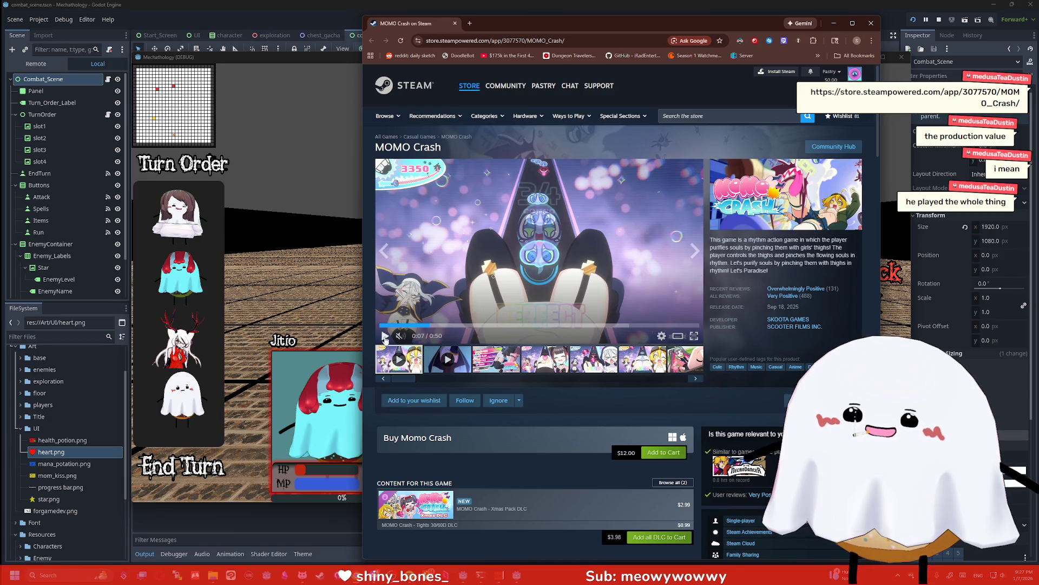
pyautogui.click(385, 336)
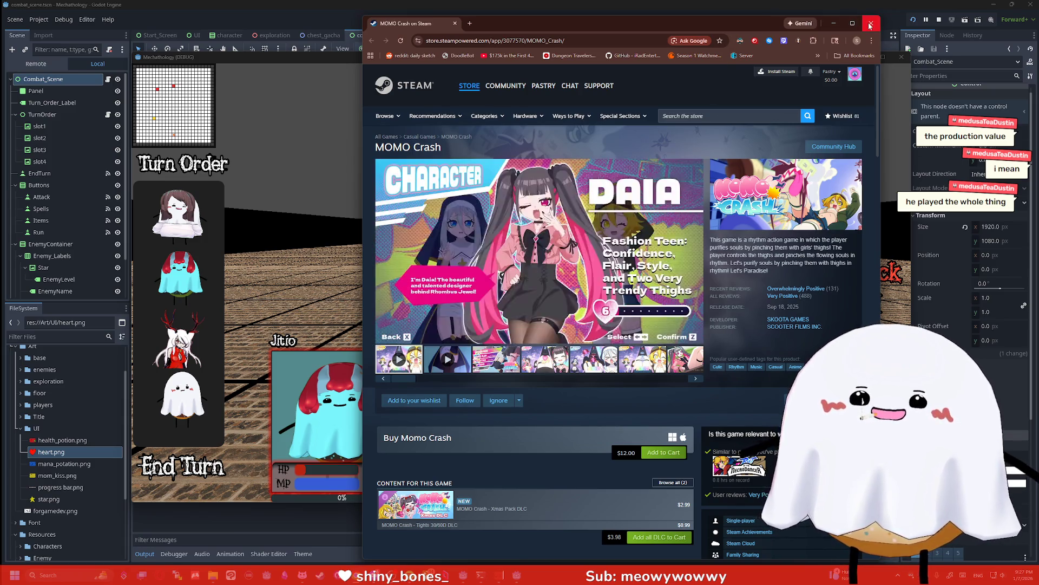
pyautogui.click(870, 24)
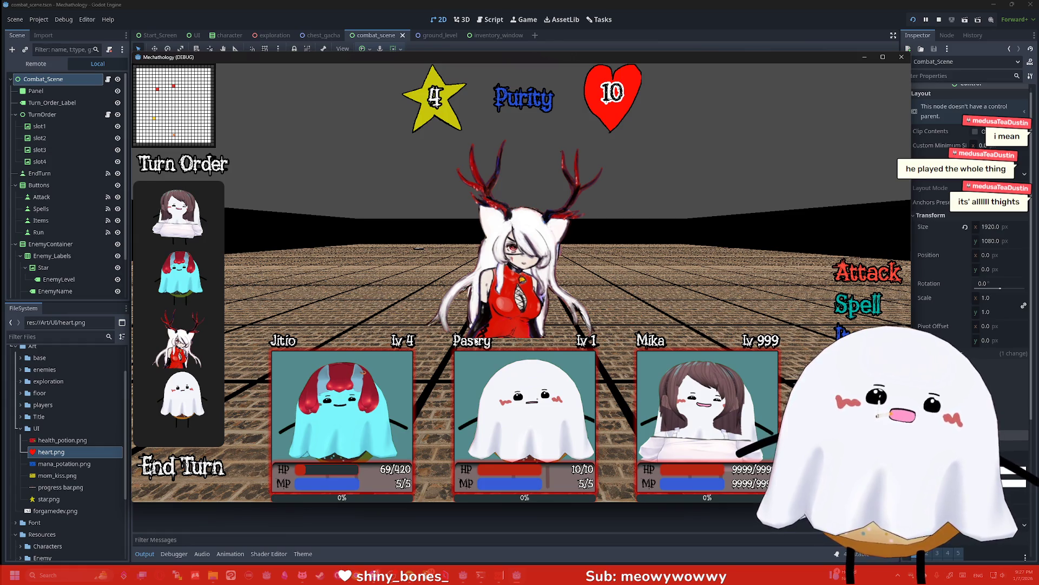
# Stop the running game and look at the character and UI scenes before returning to combat_scene
pyautogui.scroll(-2, 68, 267)
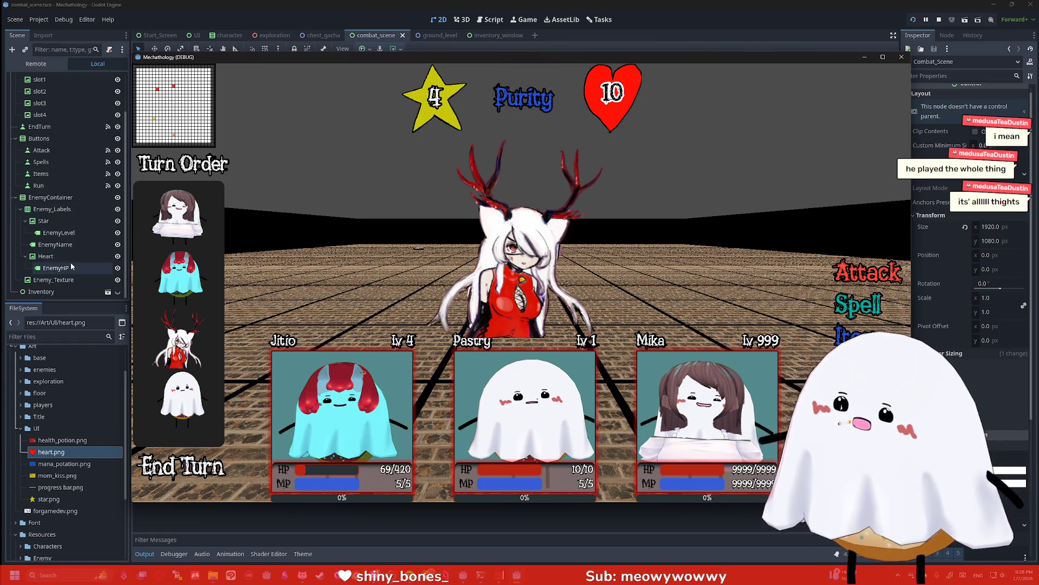
pyautogui.scroll(2, 75, 270)
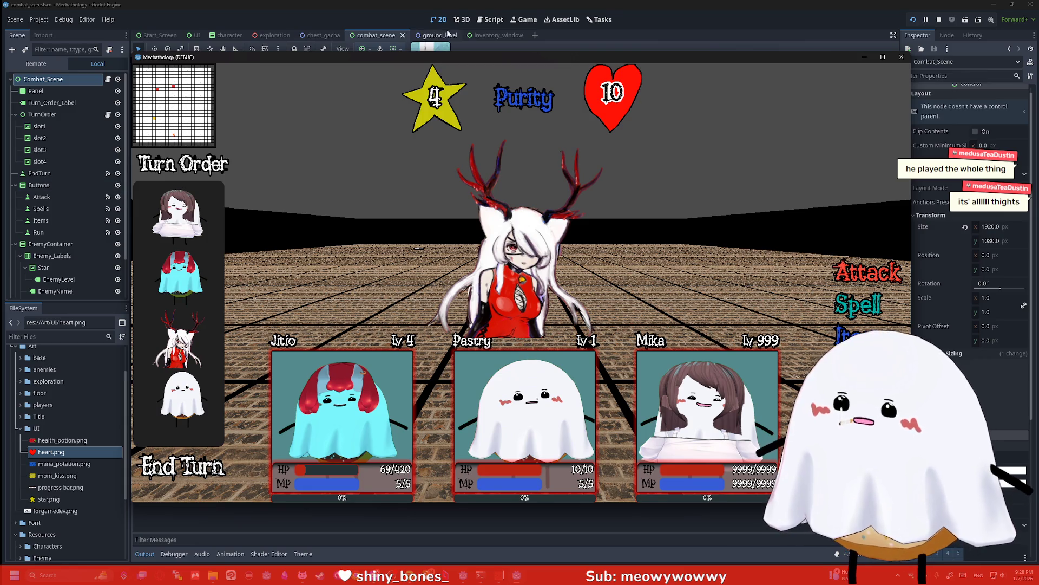
pyautogui.click(939, 21)
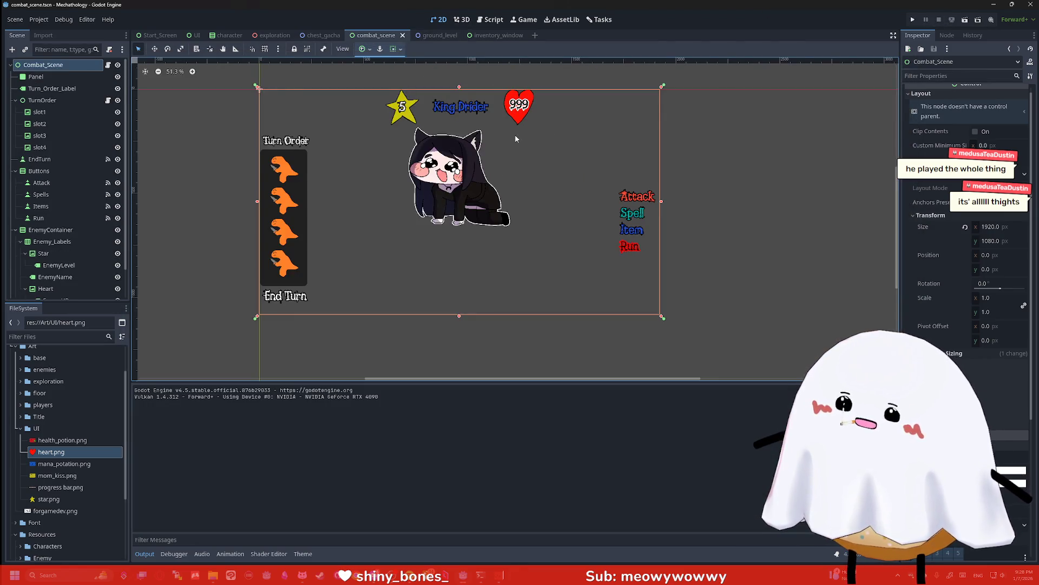
pyautogui.click(228, 35)
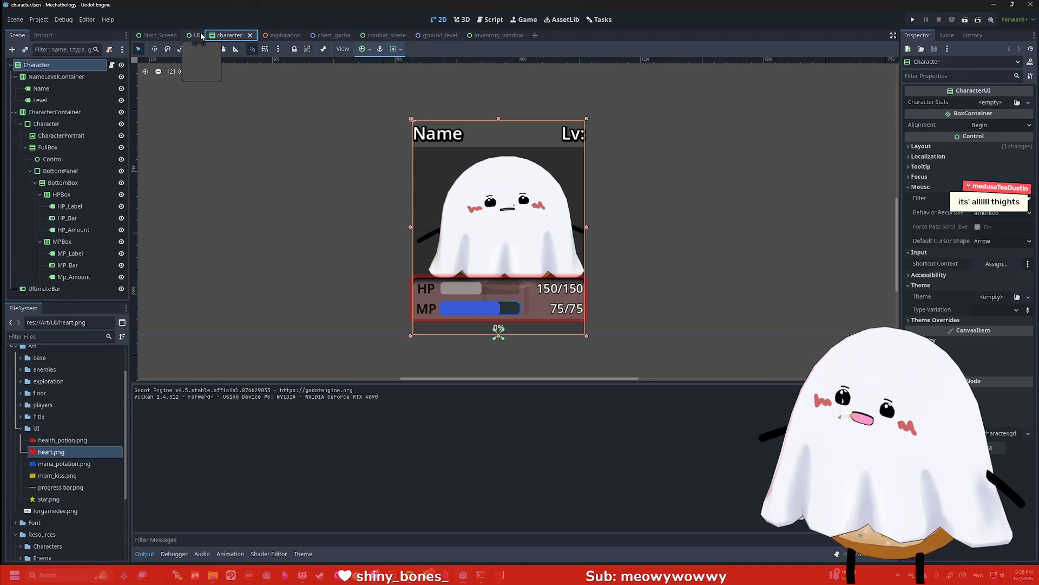
pyautogui.click(197, 35)
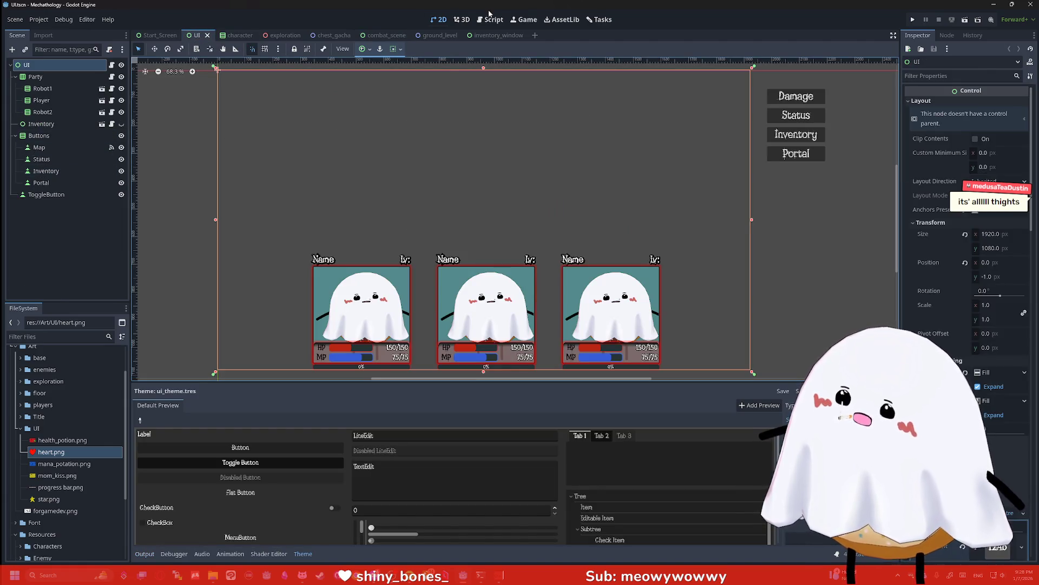
pyautogui.click(371, 37)
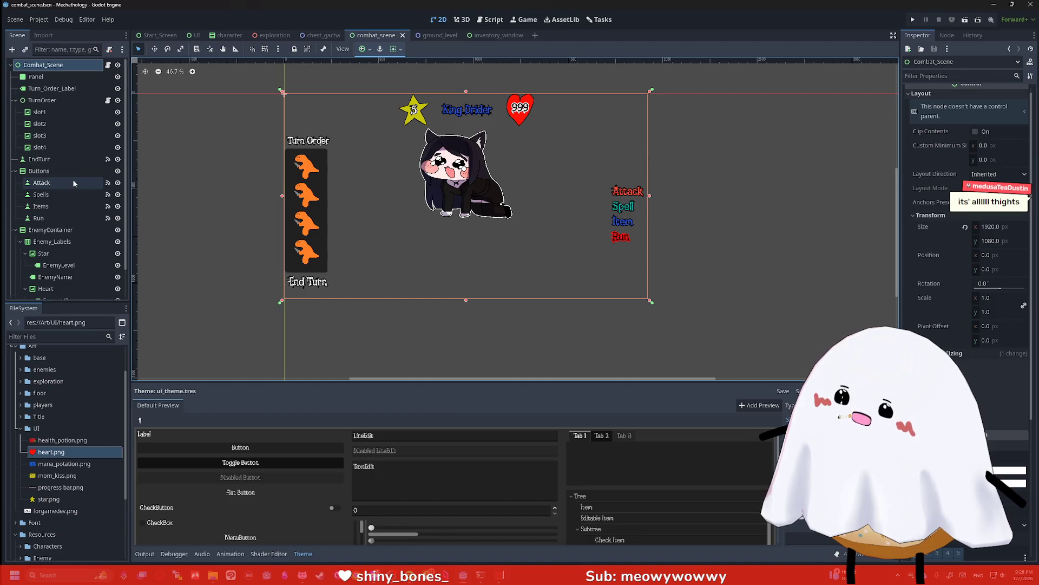
# Collapse TurnOrder, Buttons and EnemyContainer, check UI and ground_level, then deselect Combat_Scene
pyautogui.click(14, 100)
pyautogui.click(15, 124)
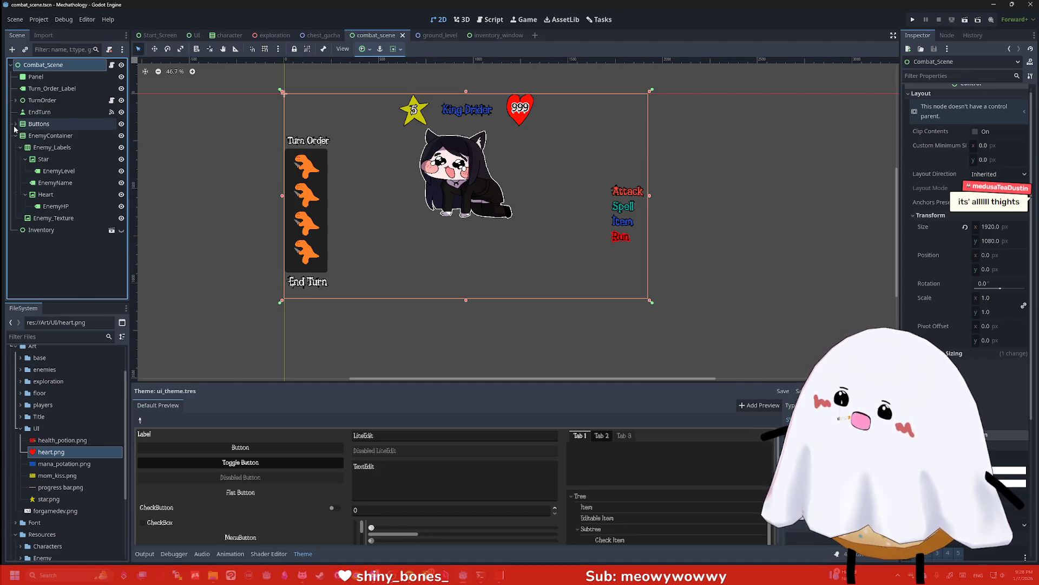
pyautogui.click(15, 136)
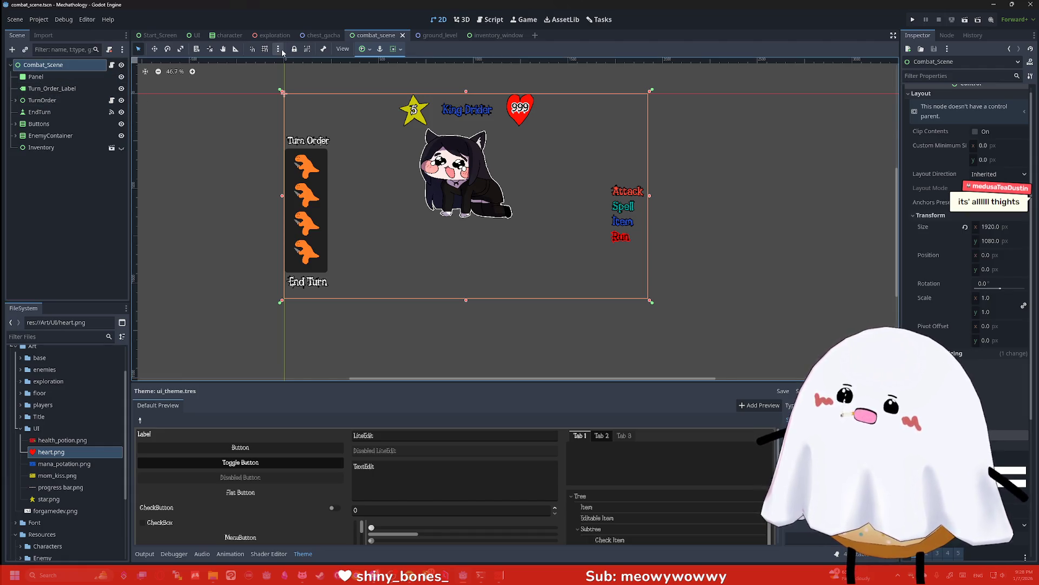
pyautogui.click(195, 35)
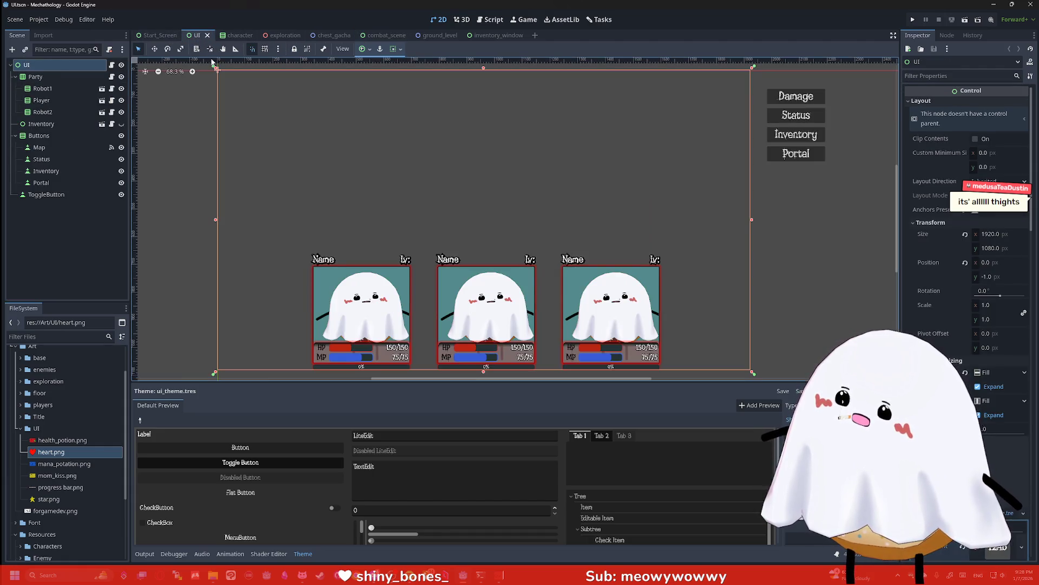
pyautogui.click(385, 36)
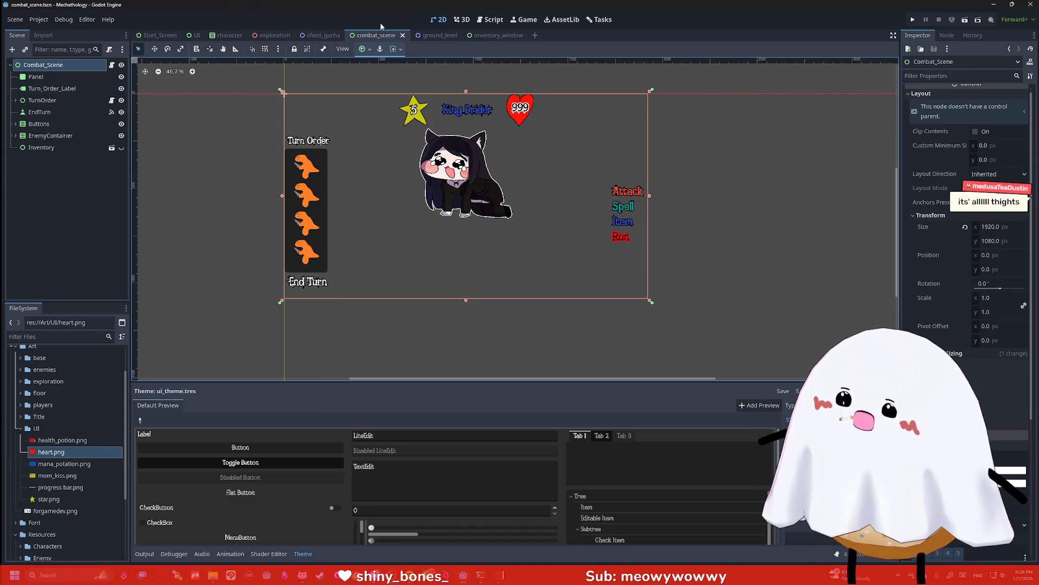
pyautogui.click(443, 36)
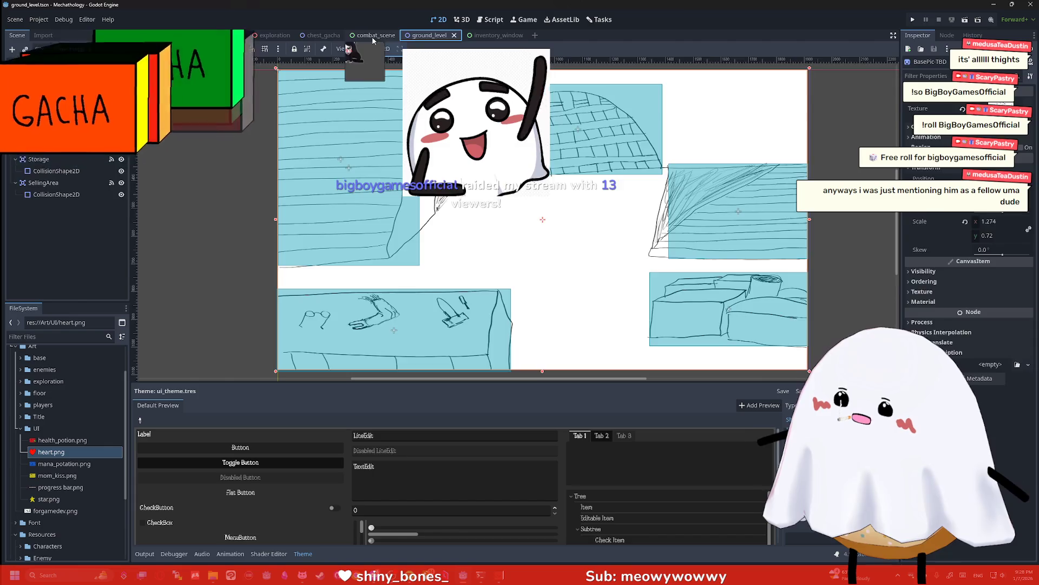
pyautogui.click(371, 36)
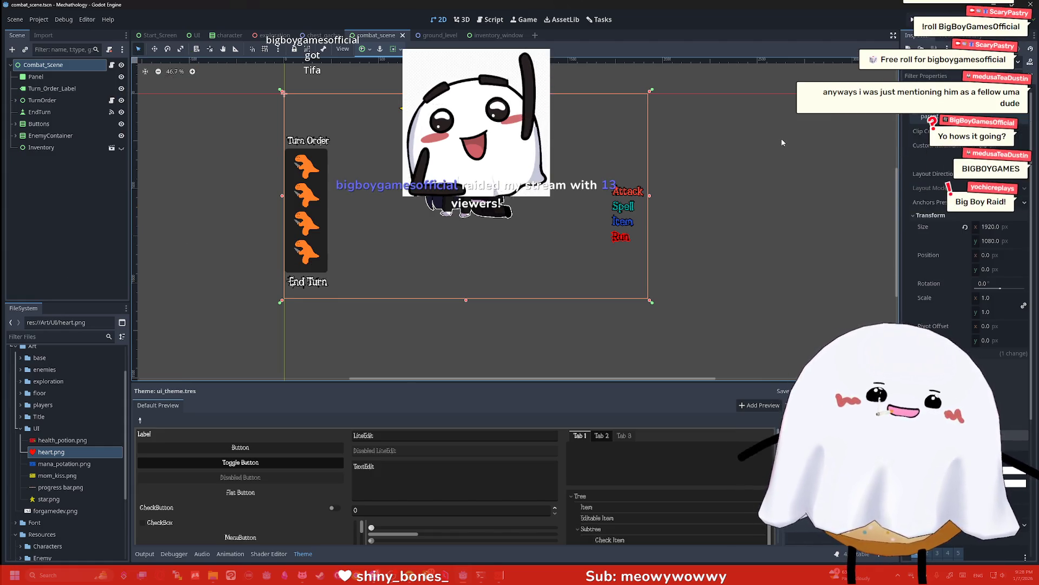
pyautogui.click(815, 152)
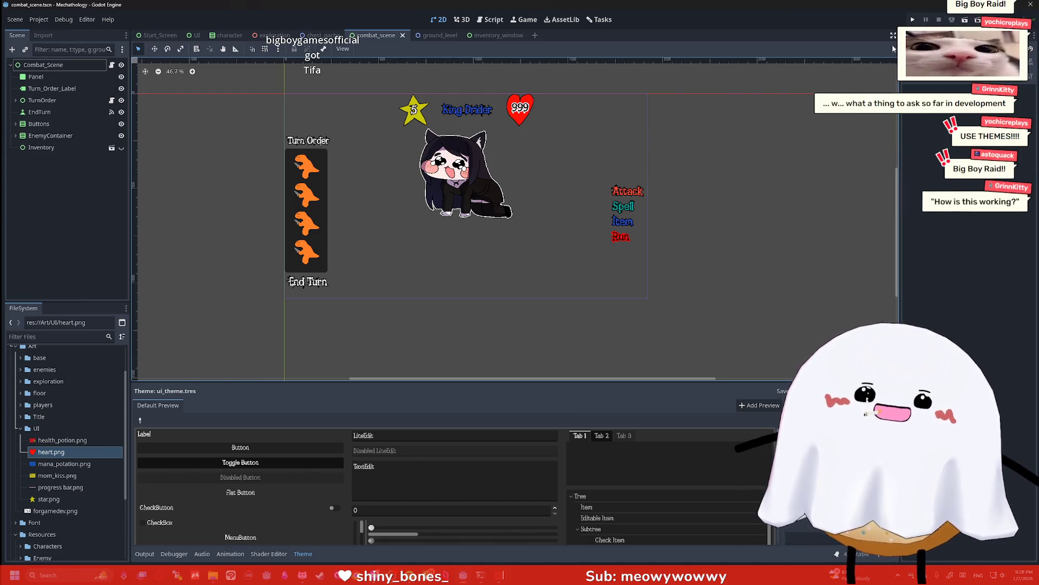
pyautogui.press('F5')
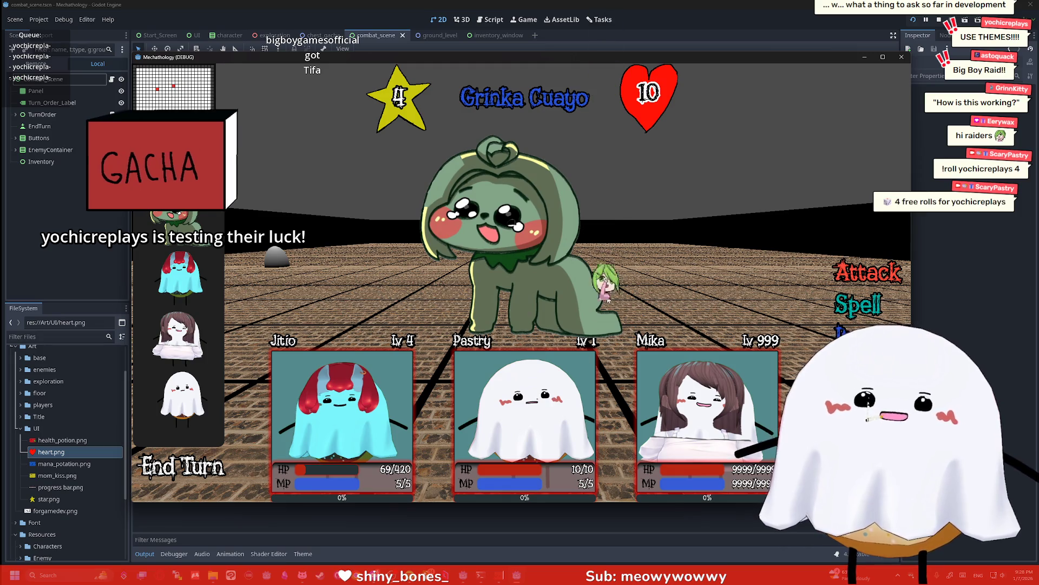
pyautogui.click(842, 331)
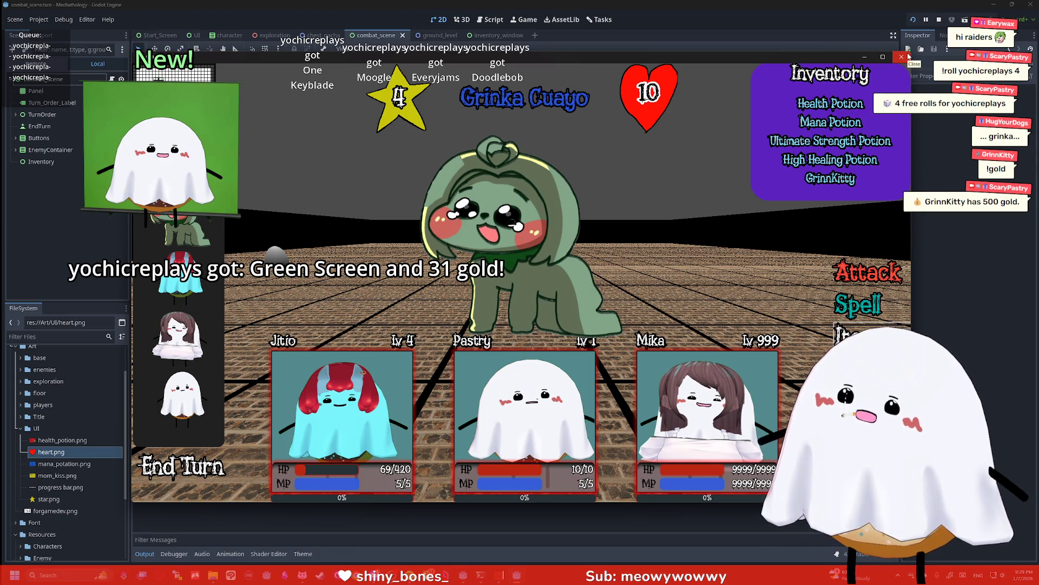
pyautogui.click(908, 57)
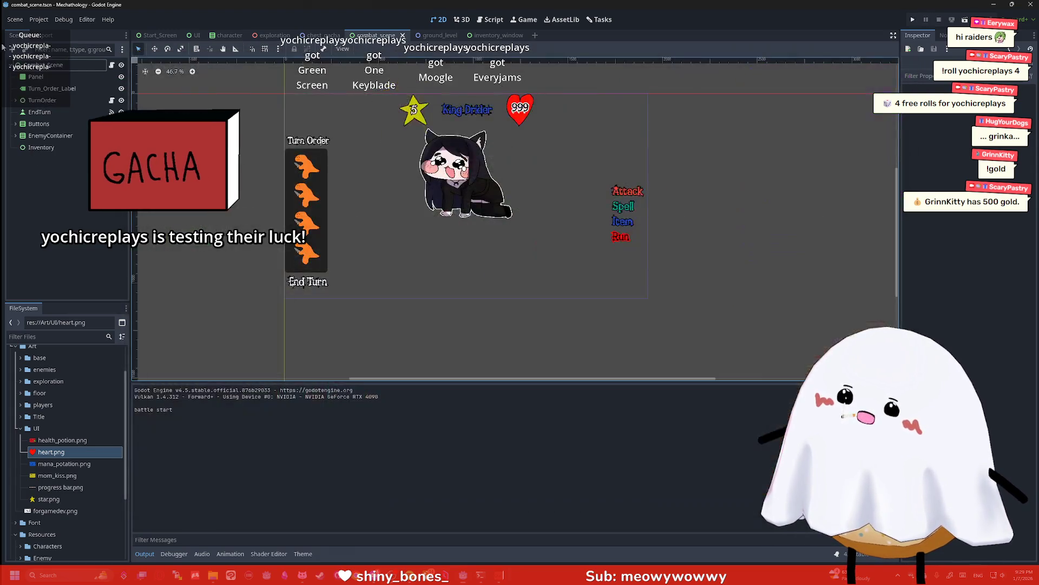
pyautogui.click(15, 20)
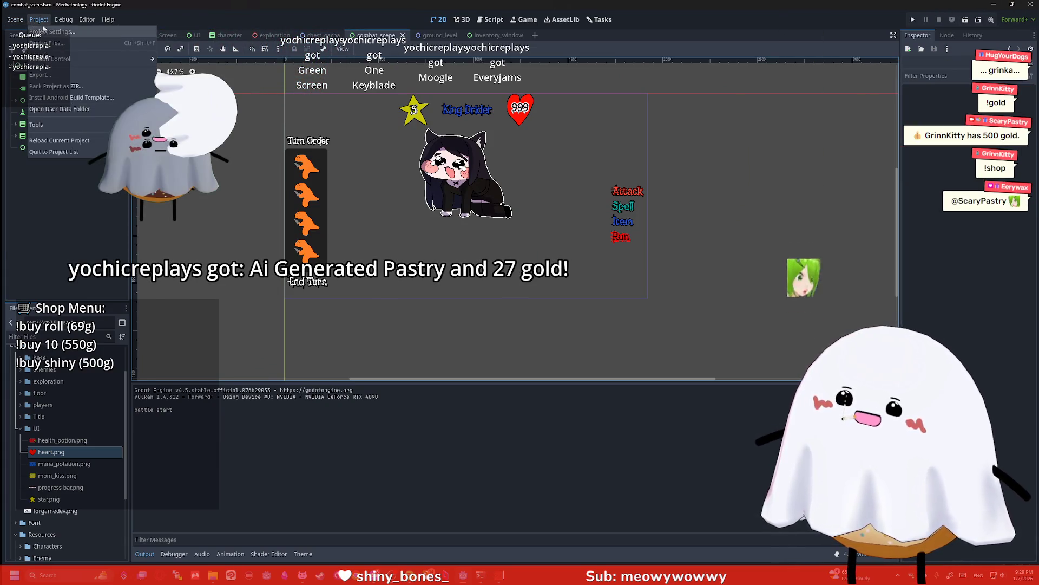
pyautogui.click(44, 20)
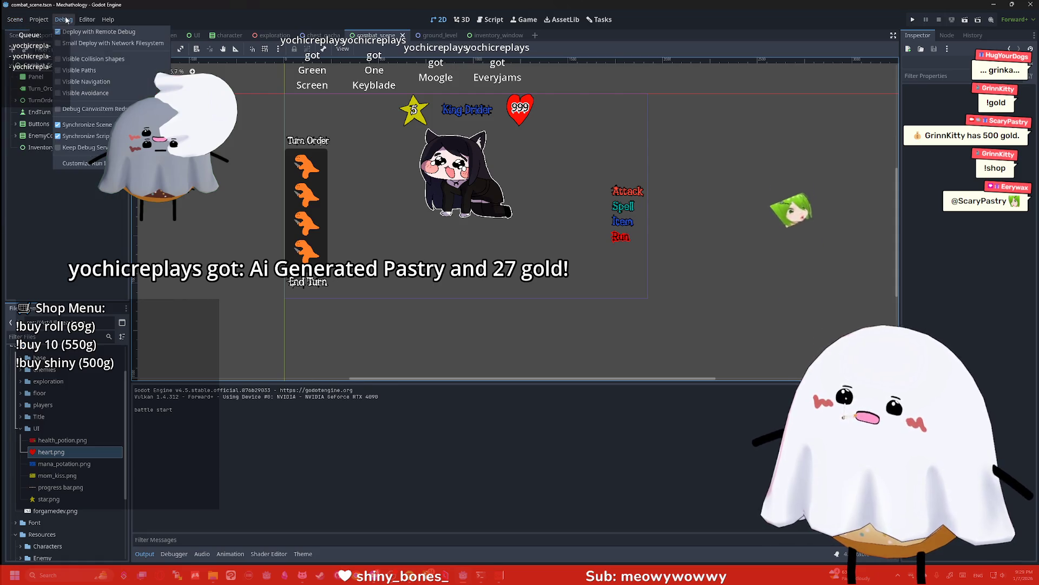
pyautogui.click(51, 32)
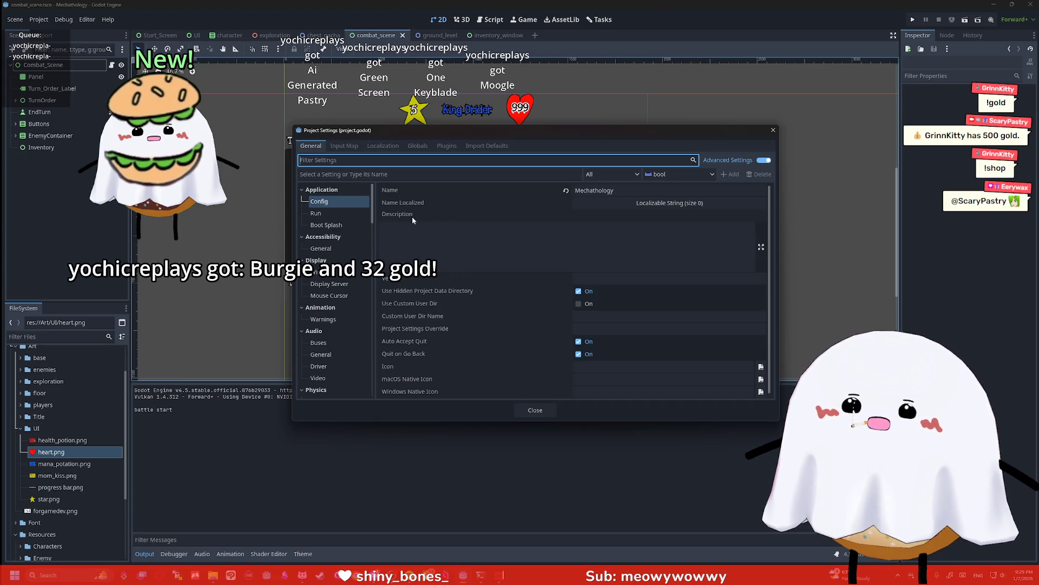
pyautogui.click(345, 146)
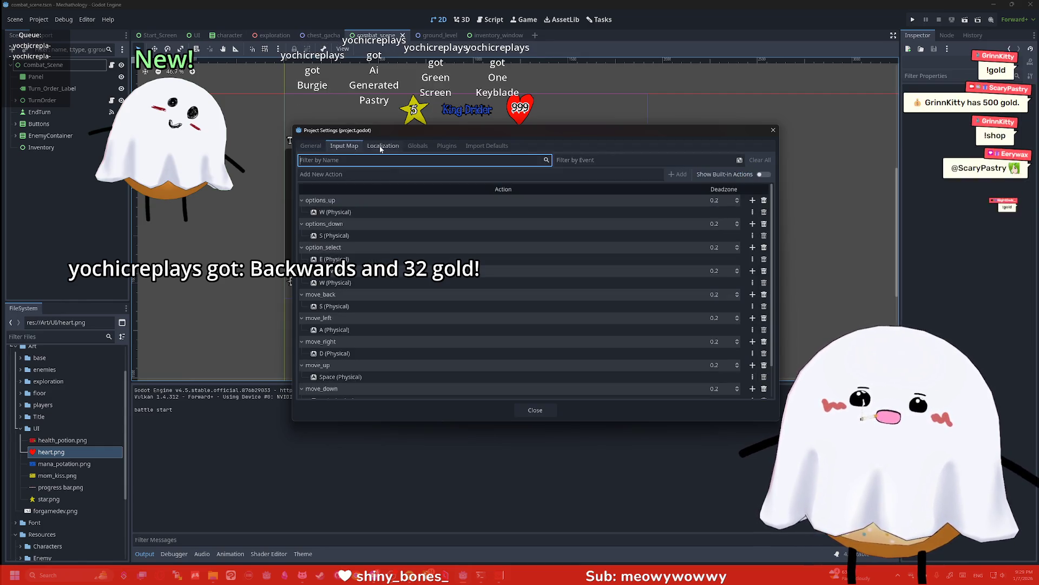
pyautogui.click(417, 145)
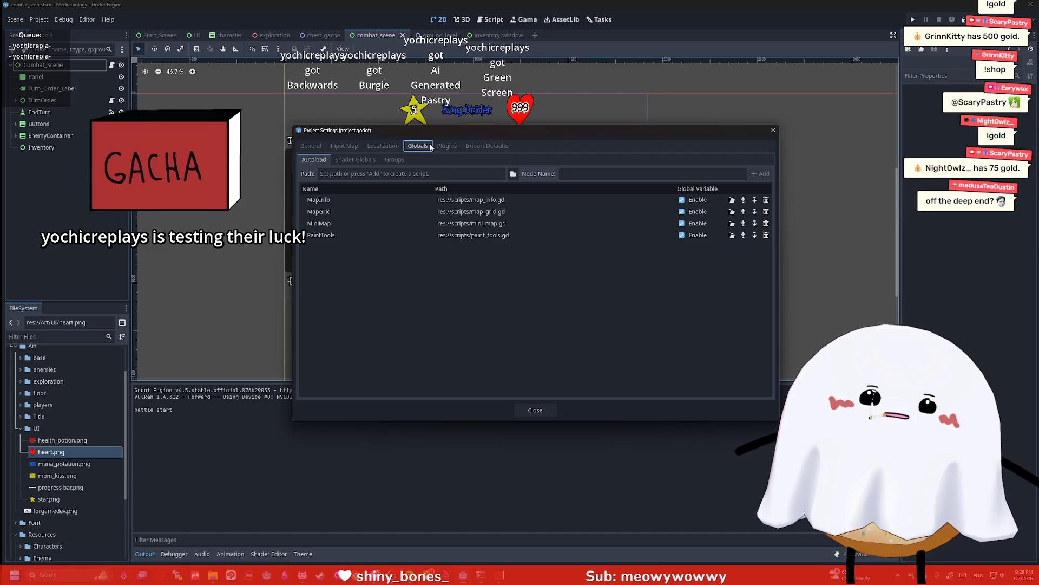
pyautogui.click(319, 147)
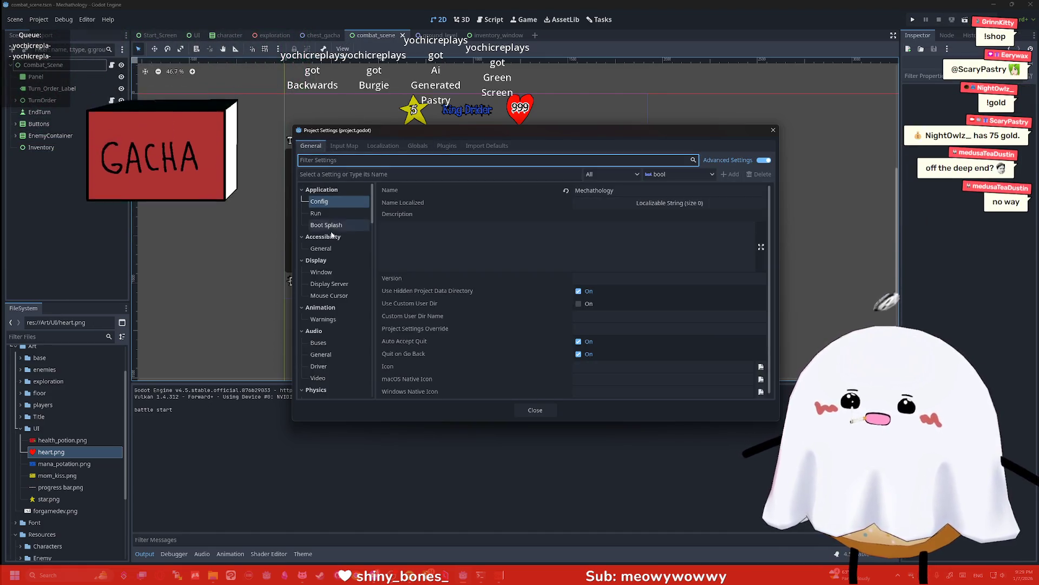
pyautogui.scroll(-5, 333, 274)
pyautogui.scroll(5, 341, 265)
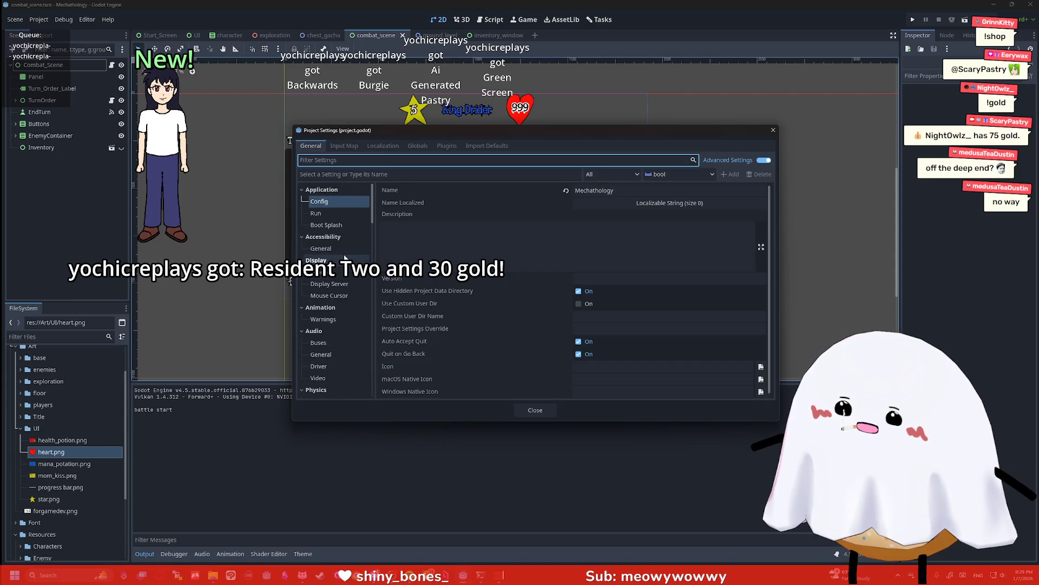
pyautogui.click(333, 212)
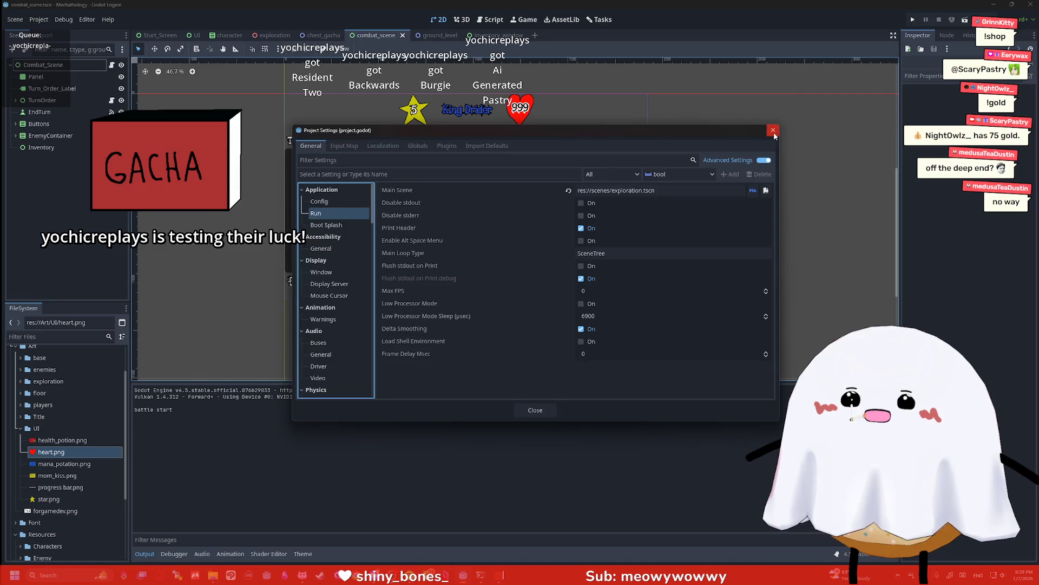
pyautogui.press('Escape')
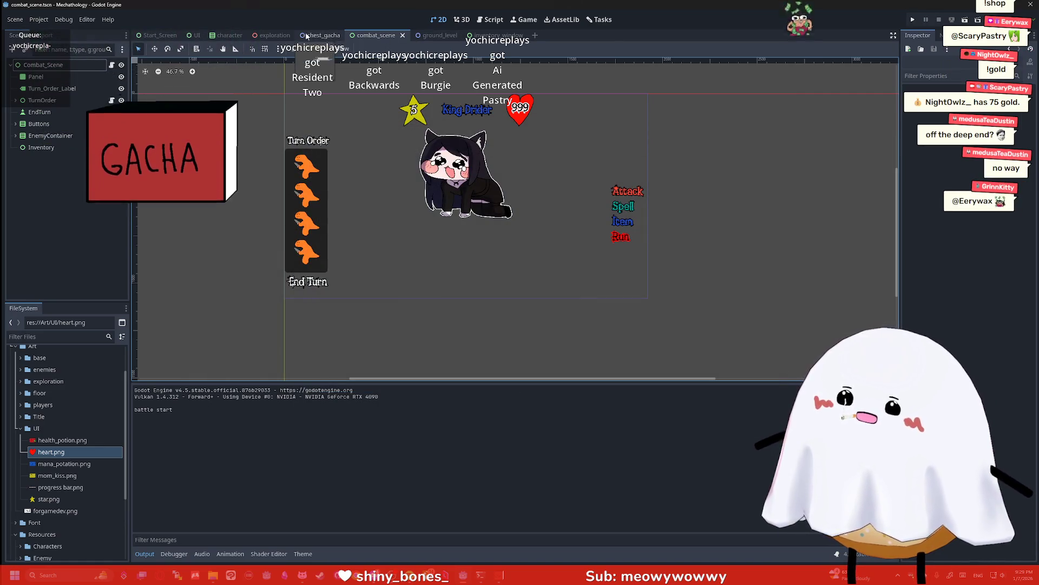
# Open the exploration scene and move the Combat node above the UI node
pyautogui.click(272, 35)
pyautogui.click(38, 136)
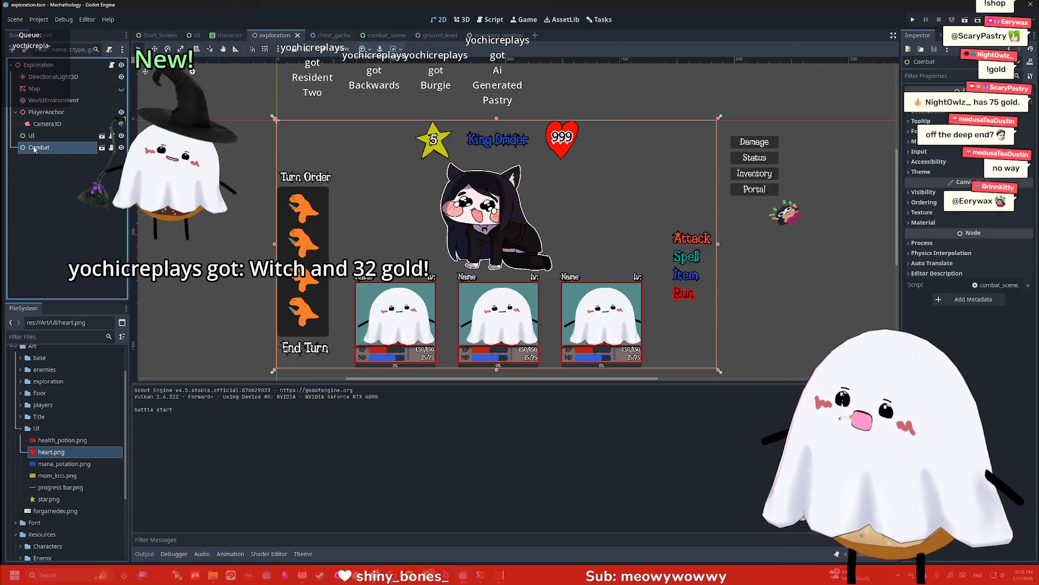
pyautogui.click(47, 147)
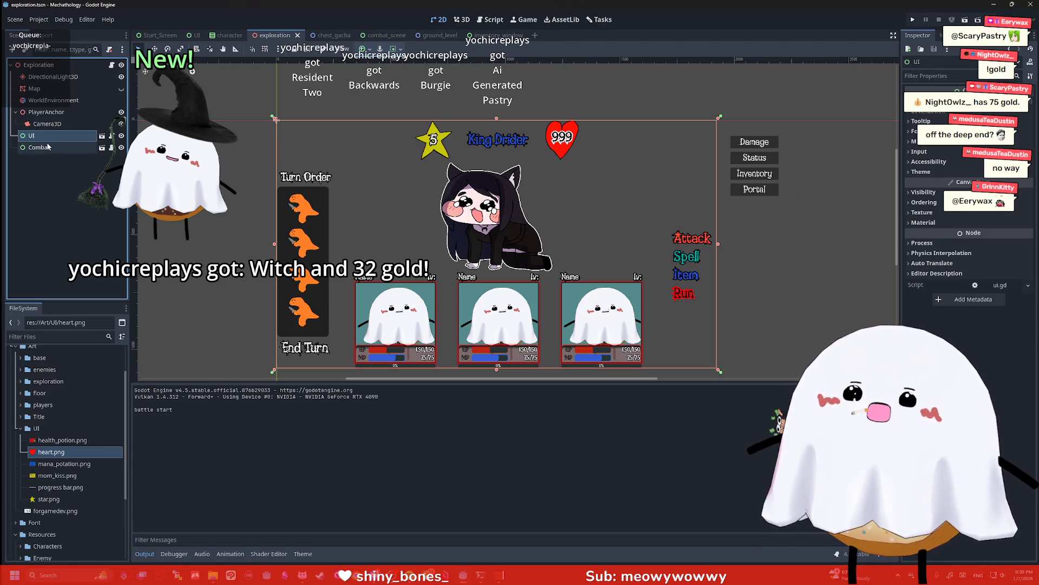
pyautogui.hotkey('ctrl', 'Up')
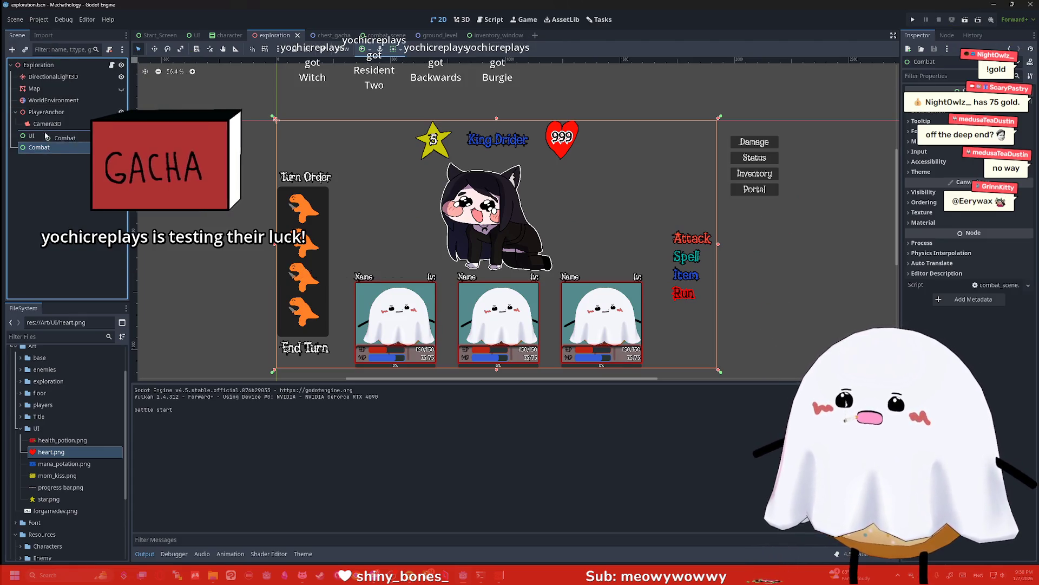
# Save and run the game for quick test battles, stopping it and dismissing the new resource dialog
pyautogui.press('F5')
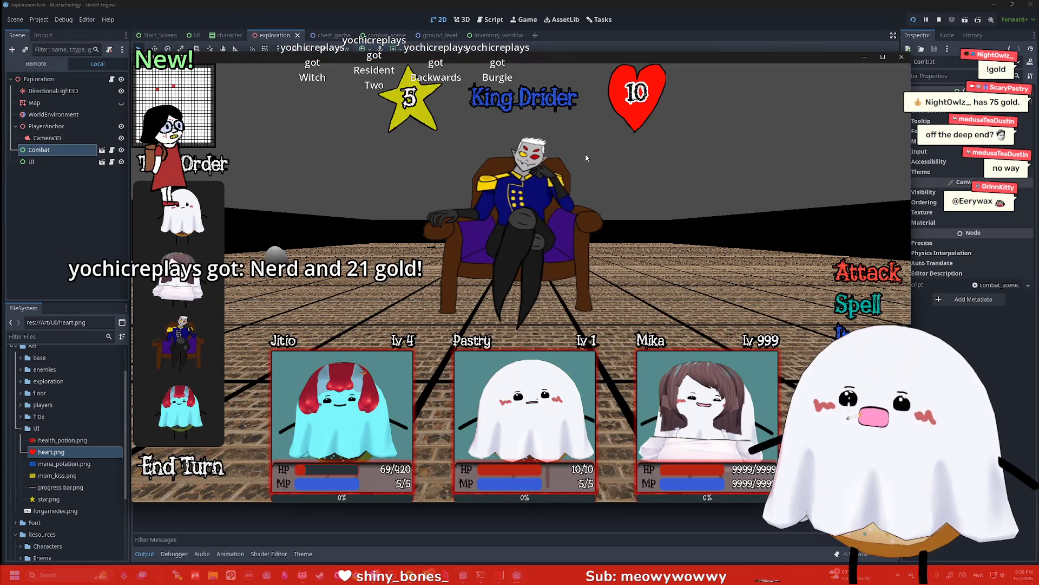
pyautogui.click(903, 56)
pyautogui.press('F5')
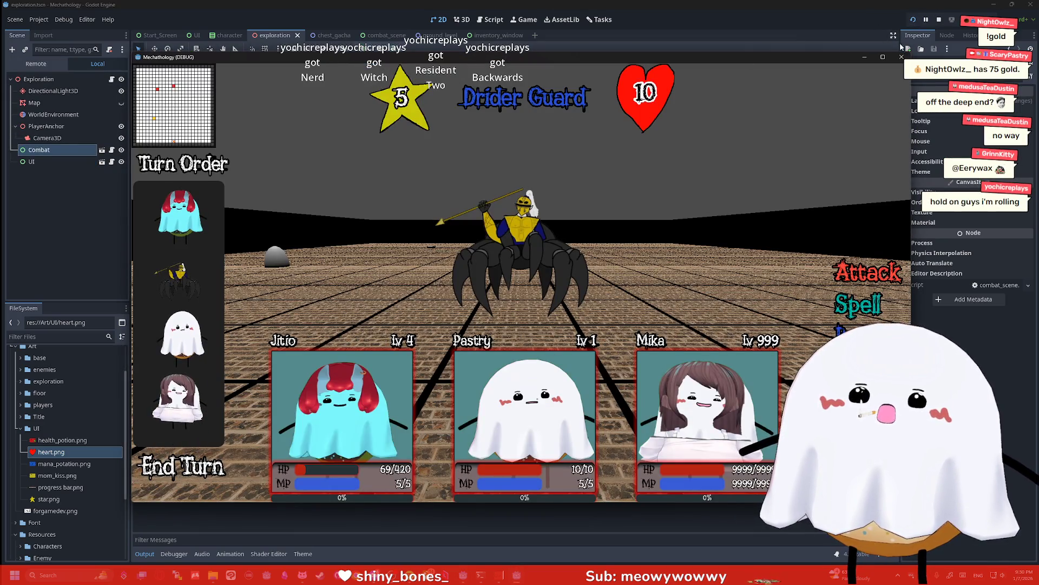
pyautogui.click(901, 57)
pyautogui.click(915, 22)
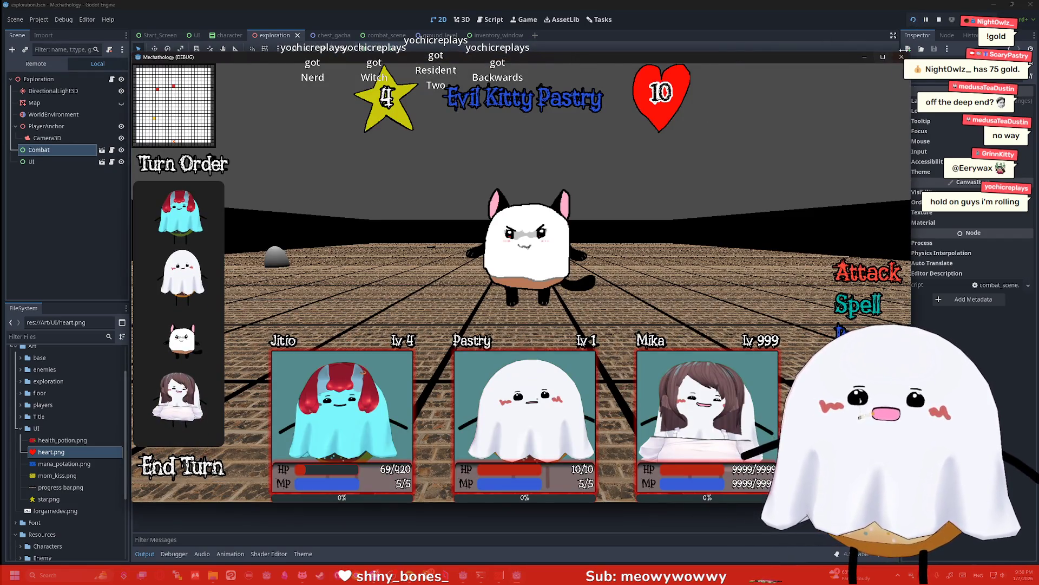
pyautogui.click(936, 24)
pyautogui.click(812, 117)
# Relaunch the game for several more test battles, stop it, then load the ScaryPastry website
pyautogui.click(913, 20)
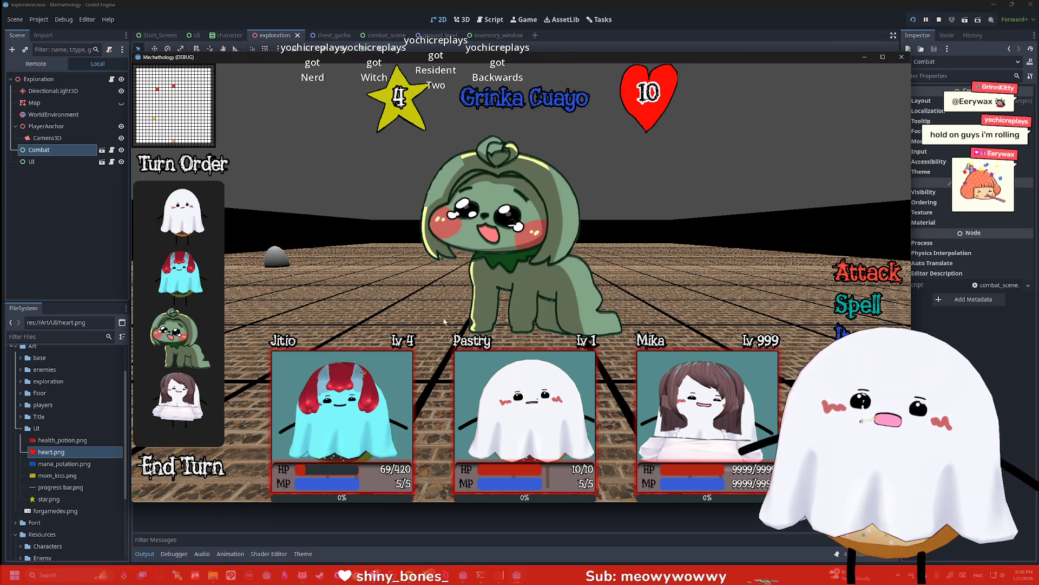
pyautogui.press('F5')
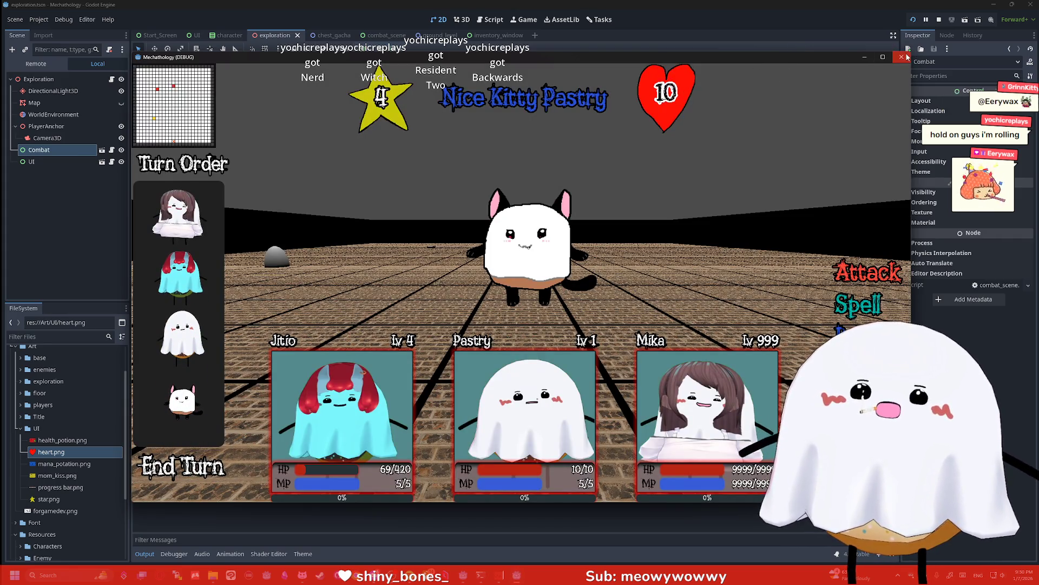
pyautogui.click(913, 18)
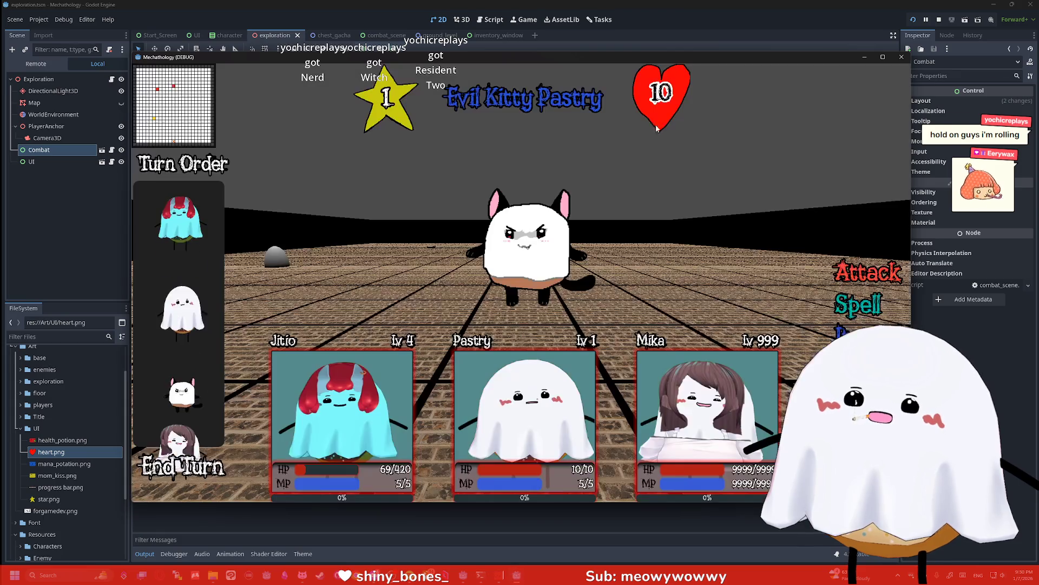
pyautogui.click(902, 57)
pyautogui.click(913, 19)
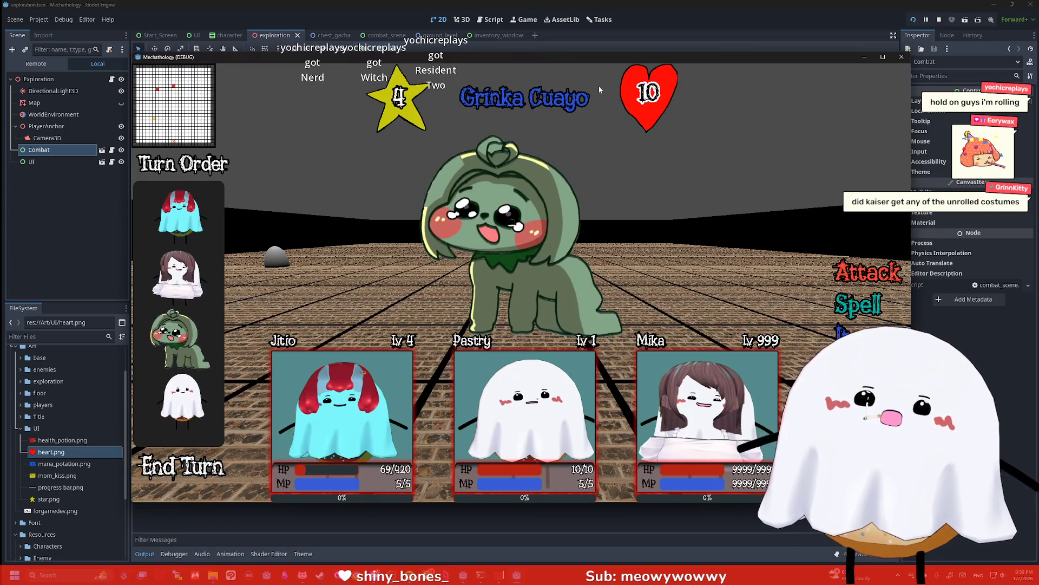
pyautogui.click(901, 57)
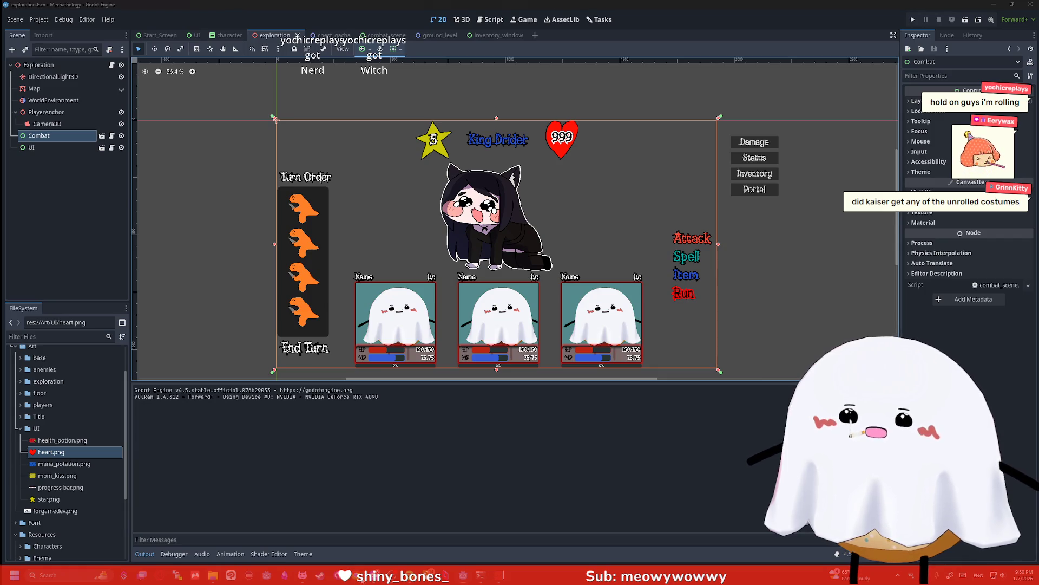
pyautogui.write('sc')
pyautogui.press('Return')
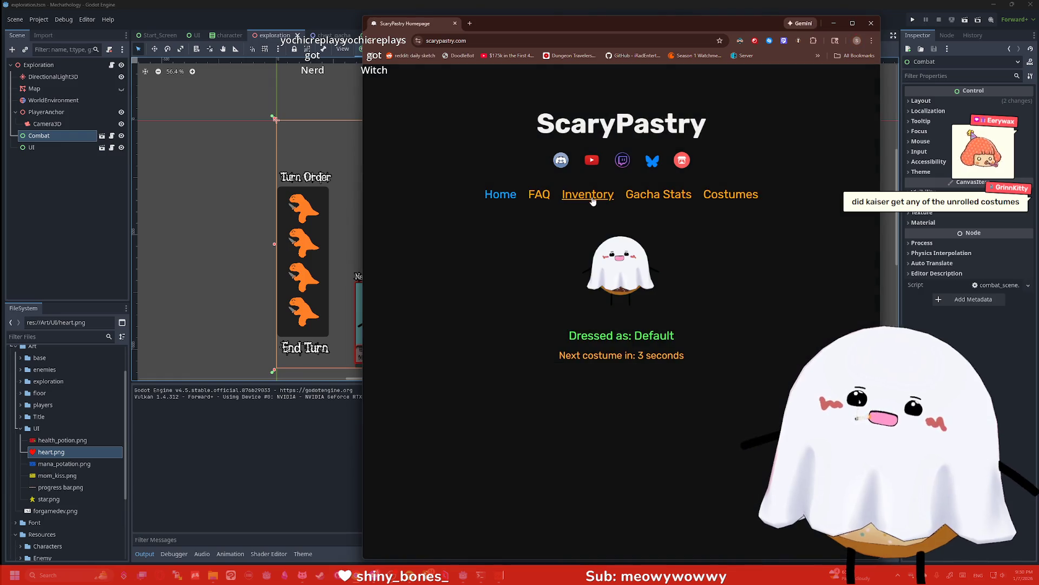
# Scroll through ScaryPastry's Gacha Stats 'First!' list of first-rolled costumes, then close the browser
pyautogui.click(591, 196)
pyautogui.click(665, 195)
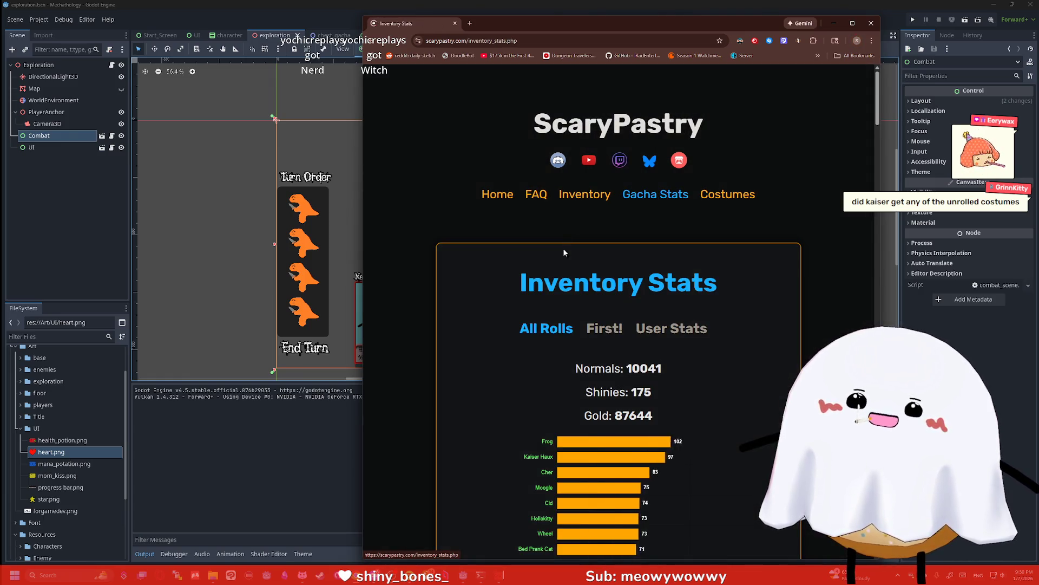
pyautogui.click(603, 327)
pyautogui.scroll(-3, 634, 230)
pyautogui.scroll(-10, 596, 238)
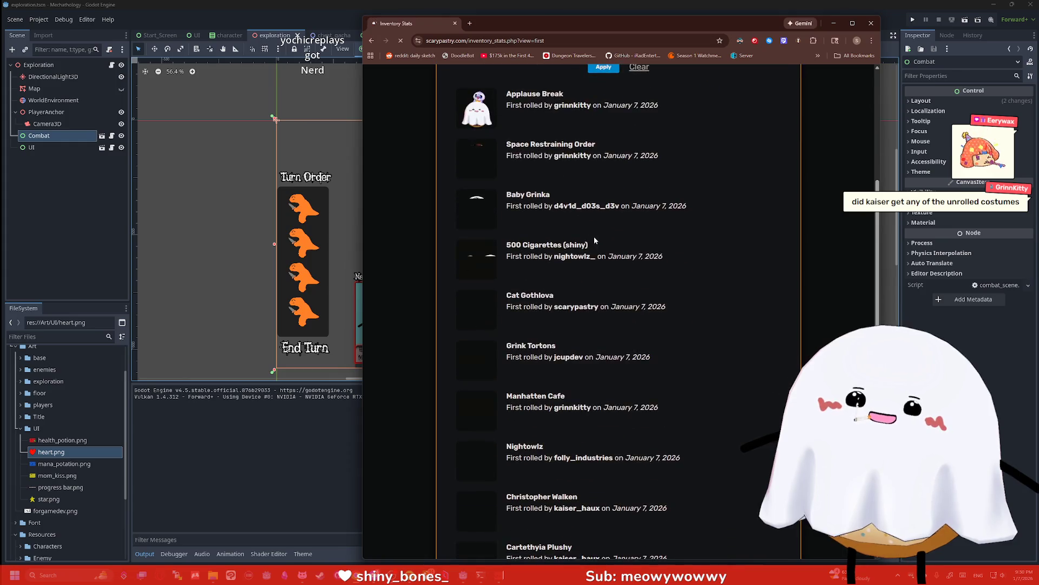
pyautogui.scroll(-2, 572, 301)
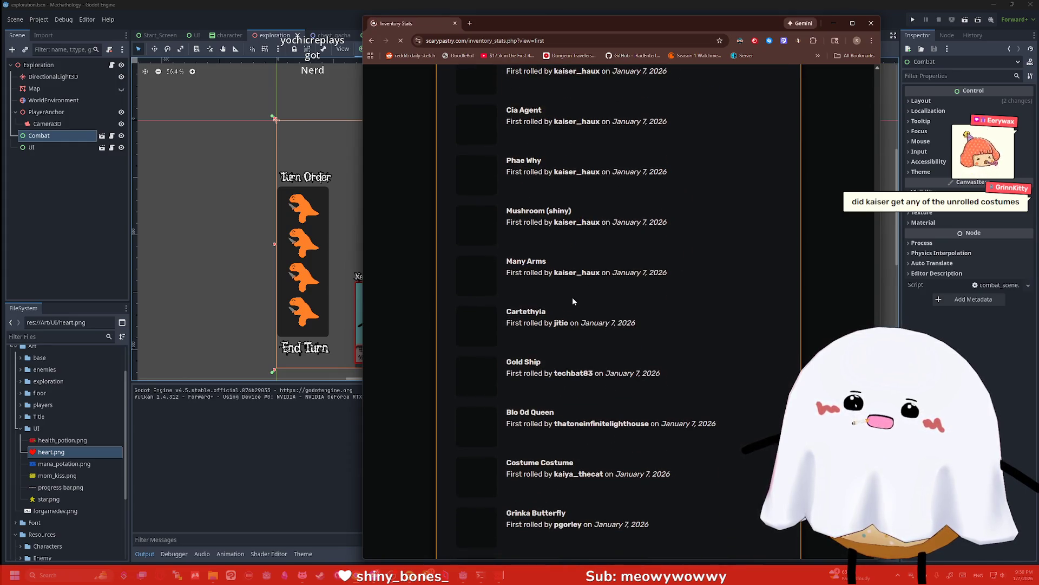
pyautogui.scroll(1, 585, 239)
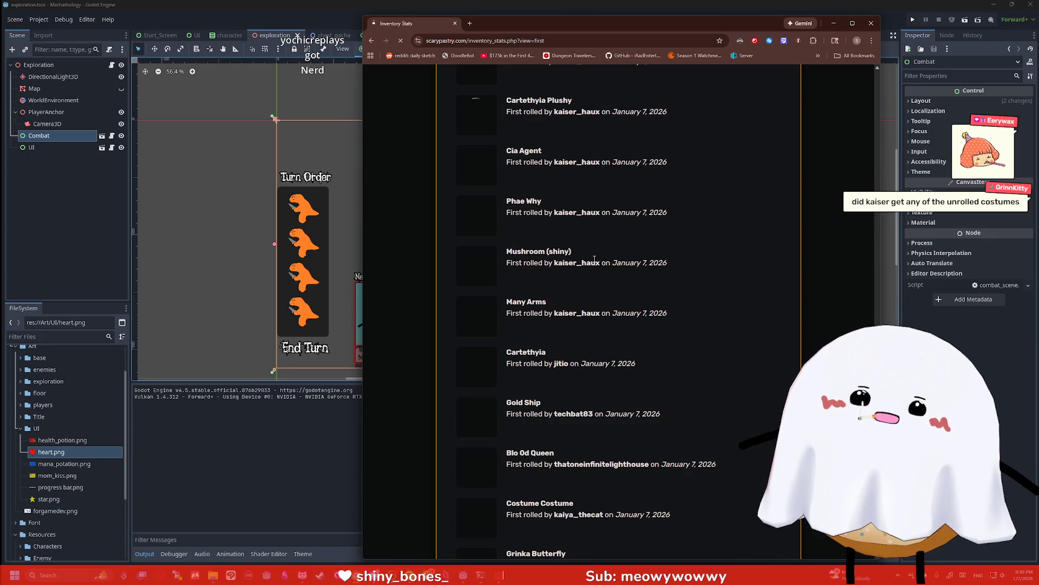
pyautogui.scroll(1, 557, 225)
pyautogui.scroll(1, 595, 233)
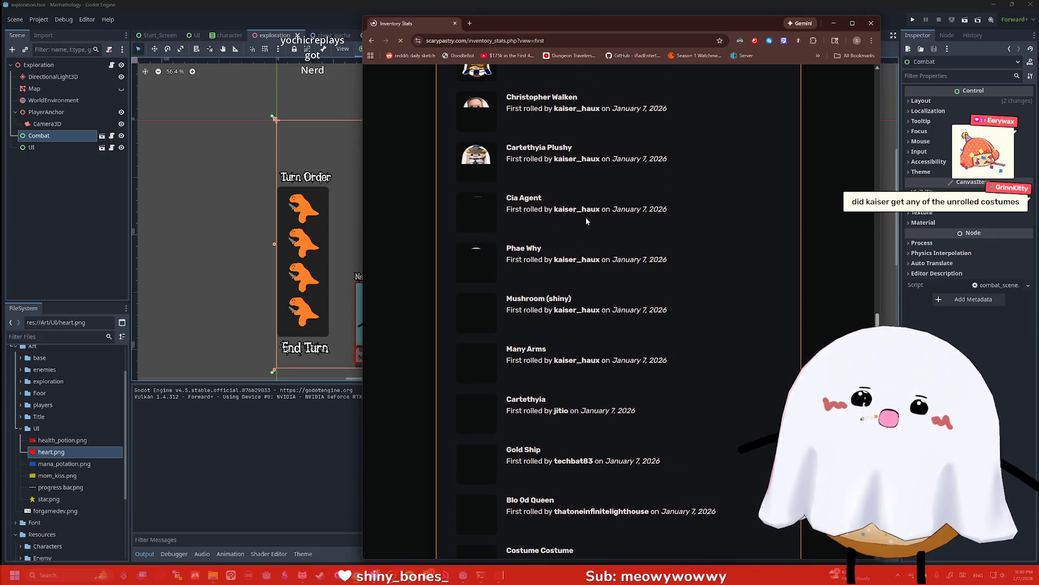
pyautogui.scroll(2, 595, 222)
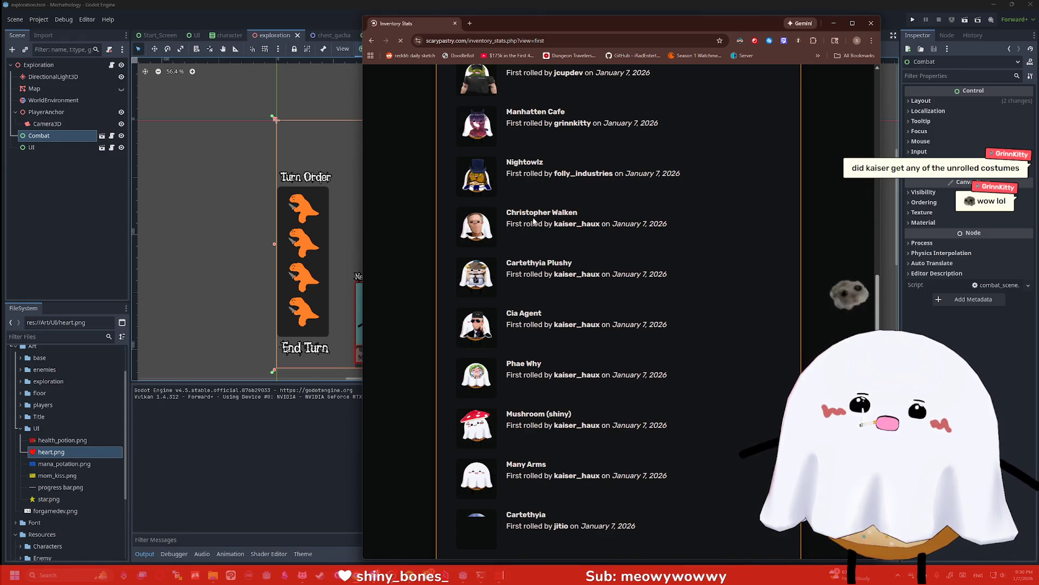
pyautogui.scroll(1, 602, 220)
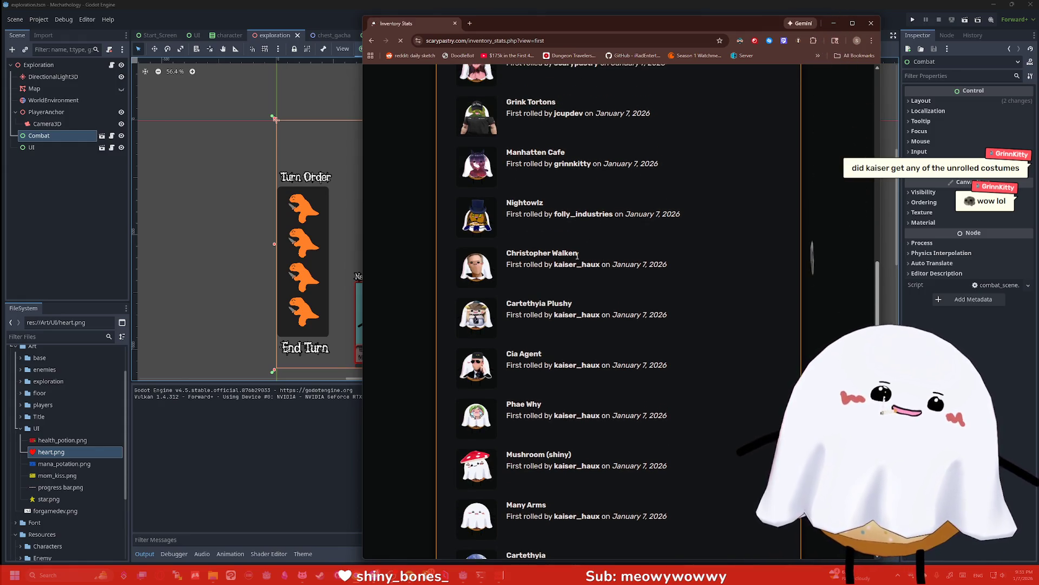
pyautogui.scroll(-4, 569, 234)
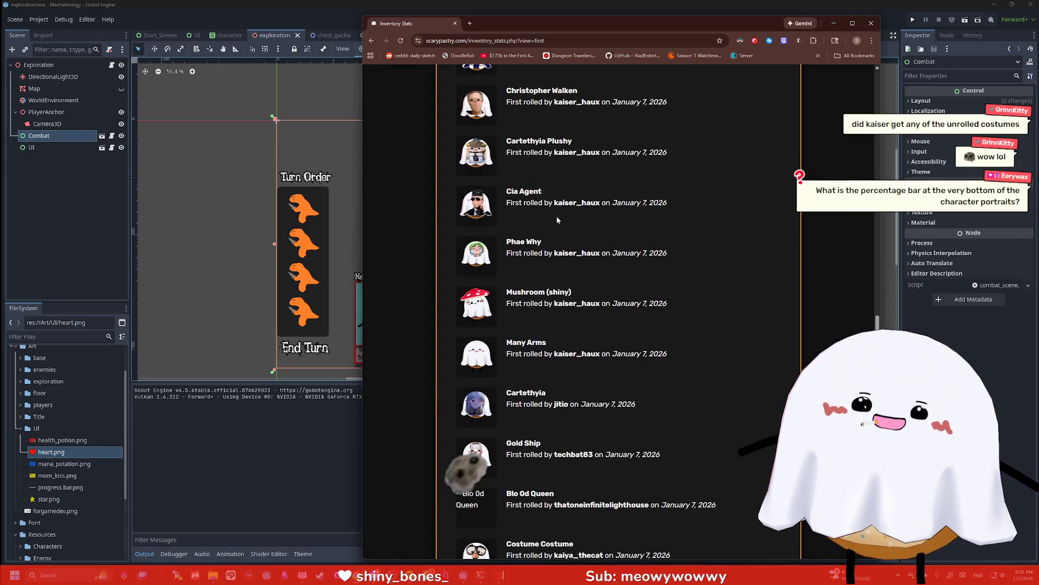
pyautogui.scroll(-1, 561, 248)
pyautogui.scroll(-1, 564, 252)
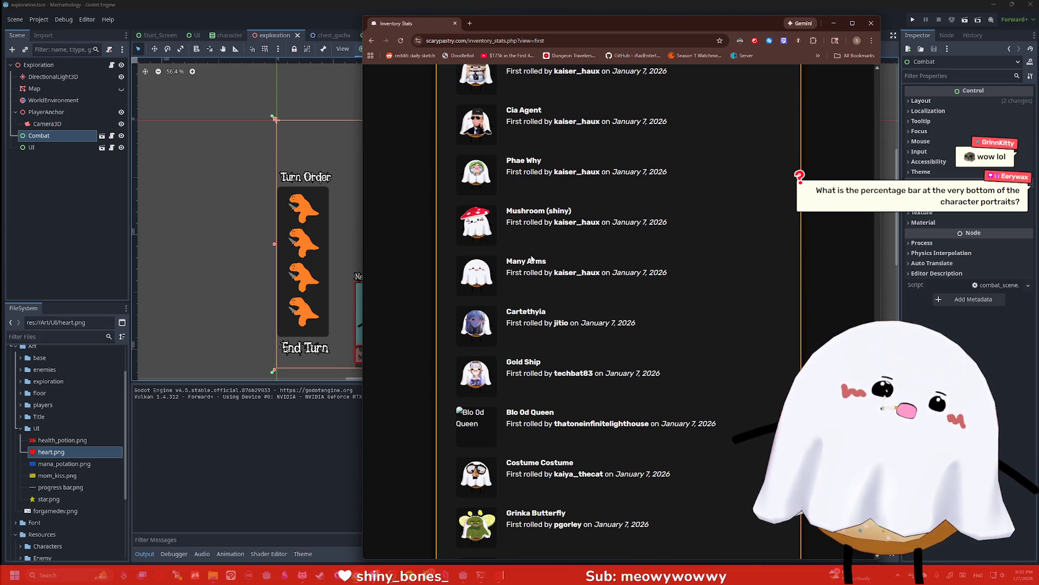
pyautogui.click(871, 24)
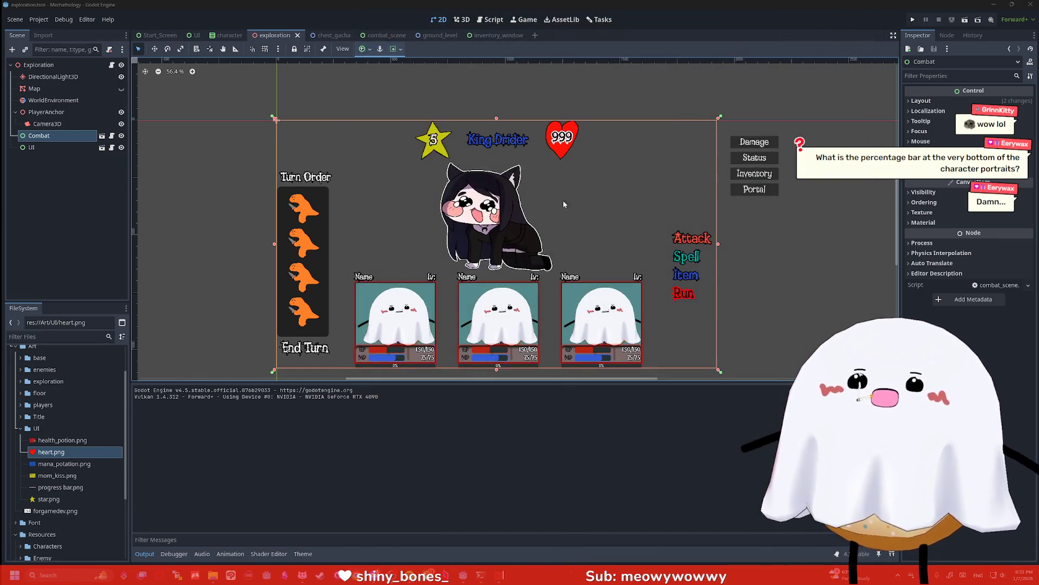
# Launch the game, maximize then restore the Mechathology (DEBUG) window, and drag it up-left into place
pyautogui.rightClick(582, 184)
pyautogui.click(792, 275)
pyautogui.click(913, 19)
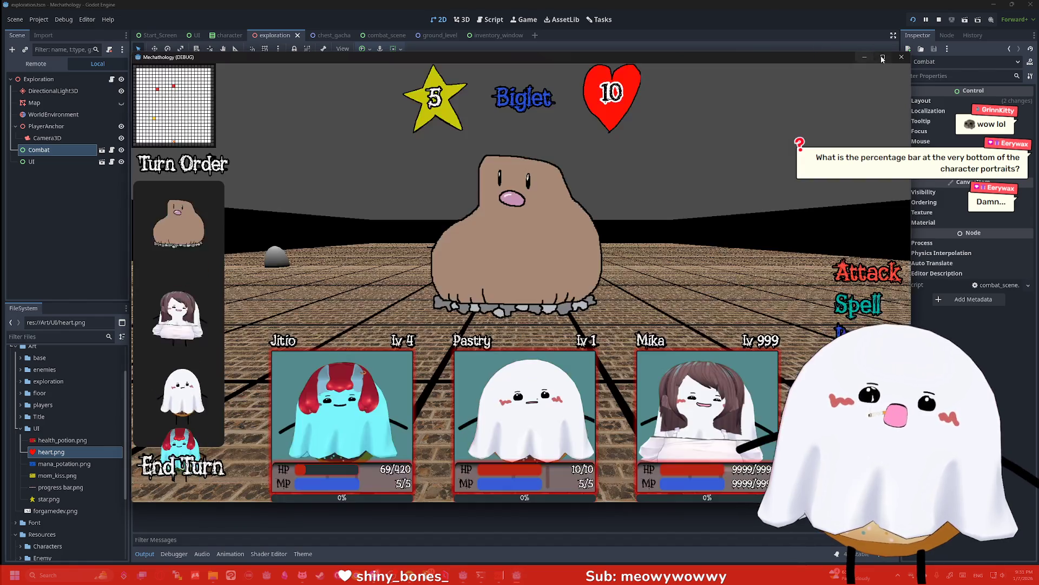
pyautogui.click(883, 57)
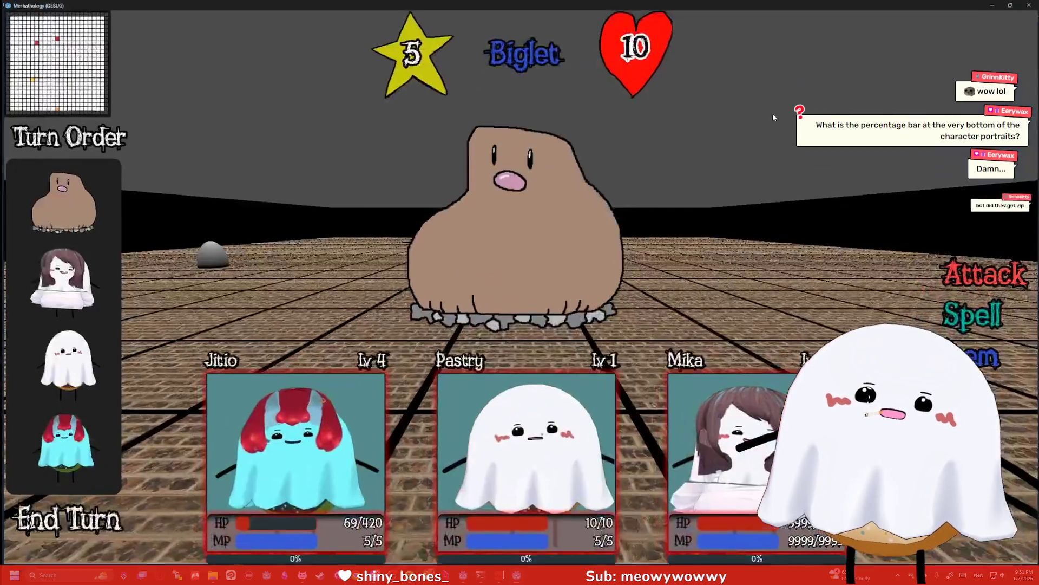
pyautogui.click(1012, 4)
pyautogui.moveTo(692, 58); pyautogui.dragTo(637, 32)
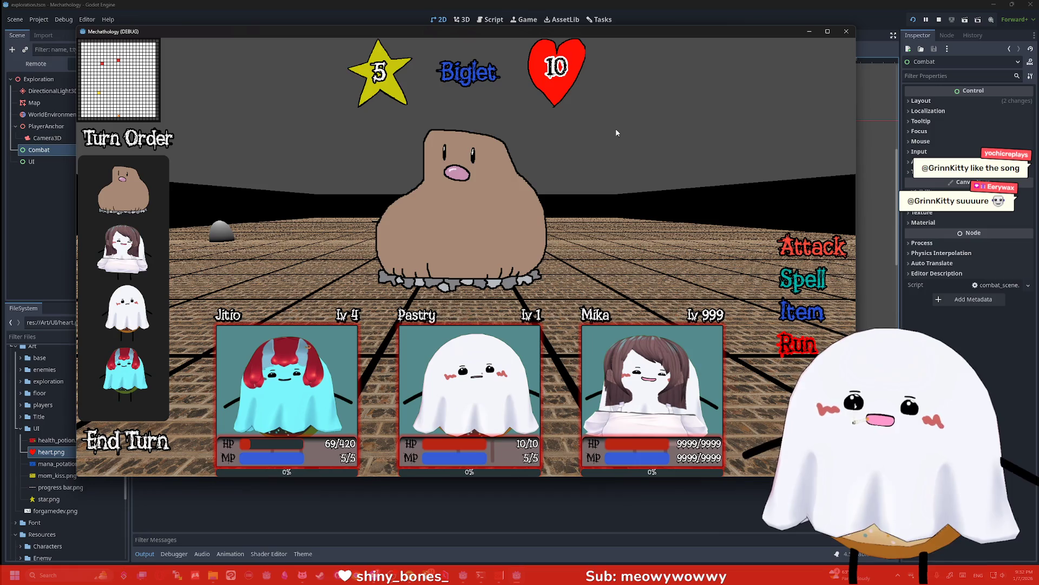
# Close the game, select and deselect the UI node, zoom the canvas, and toggle Combat's visibility off and on
pyautogui.click(842, 34)
pyautogui.click(559, 215)
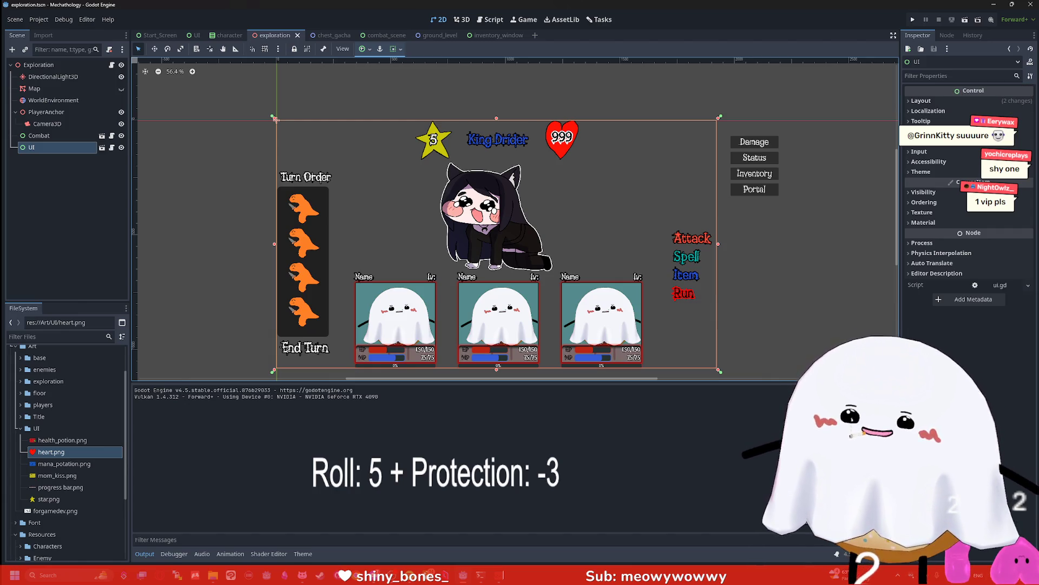
pyautogui.click(781, 223)
pyautogui.scroll(8, 790, 165)
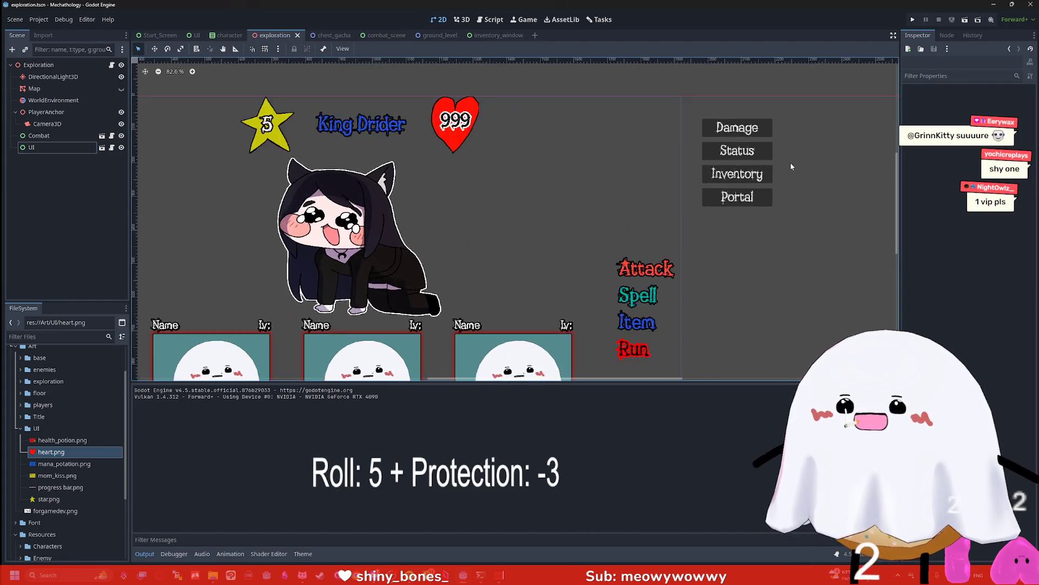
pyautogui.scroll(-1, 739, 152)
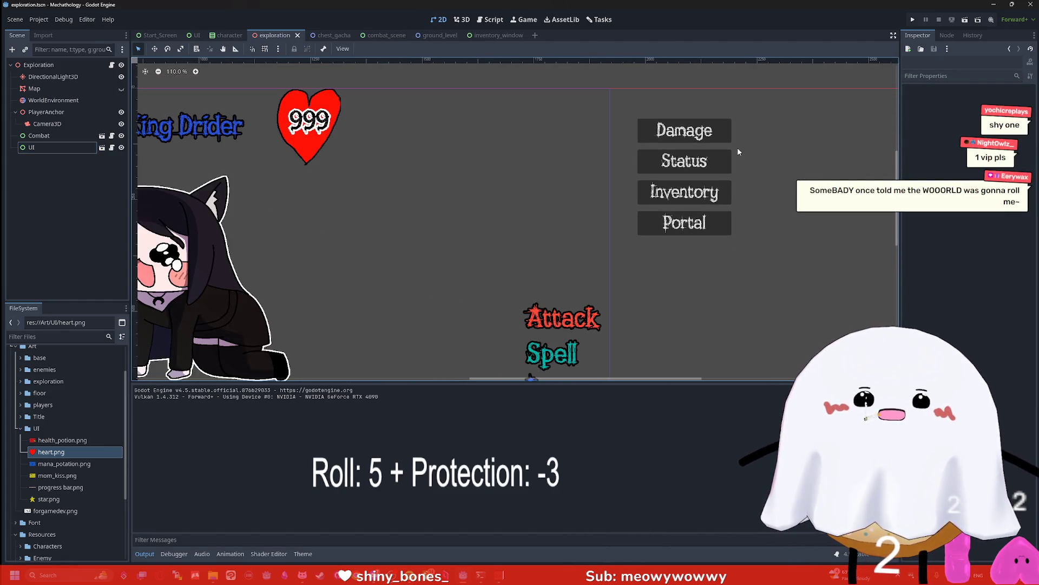
pyautogui.scroll(-5, 757, 154)
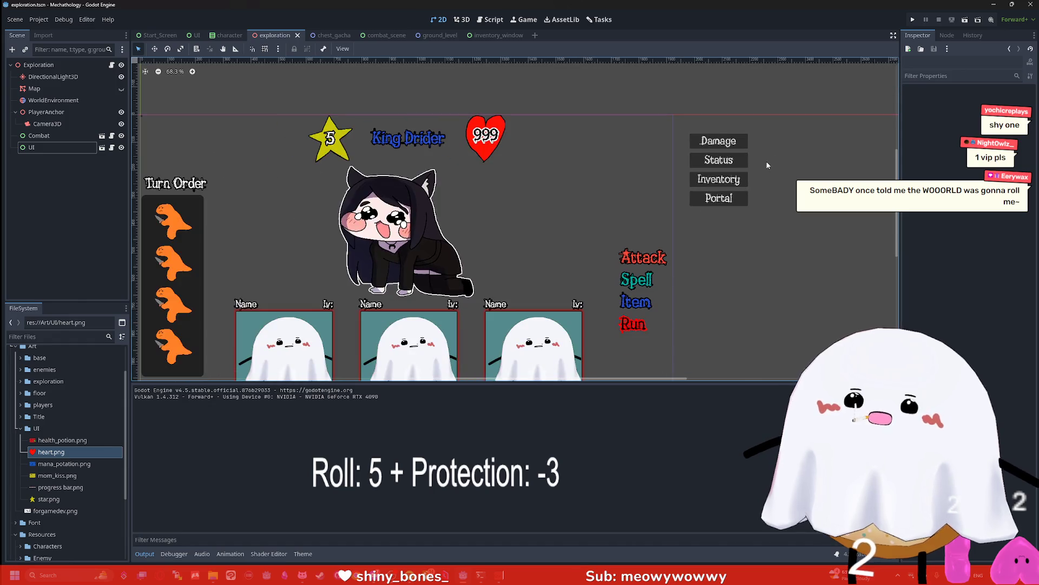
pyautogui.click(121, 135)
pyautogui.click(121, 135)
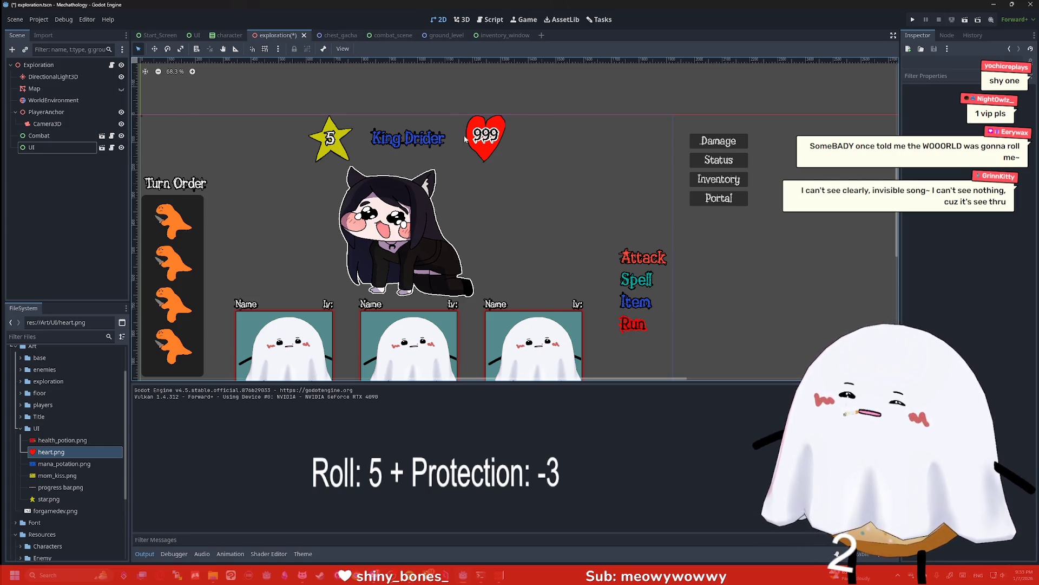
# Search exploration.gd for 'combat' to find the battle-trigger code
pyautogui.click(111, 65)
pyautogui.scroll(-5, 269, 116)
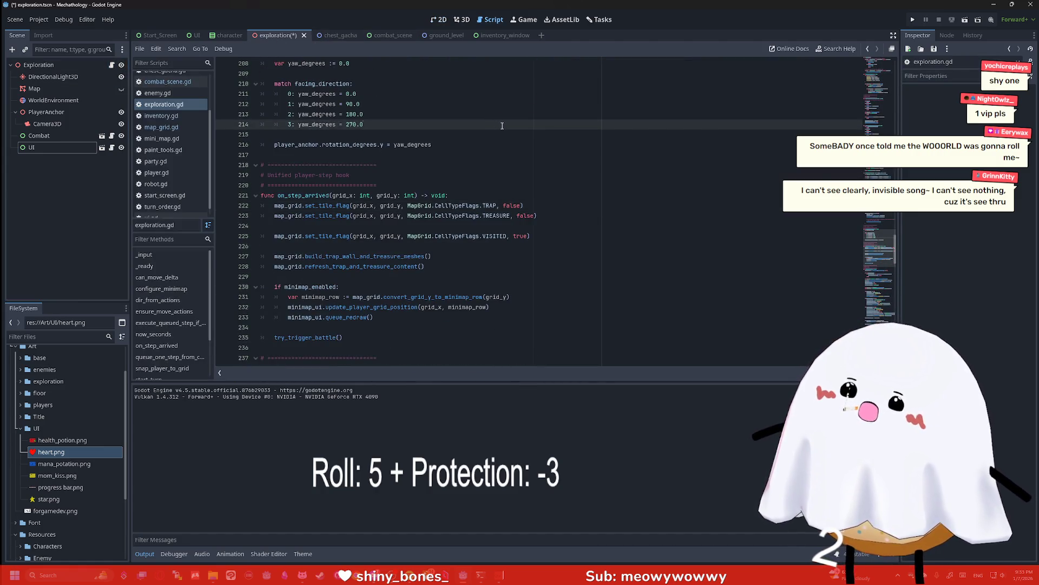
pyautogui.hotkey('ctrl', 'f')
pyautogui.write('combat')
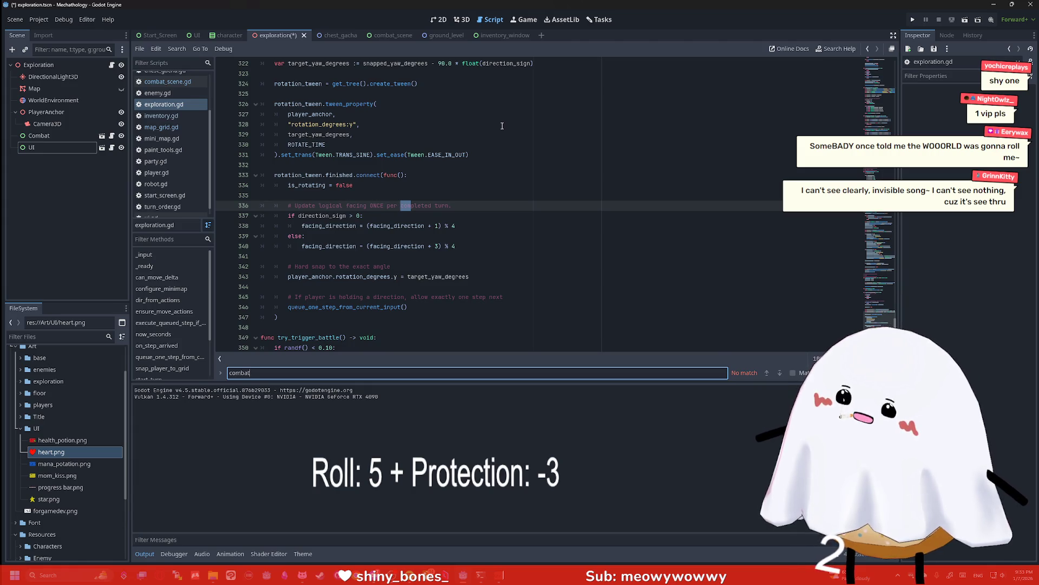
pyautogui.scroll(-1, 500, 146)
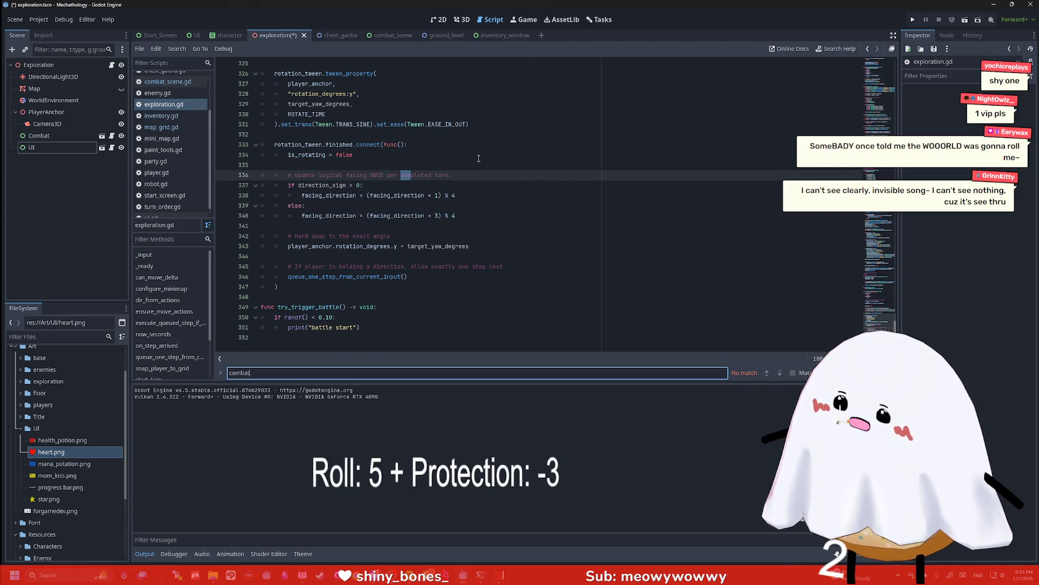
pyautogui.scroll(10, 478, 158)
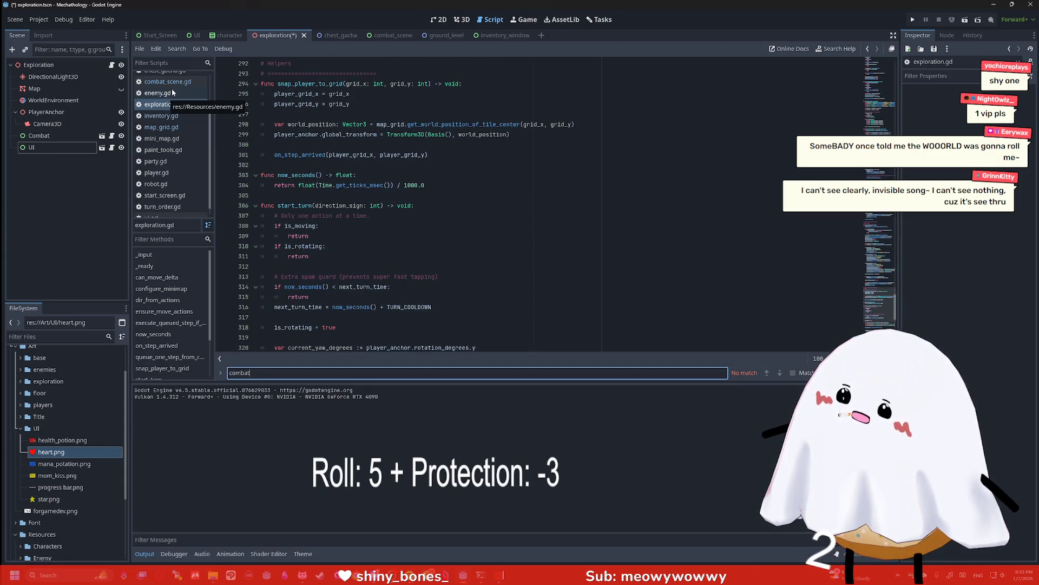
pyautogui.scroll(5, 479, 217)
# Save and run the game to test battles, close it, and clear the find text
pyautogui.press('F5')
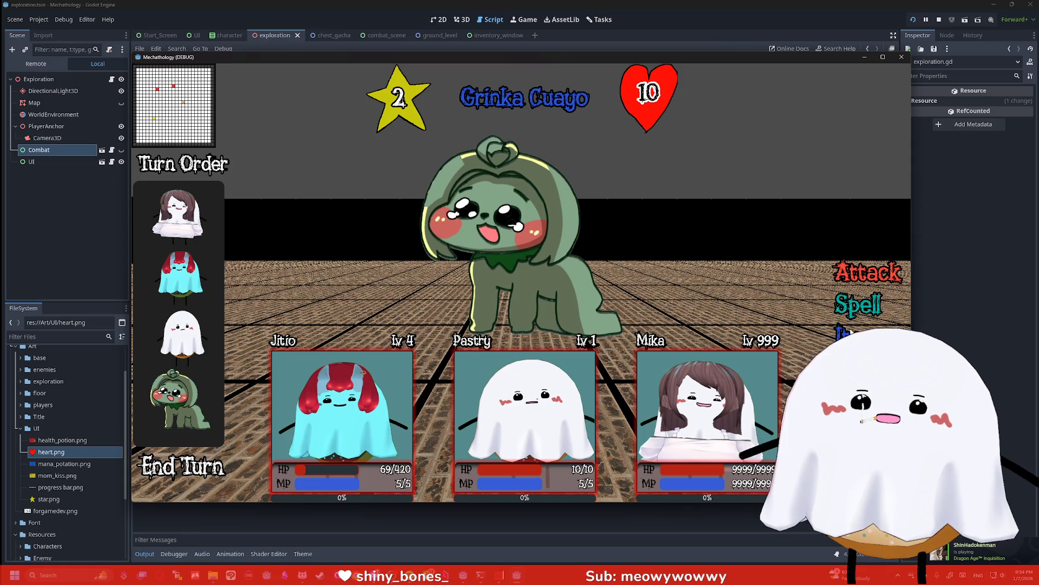
pyautogui.click(900, 58)
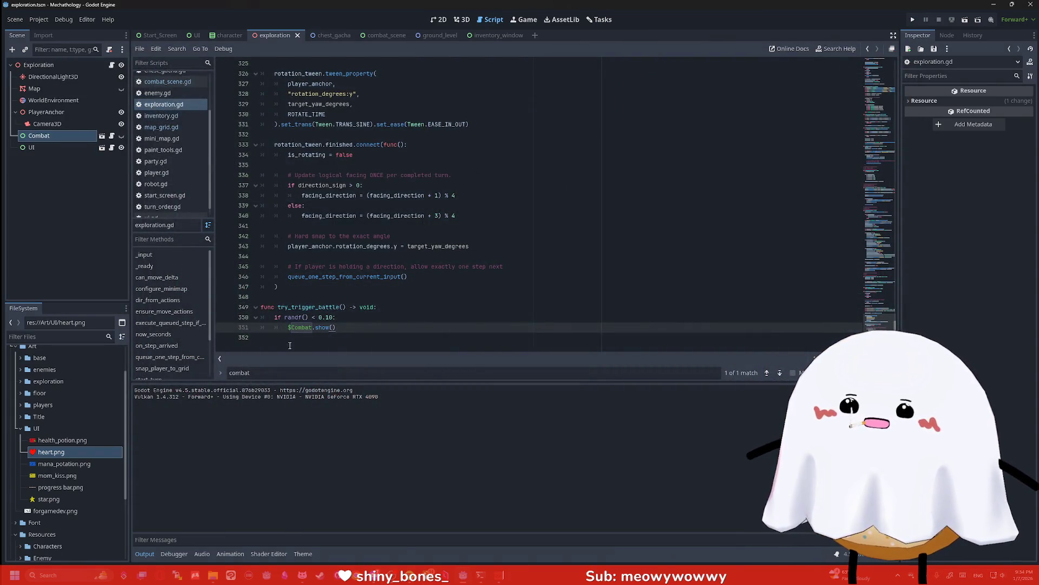
pyautogui.doubleClick(255, 371)
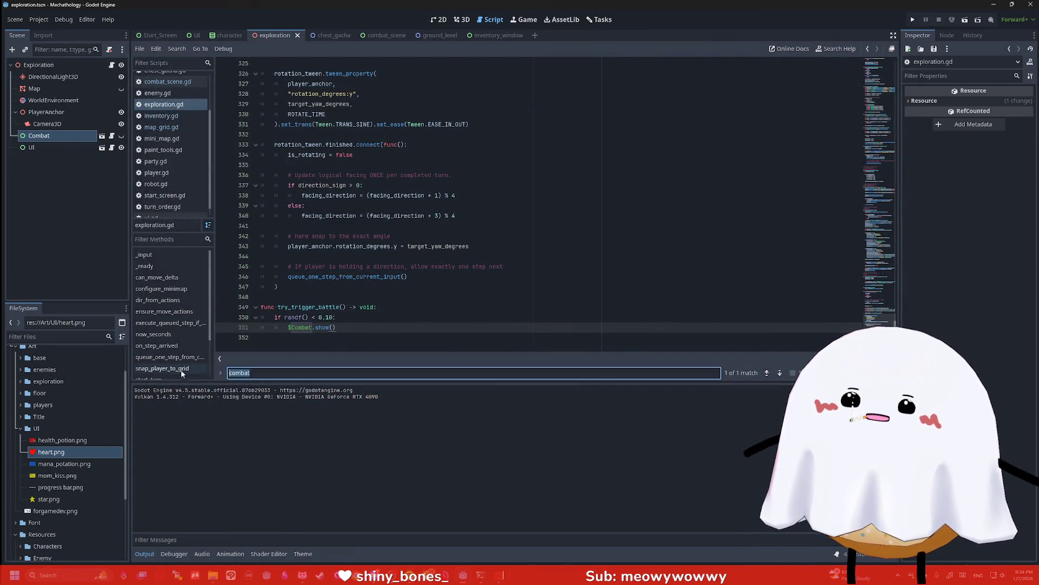
pyautogui.press('BackSpace')
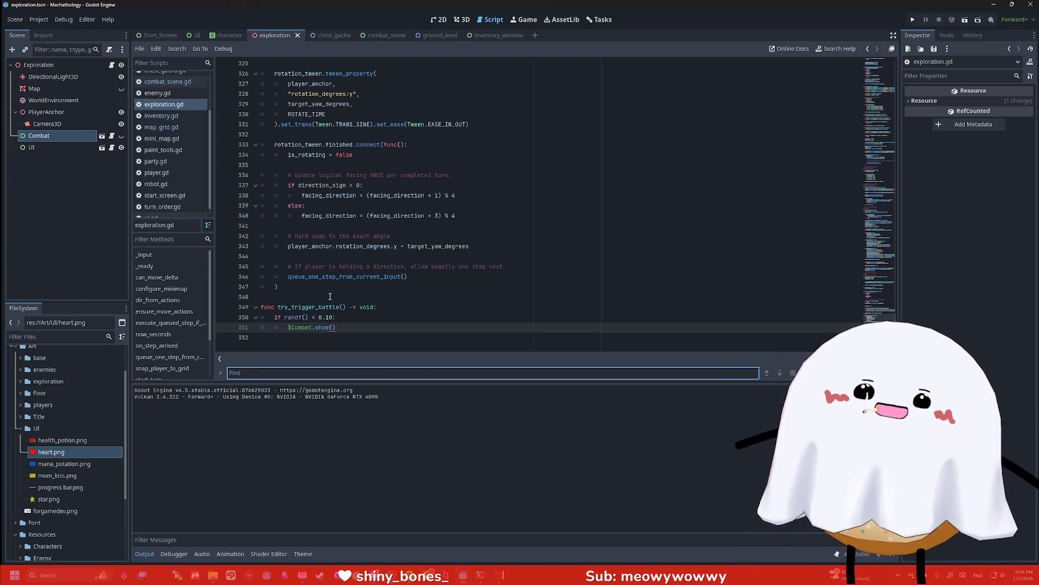
pyautogui.press('super')
# Launch Clip Studio Paint, create a new 1000x1000 canvas, and sketch a rough frame
pyautogui.write('paint')
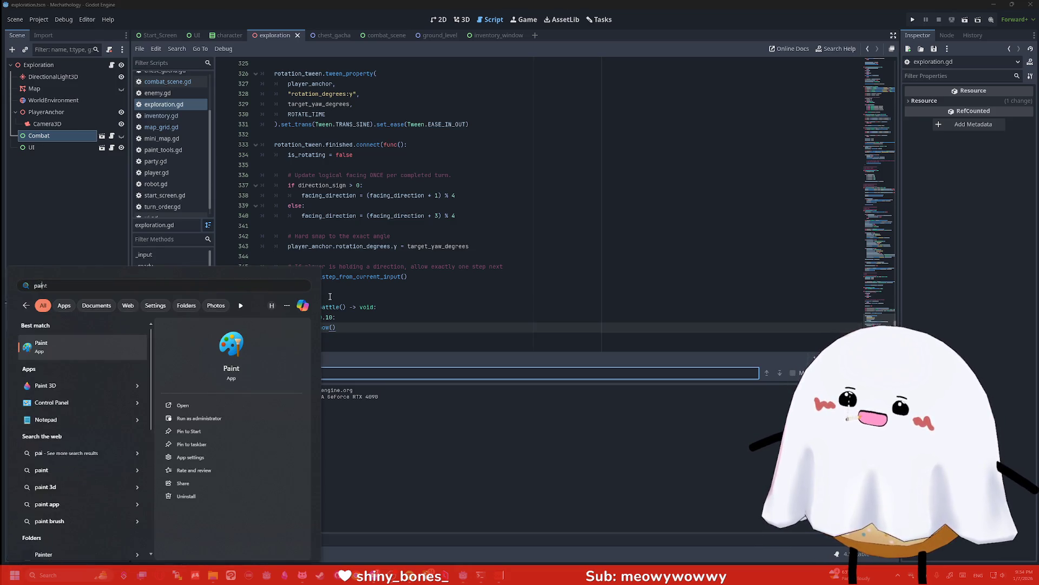
pyautogui.press('Escape')
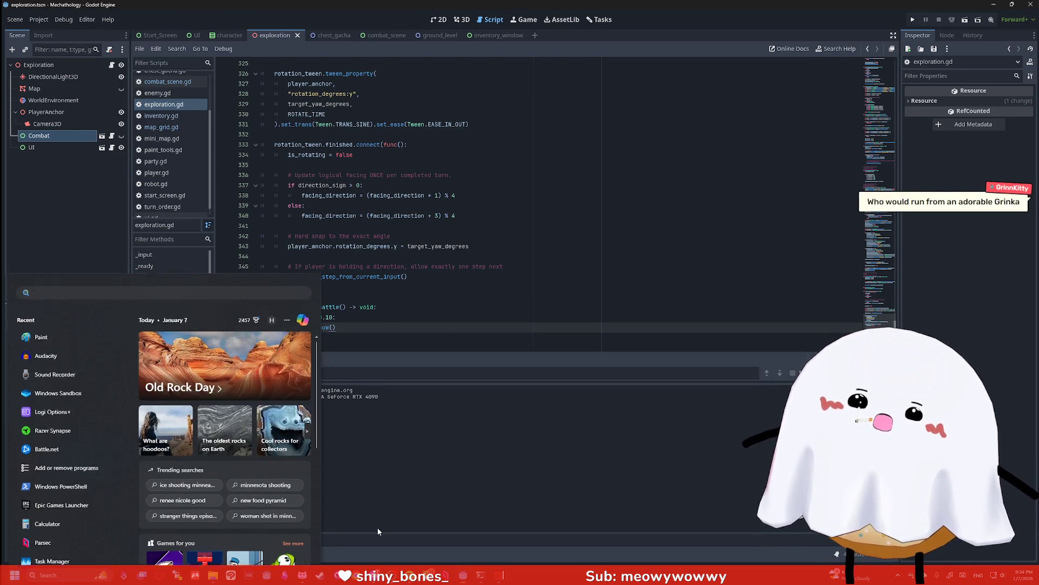
pyautogui.press('Escape')
pyautogui.click(231, 575)
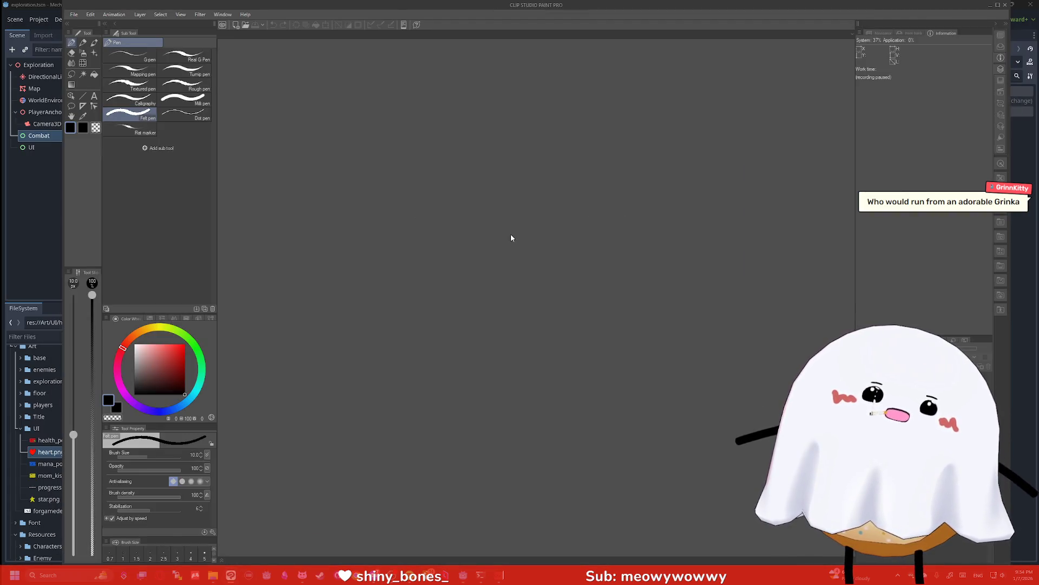
pyautogui.hotkey('ctrl', 'n')
pyautogui.press('Return')
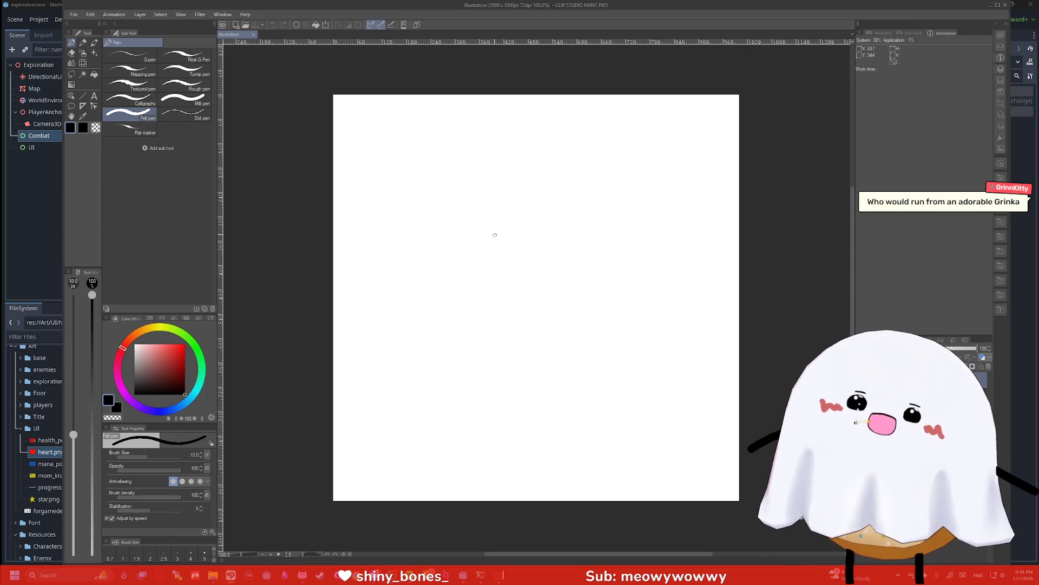
pyautogui.moveTo(689, 183)
pyautogui.mouseDown()
pyautogui.moveTo(591, 375)
pyautogui.moveTo(360, 233)
pyautogui.moveTo(615, 135)
pyautogui.moveTo(686, 156)
pyautogui.mouseUp()
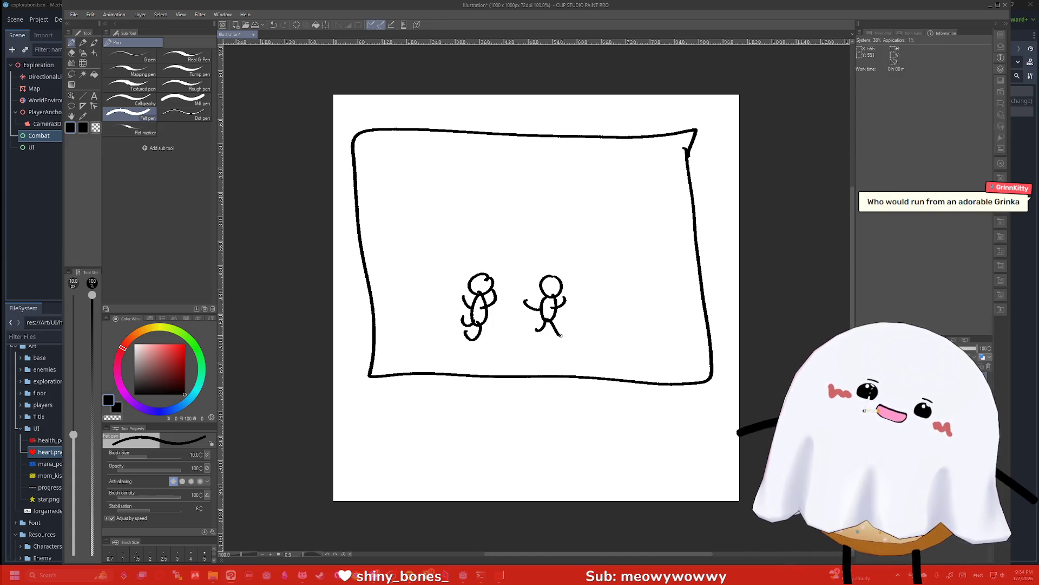
# Draw wavy horizontal and vertical distortion lines across the frame and behind the two figures
pyautogui.moveTo(420, 158); pyautogui.dragTo(638, 179)
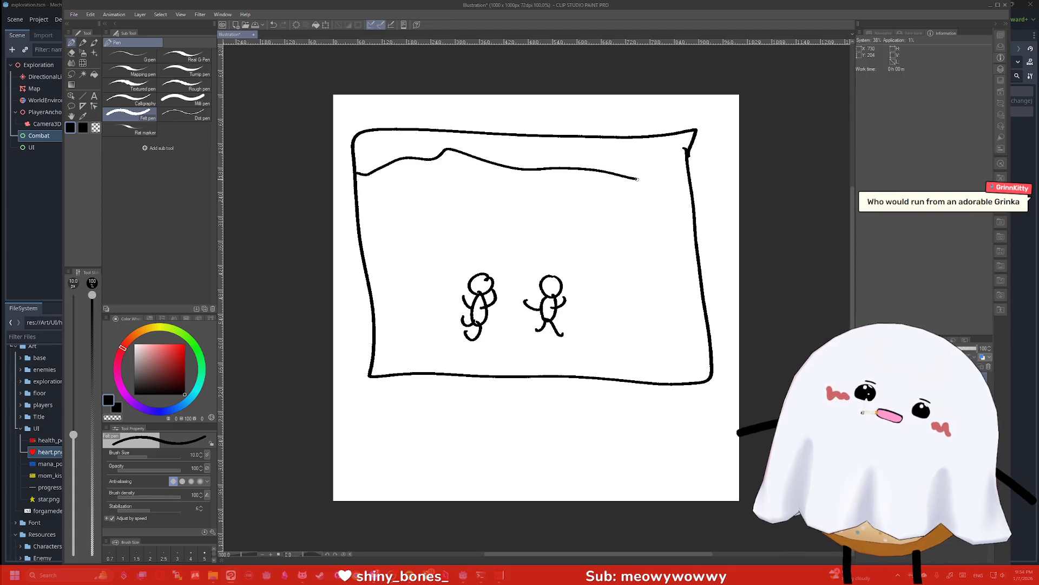
pyautogui.moveTo(696, 212); pyautogui.dragTo(431, 239)
pyautogui.moveTo(374, 286); pyautogui.dragTo(656, 306)
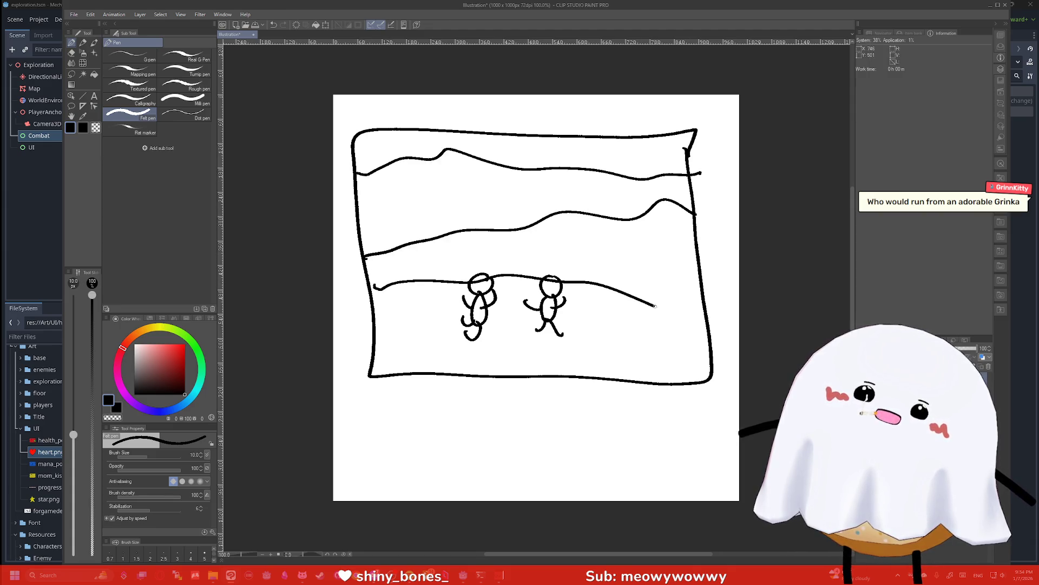
pyautogui.moveTo(713, 355)
pyautogui.mouseDown()
pyautogui.moveTo(425, 358)
pyautogui.moveTo(391, 271)
pyautogui.moveTo(388, 139)
pyautogui.mouseUp()
pyautogui.moveTo(461, 144); pyautogui.dragTo(495, 372)
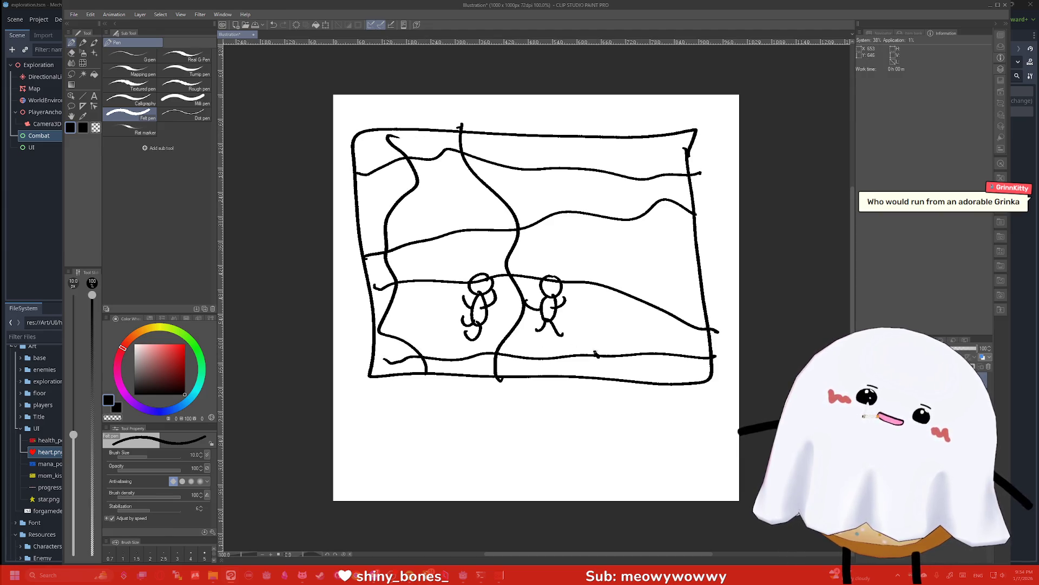
pyautogui.moveTo(598, 356); pyautogui.dragTo(604, 246)
pyautogui.moveTo(584, 139); pyautogui.dragTo(590, 216)
pyautogui.moveTo(633, 130)
pyautogui.mouseDown()
pyautogui.moveTo(658, 208)
pyautogui.moveTo(662, 389)
pyautogui.mouseUp()
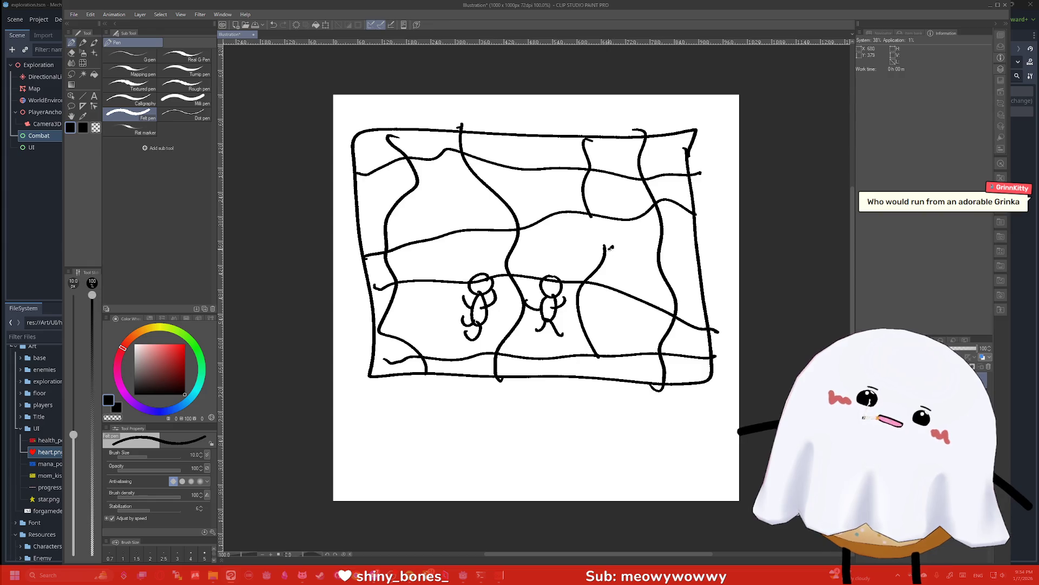
# Scribble extra distortion lines across the scene, then close the drawing without saving
pyautogui.moveTo(689, 249); pyautogui.dragTo(398, 260)
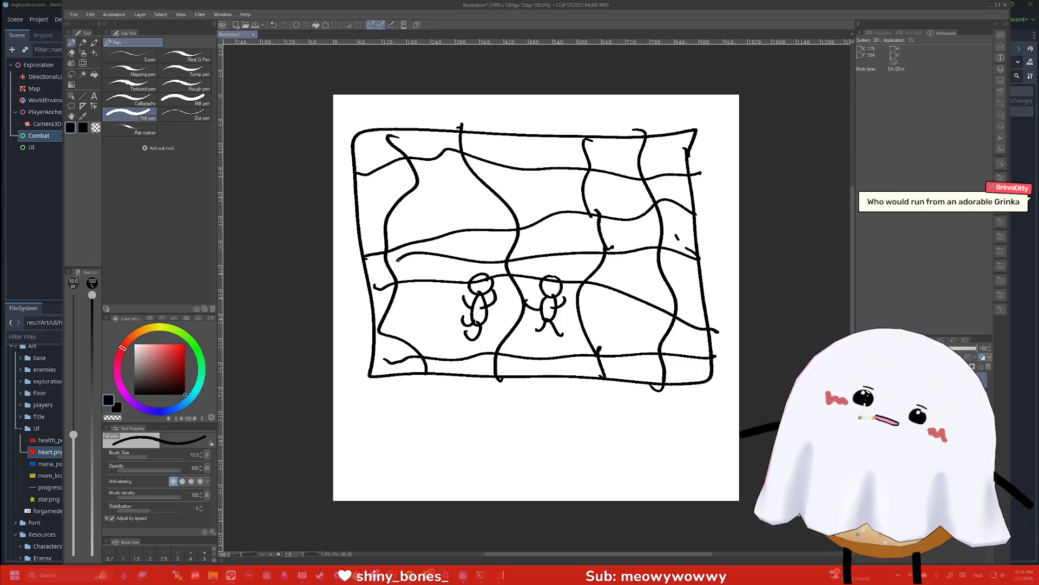
pyautogui.moveTo(451, 292); pyautogui.dragTo(428, 124)
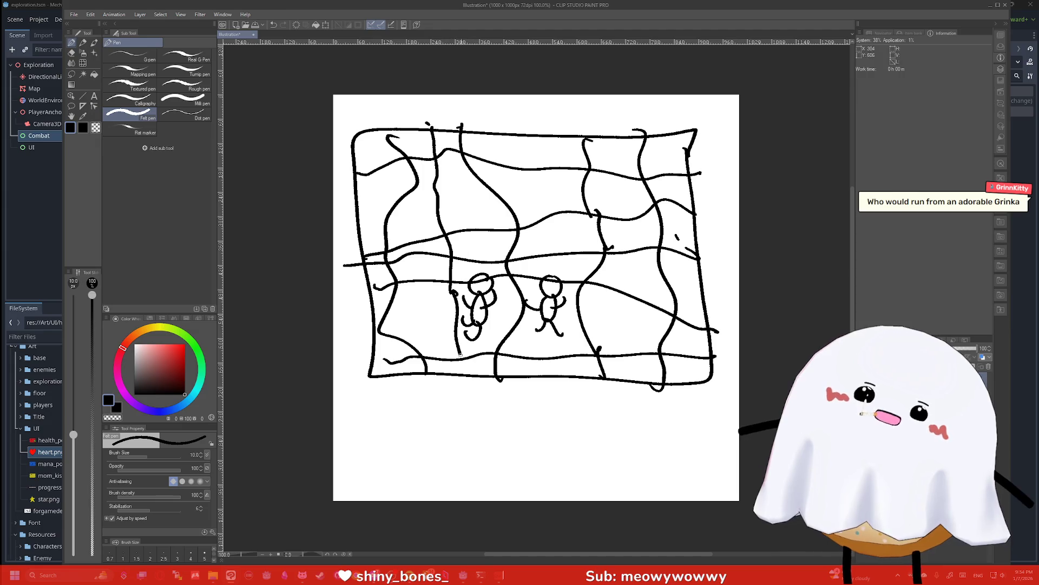
pyautogui.moveTo(378, 171); pyautogui.dragTo(730, 178)
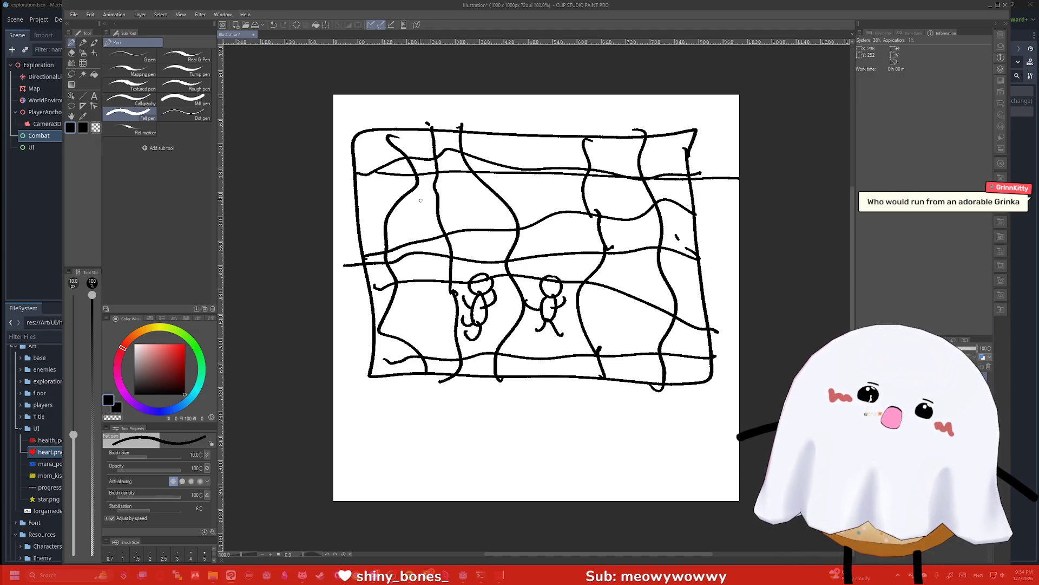
pyautogui.moveTo(362, 210); pyautogui.dragTo(736, 236)
pyautogui.moveTo(433, 272); pyautogui.dragTo(720, 304)
pyautogui.moveTo(461, 318); pyautogui.dragTo(724, 355)
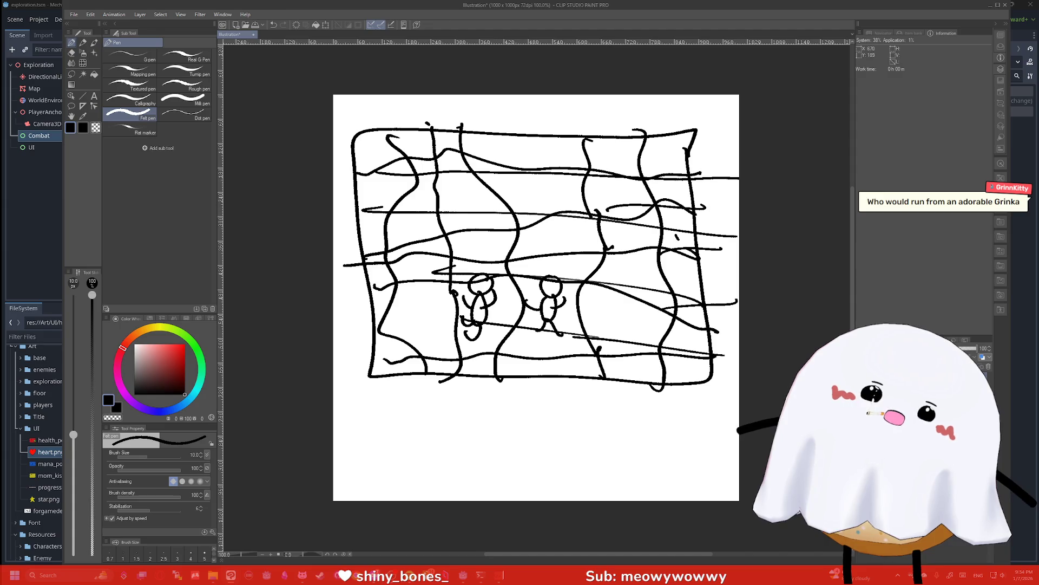
pyautogui.moveTo(612, 169); pyautogui.dragTo(527, 149)
pyautogui.moveTo(403, 135); pyautogui.dragTo(644, 132)
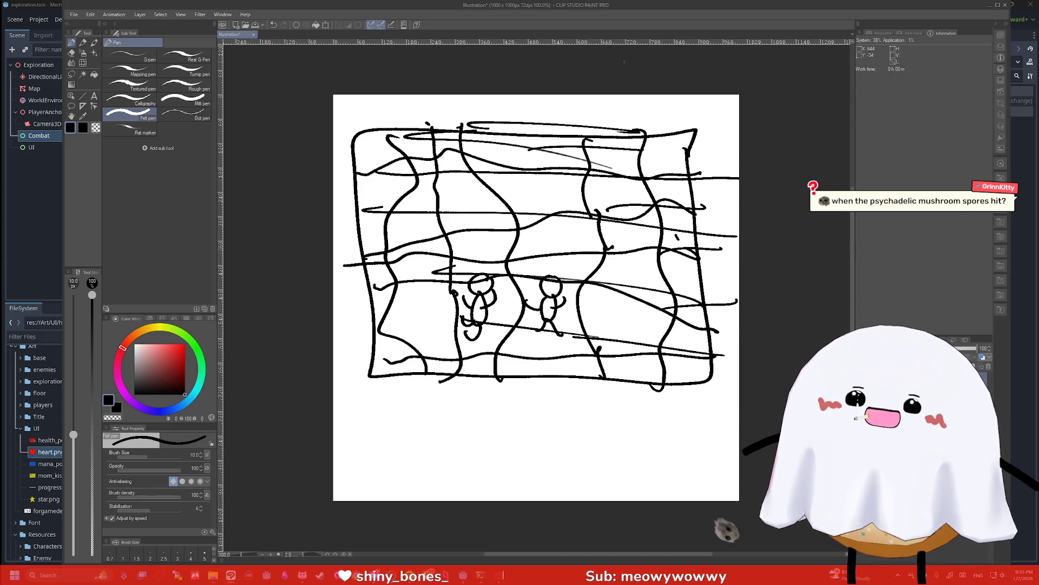
pyautogui.hotkey('ctrl', 'w')
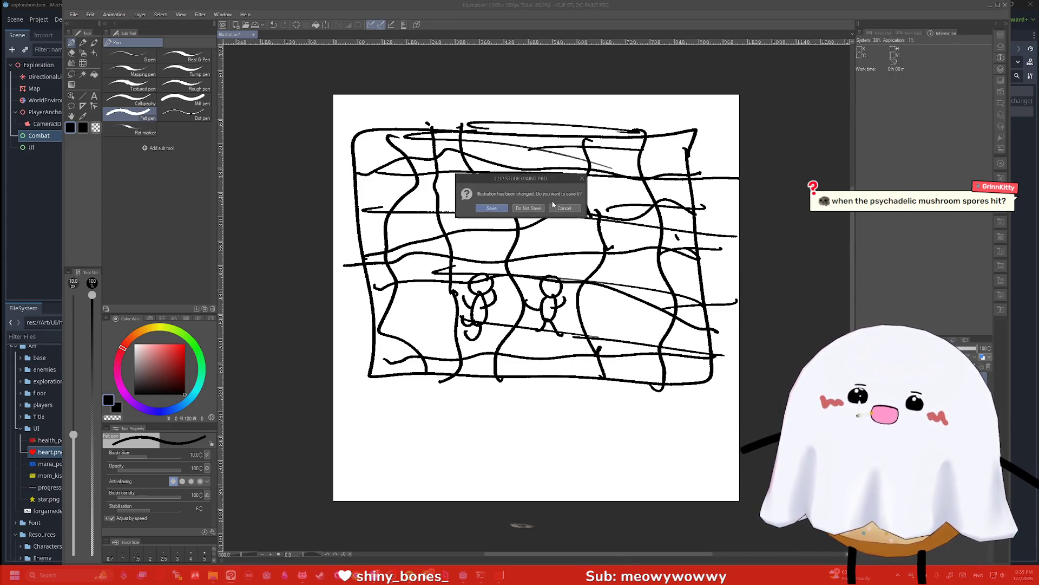
pyautogui.click(529, 208)
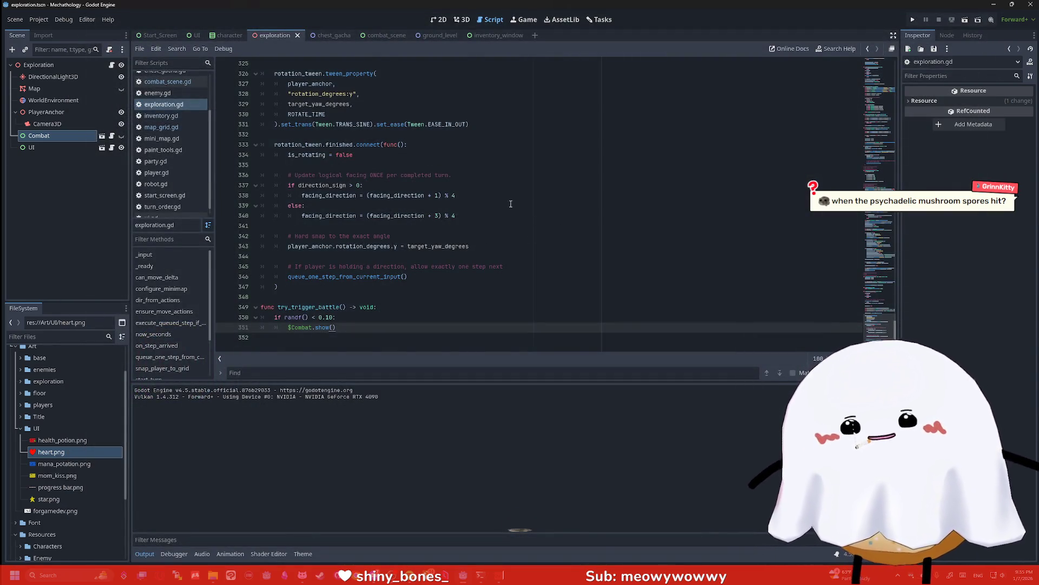
pyautogui.scroll(1, 512, 203)
pyautogui.scroll(-1, 519, 186)
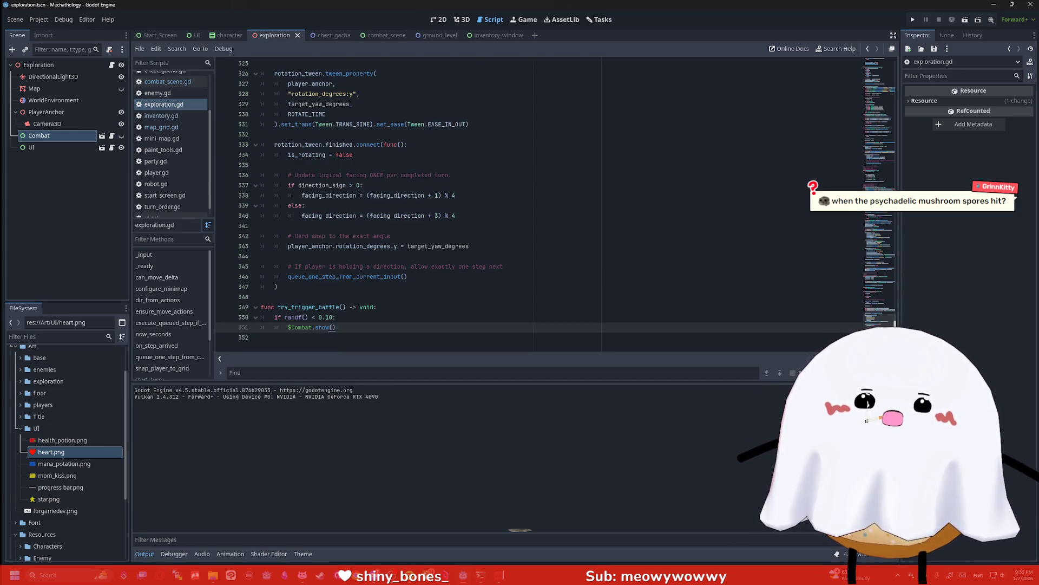
pyautogui.scroll(7, 895, 315)
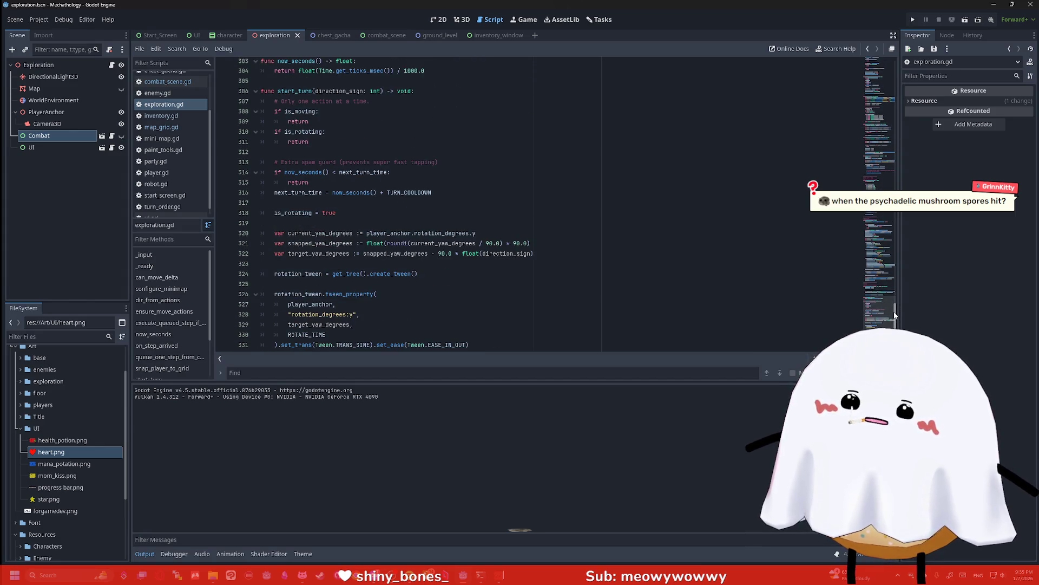
pyautogui.scroll(1, 895, 314)
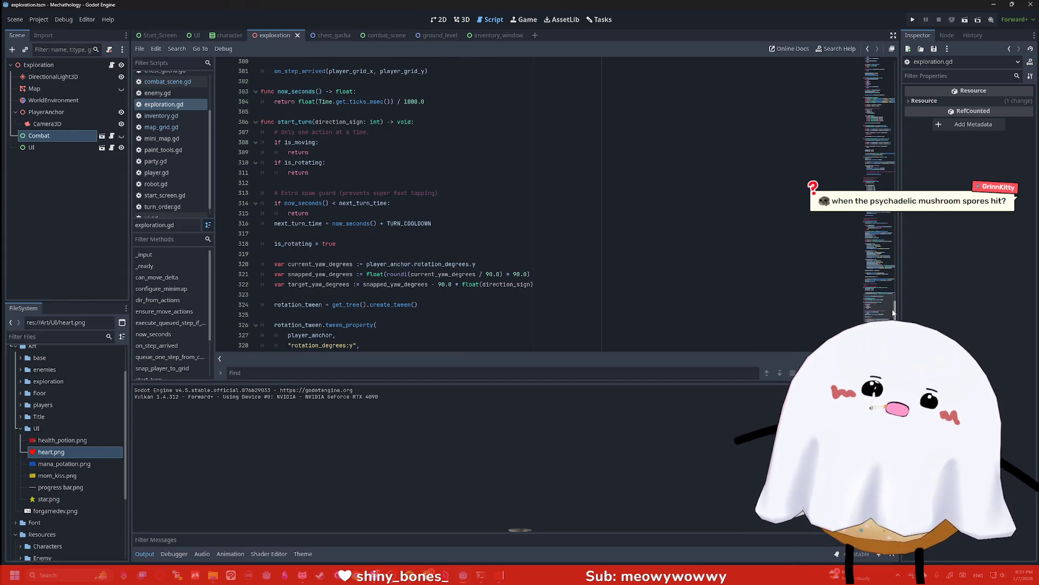
pyautogui.scroll(-8, 895, 313)
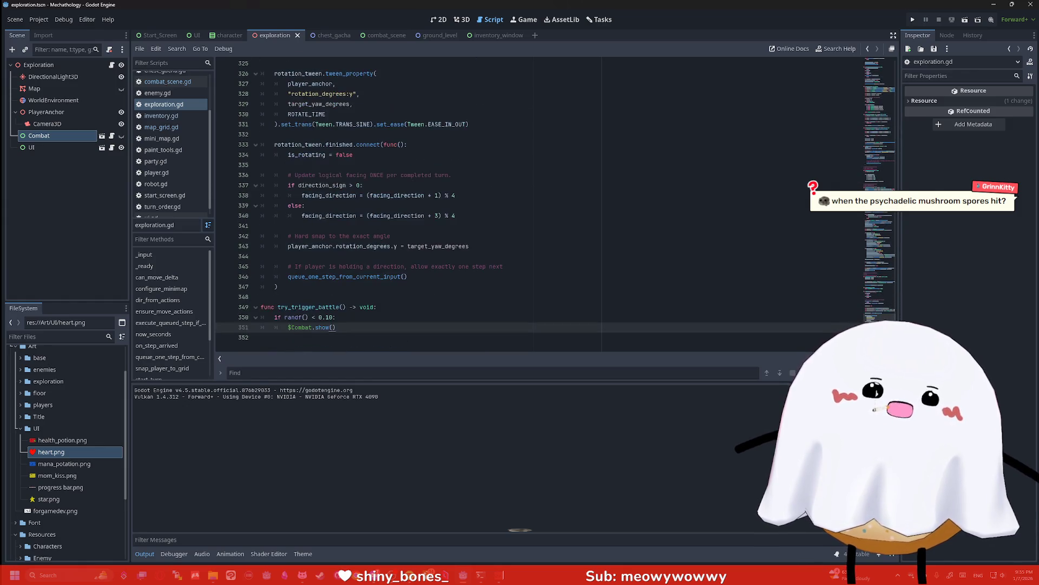
pyautogui.click(478, 214)
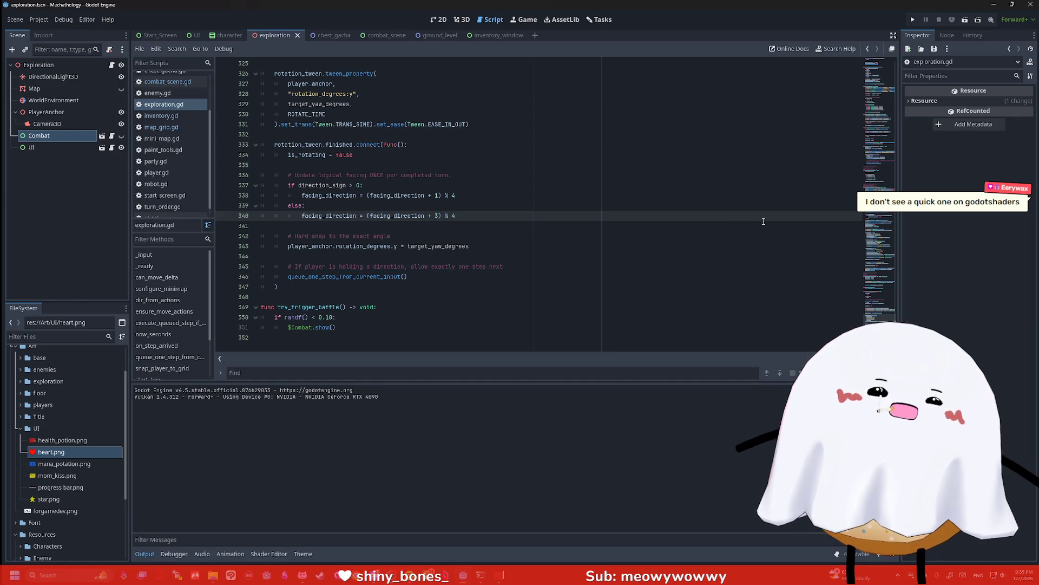
# Search Google for 'godotshaders' in a new tab
pyautogui.hotkey('alt', 'Tab')
pyautogui.write('g')
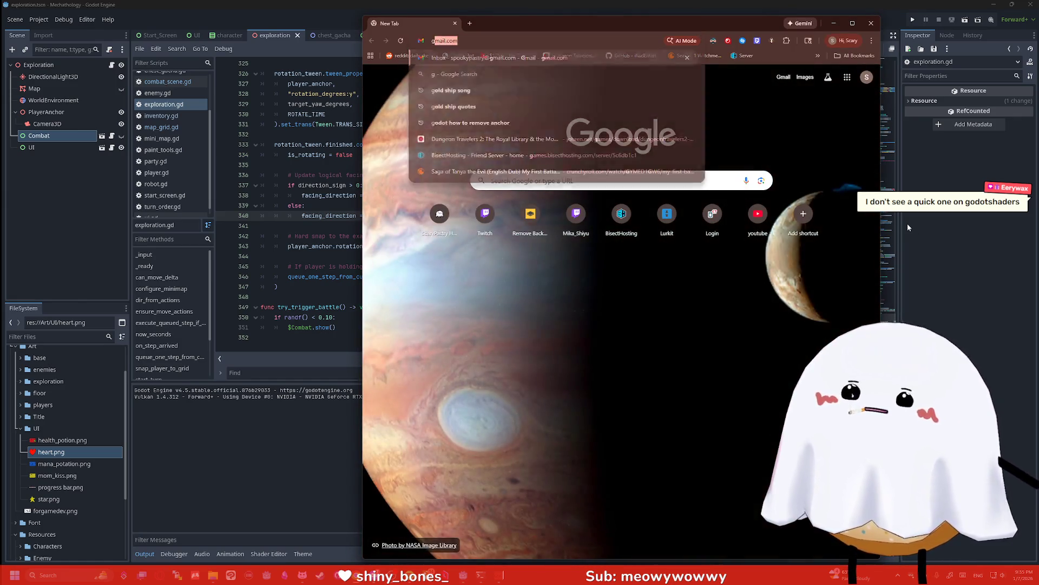
pyautogui.write('odotshaders')
pyautogui.press('Return')
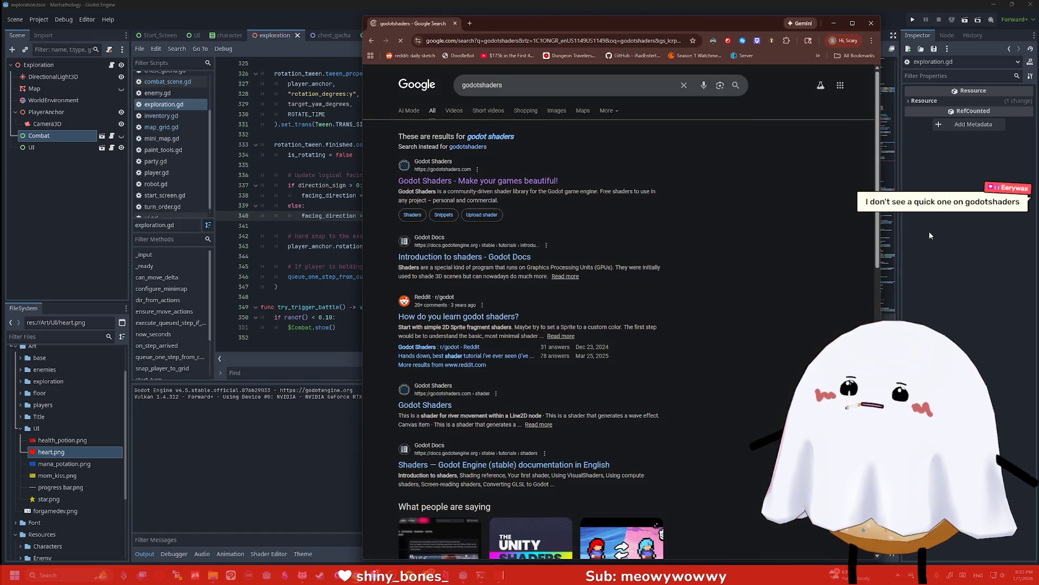
# Search 'shader godot ff10 battle' and open the Final Fantasy X Battle Transition Reddit post
pyautogui.click(556, 44)
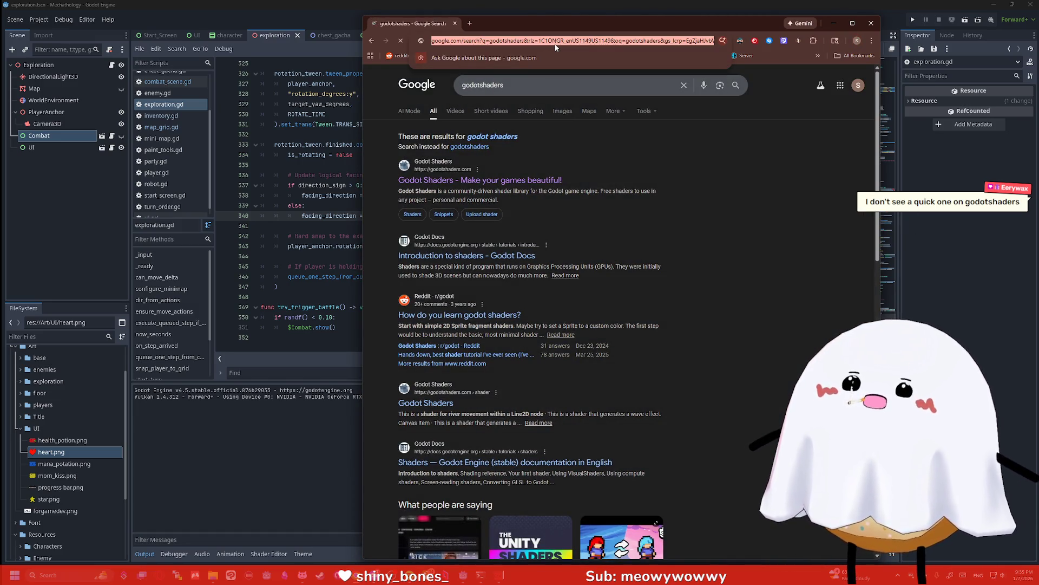
pyautogui.write('godotshader')
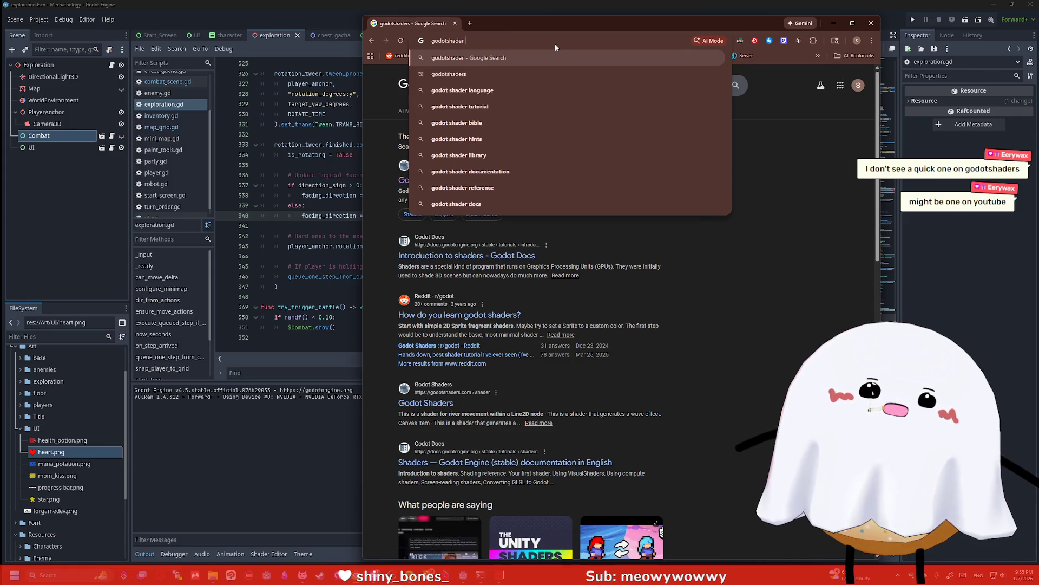
pyautogui.press('BackSpace')
pyautogui.press('BackSpace')
pyautogui.press('BackSpace')
pyautogui.write('shader')
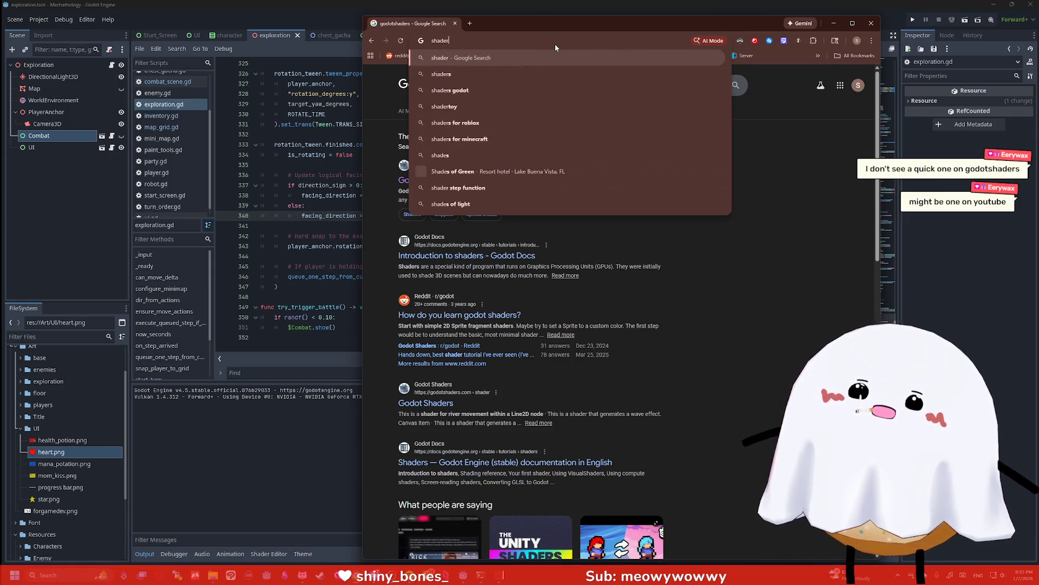
pyautogui.write(' godot')
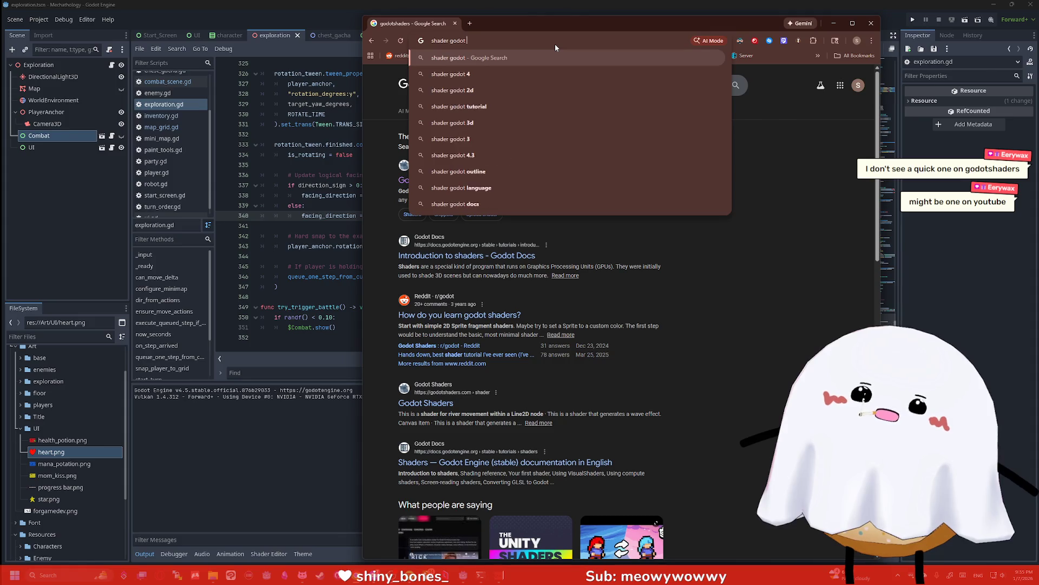
pyautogui.write('ff10 battle')
pyautogui.press('Return')
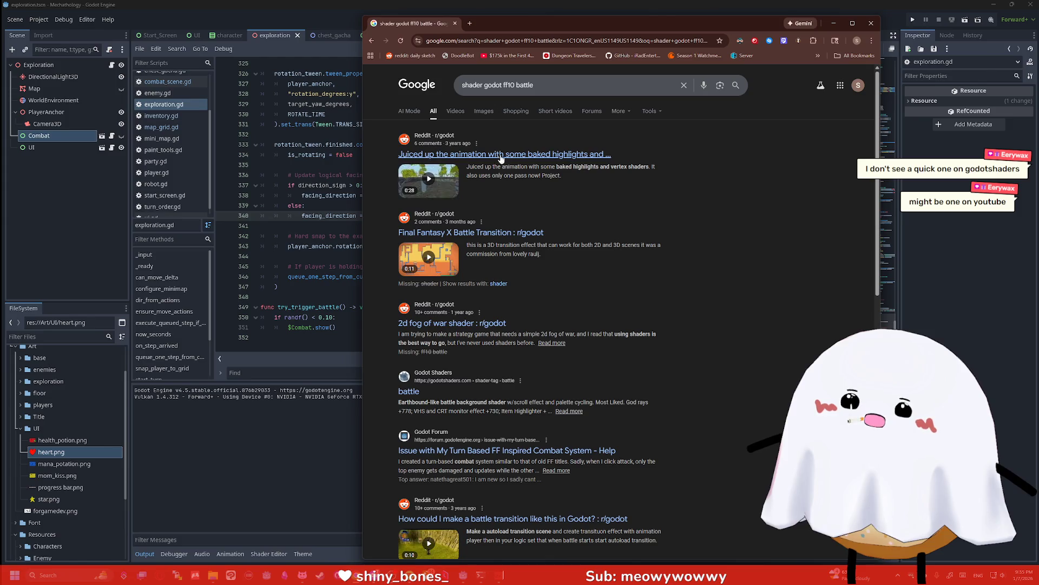
pyautogui.scroll(-2, 501, 183)
pyautogui.click(463, 154)
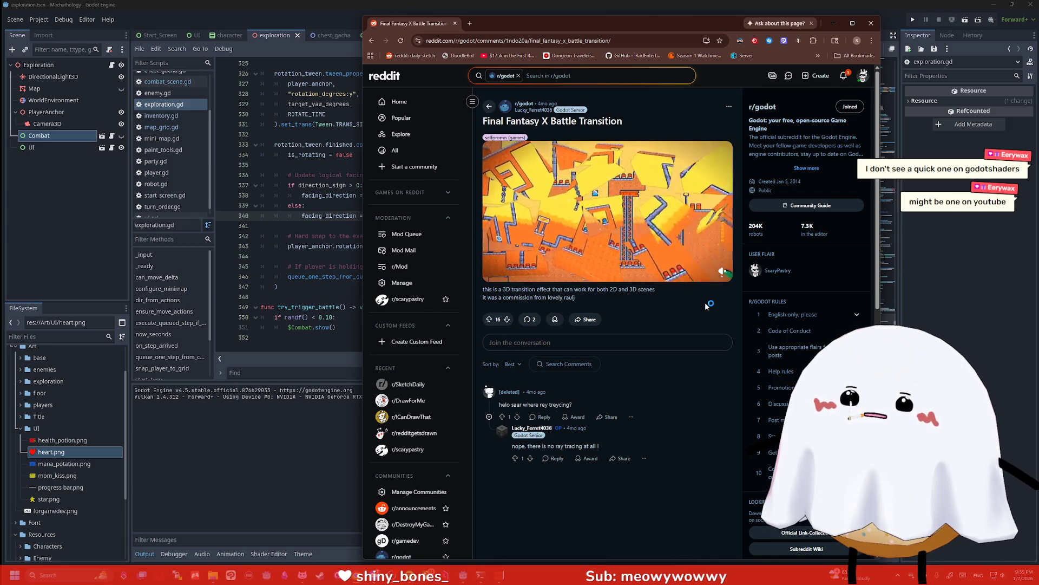
# Restart and watch the Final Fantasy X battle transition video in the post
pyautogui.moveTo(660, 233)
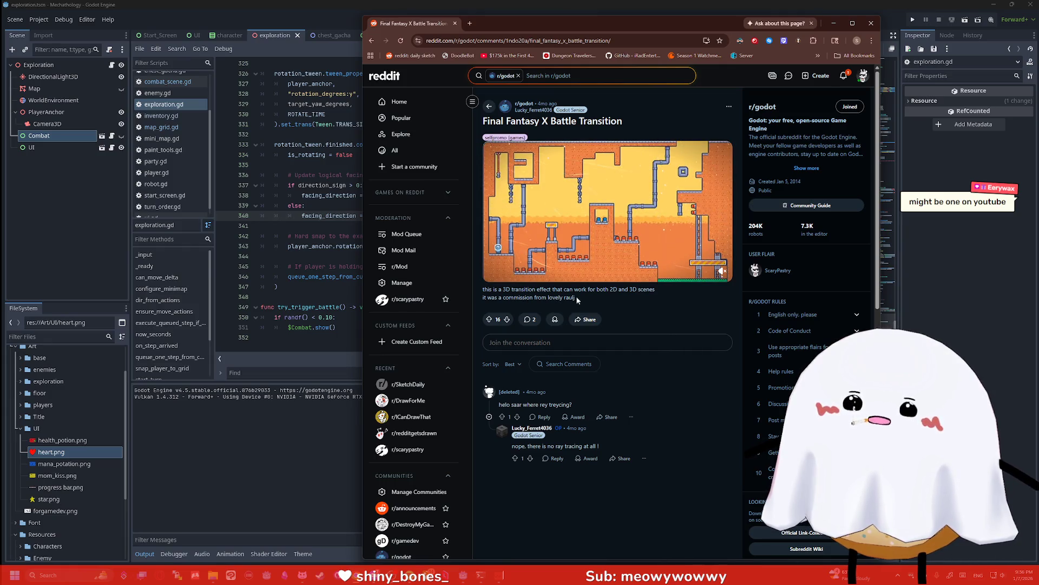
pyautogui.click(491, 273)
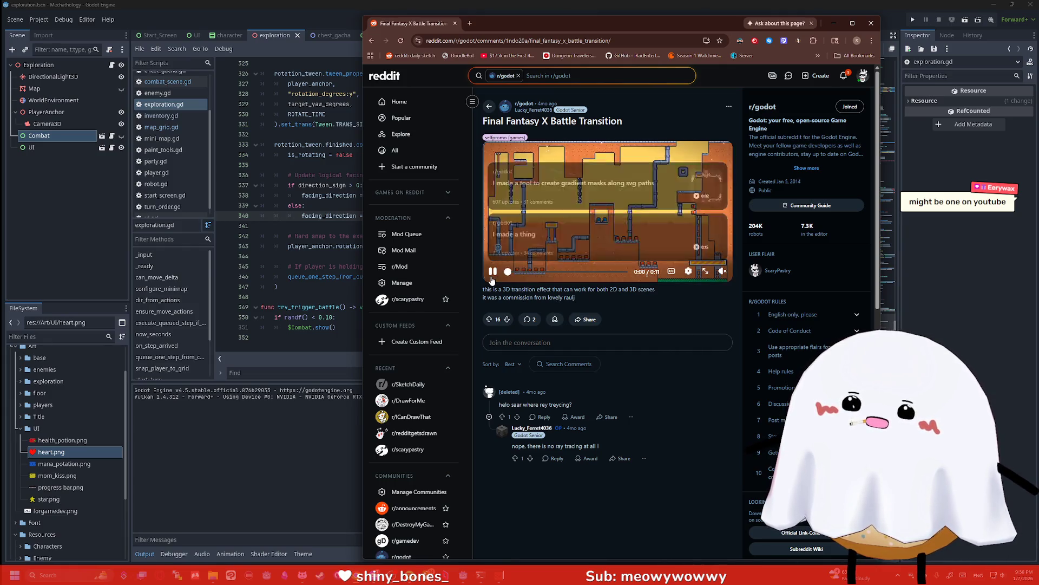
pyautogui.scroll(-2, 555, 307)
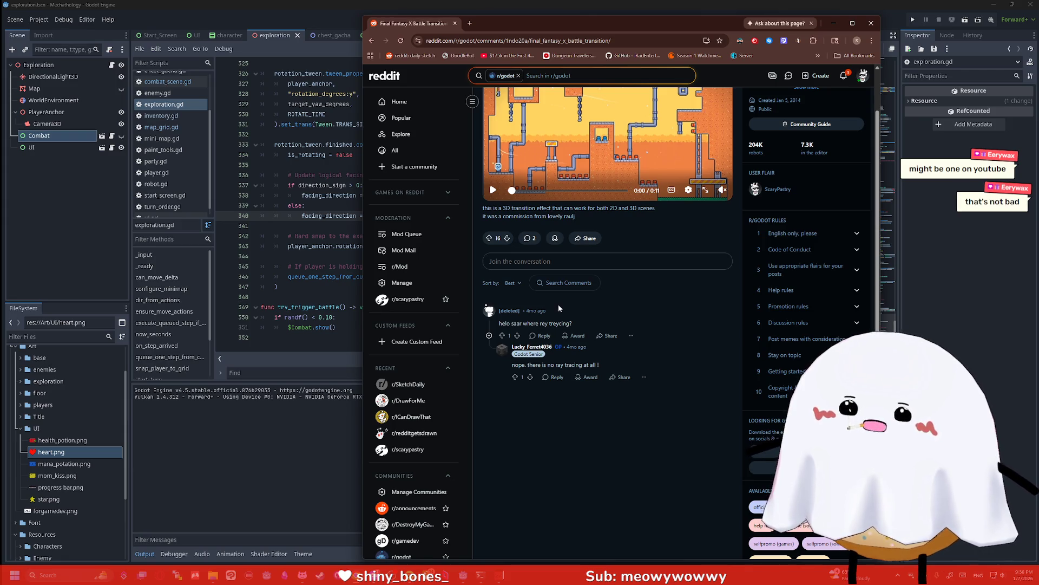
pyautogui.scroll(1, 603, 290)
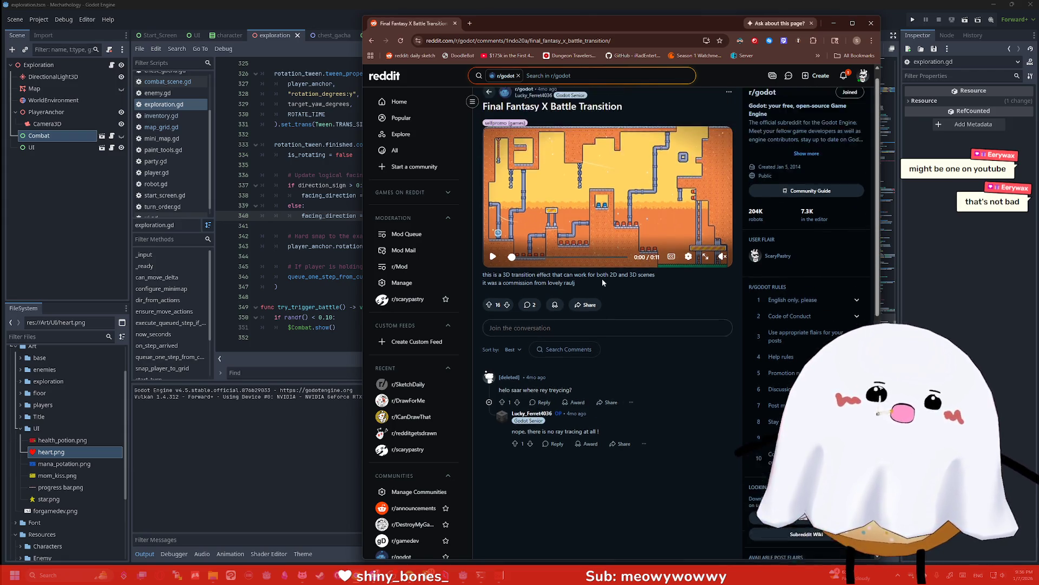
pyautogui.click(492, 270)
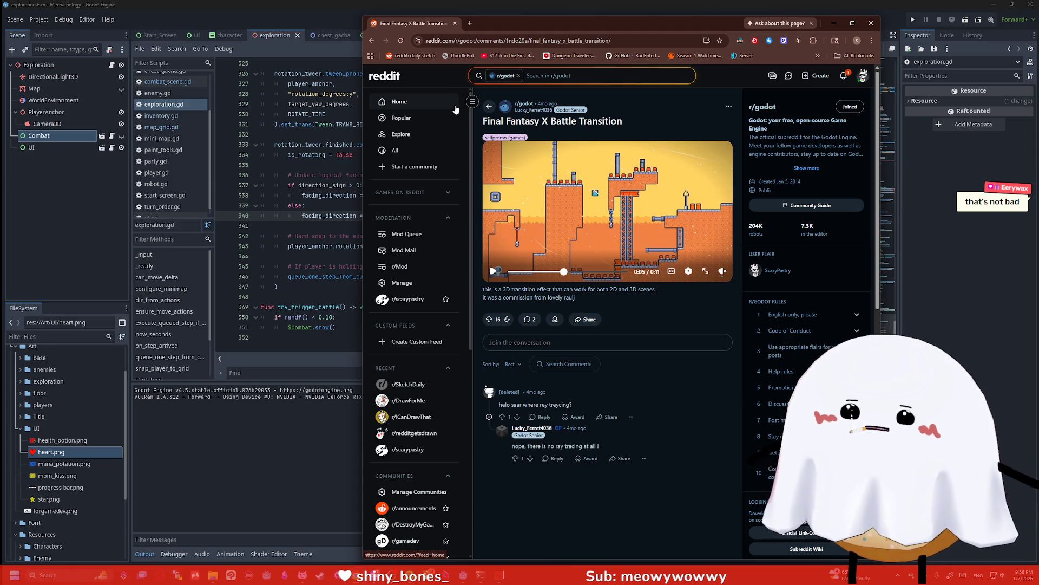
# Reopen the post from Google, highlight its commission credit, view the author's profile, then minimize the browser
pyautogui.click(371, 41)
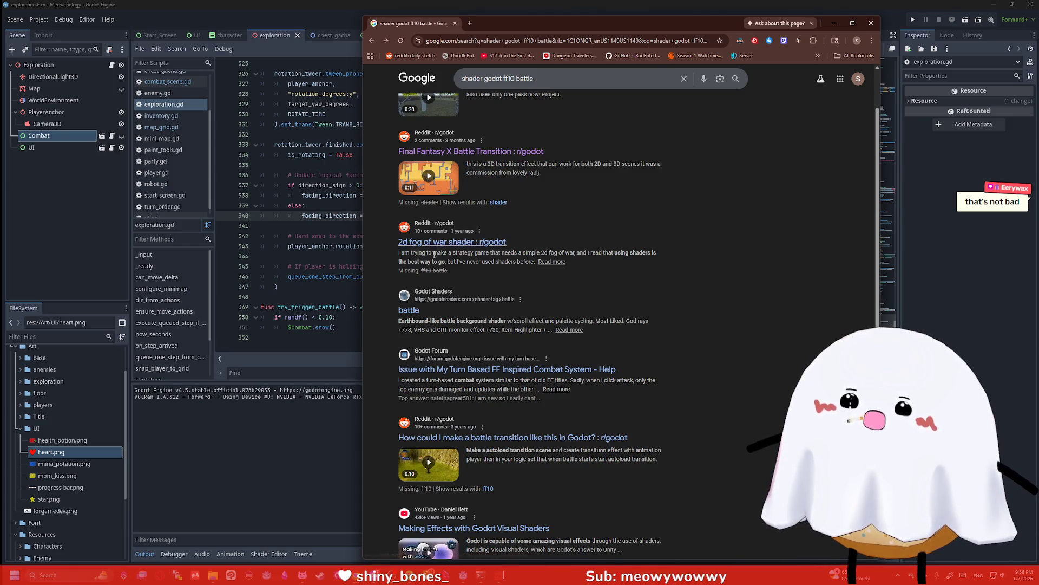
pyautogui.scroll(-5, 452, 276)
pyautogui.scroll(-3, 452, 276)
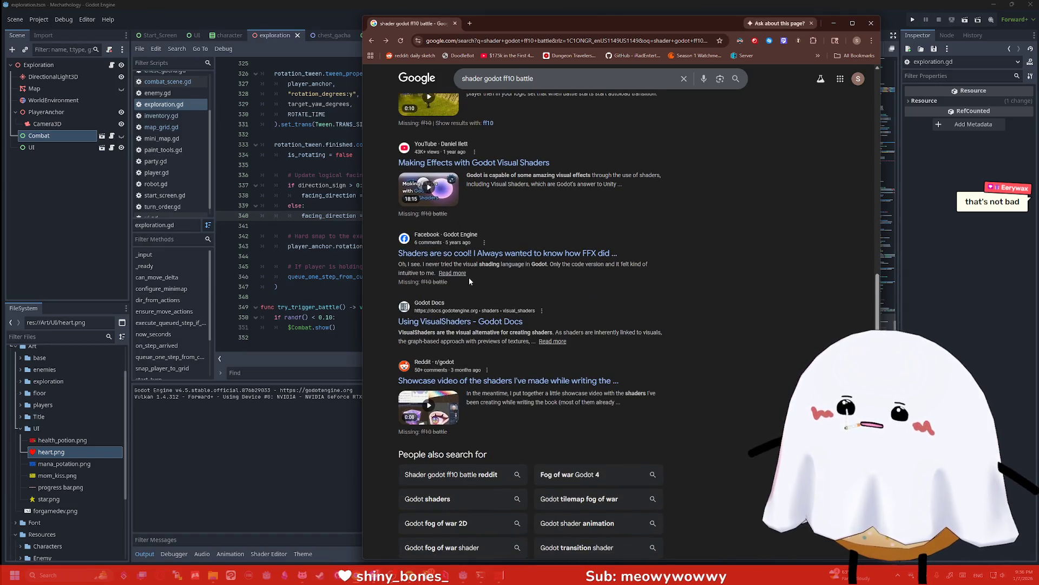
pyautogui.scroll(10, 469, 278)
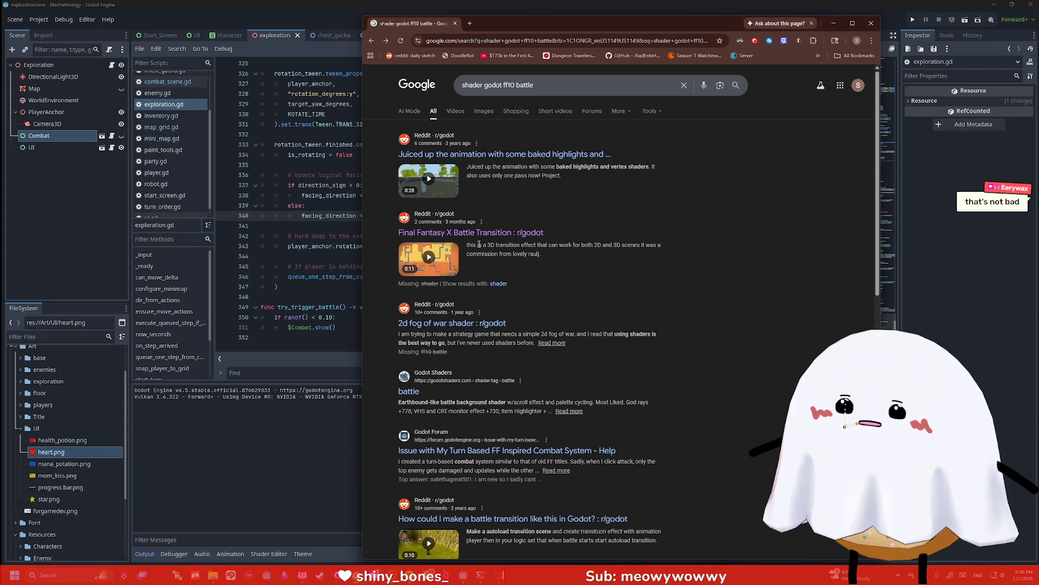
pyautogui.click(480, 236)
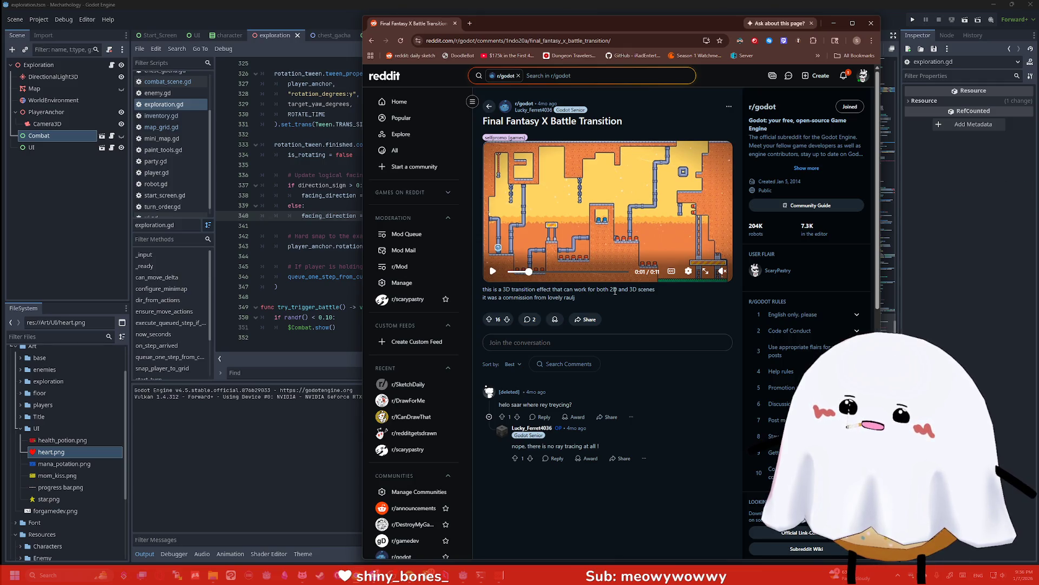
pyautogui.moveTo(553, 297); pyautogui.dragTo(561, 297)
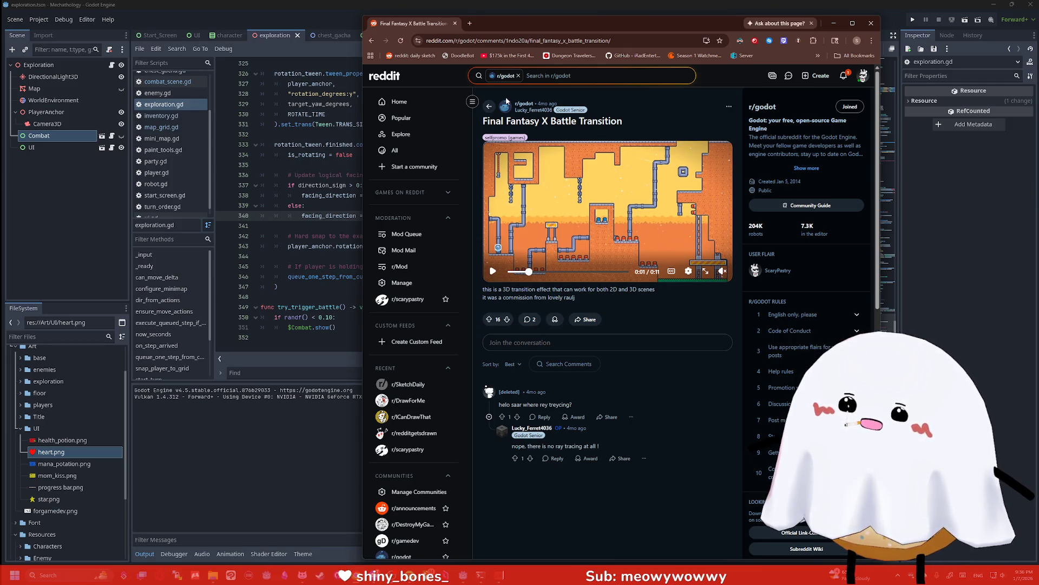
pyautogui.click(523, 110)
pyautogui.click(833, 23)
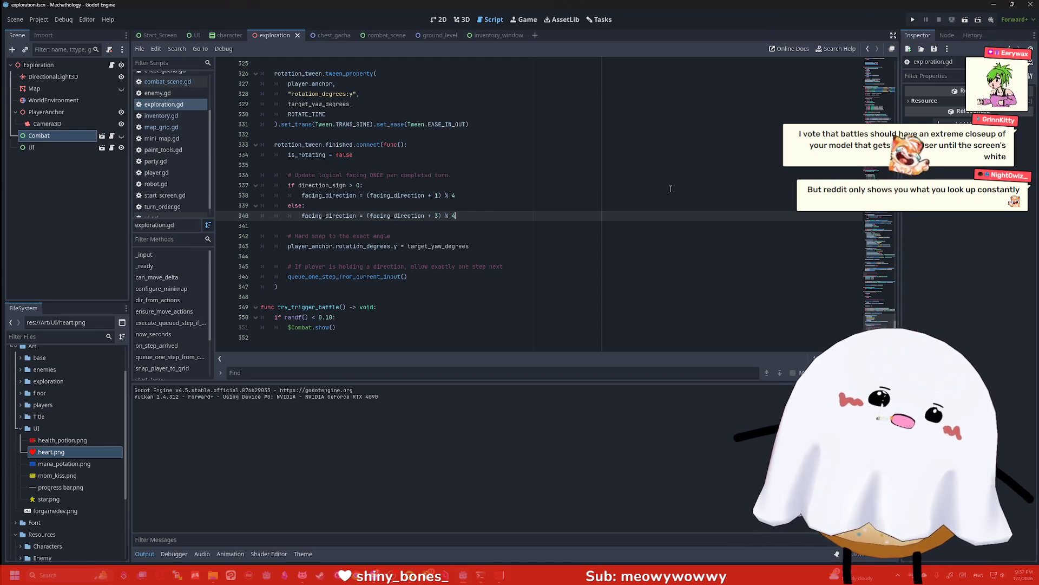
# Return from the browser to the Godot editor and switch to the 2D view
pyautogui.hotkey('alt', 'Tab')
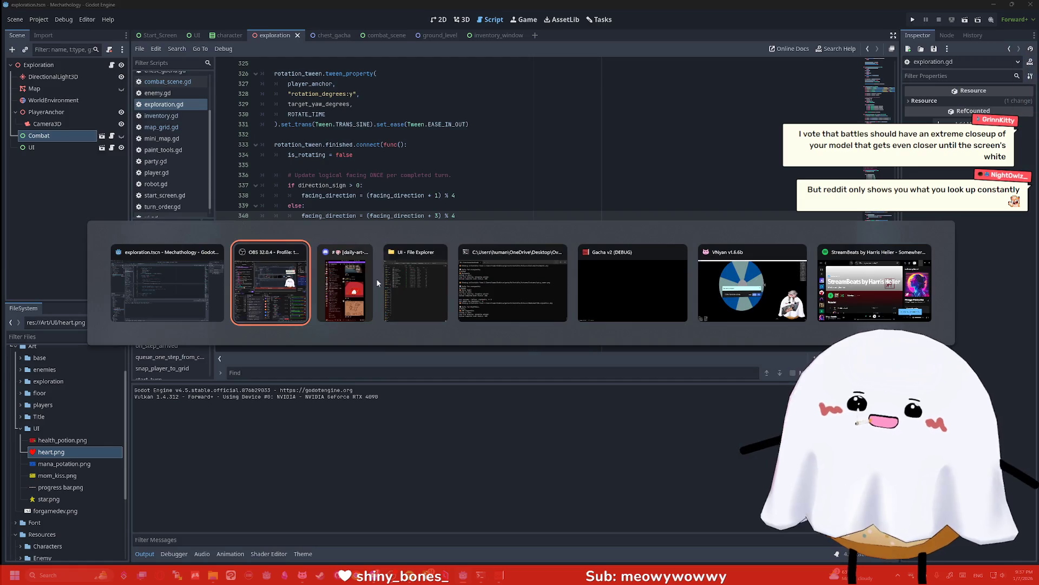
pyautogui.click(875, 284)
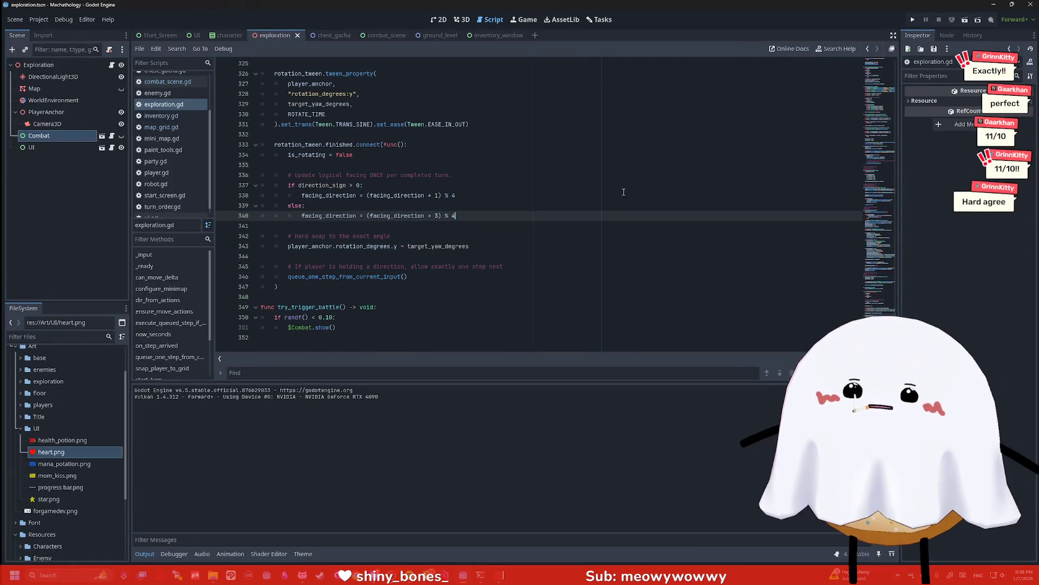
pyautogui.click(440, 19)
# Zoom the canvas to frame the three party cards and action buttons, then toggle the Map node's visibility
pyautogui.scroll(3, 598, 268)
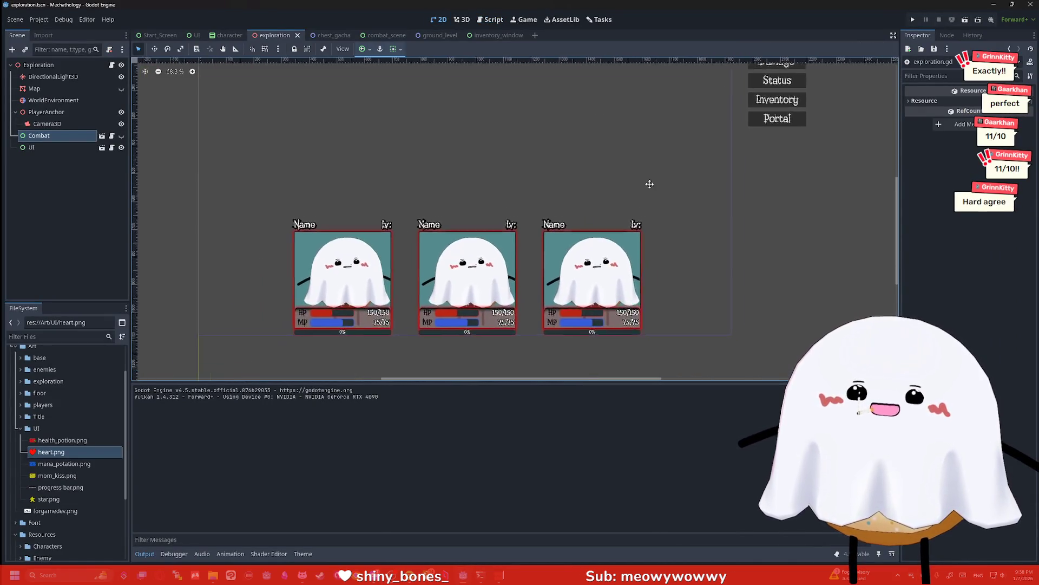
pyautogui.scroll(7, 499, 273)
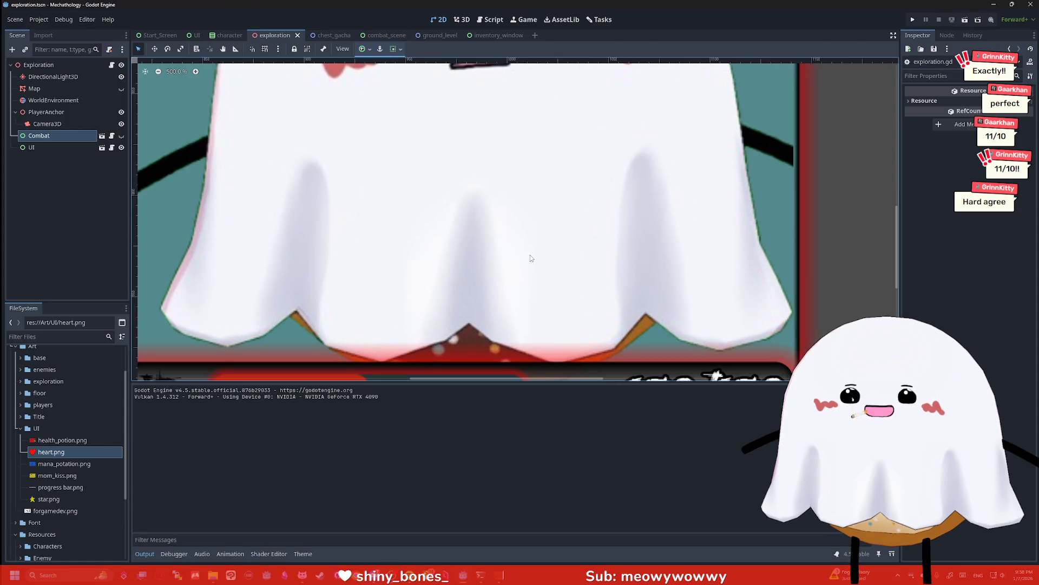
pyautogui.scroll(5, 525, 257)
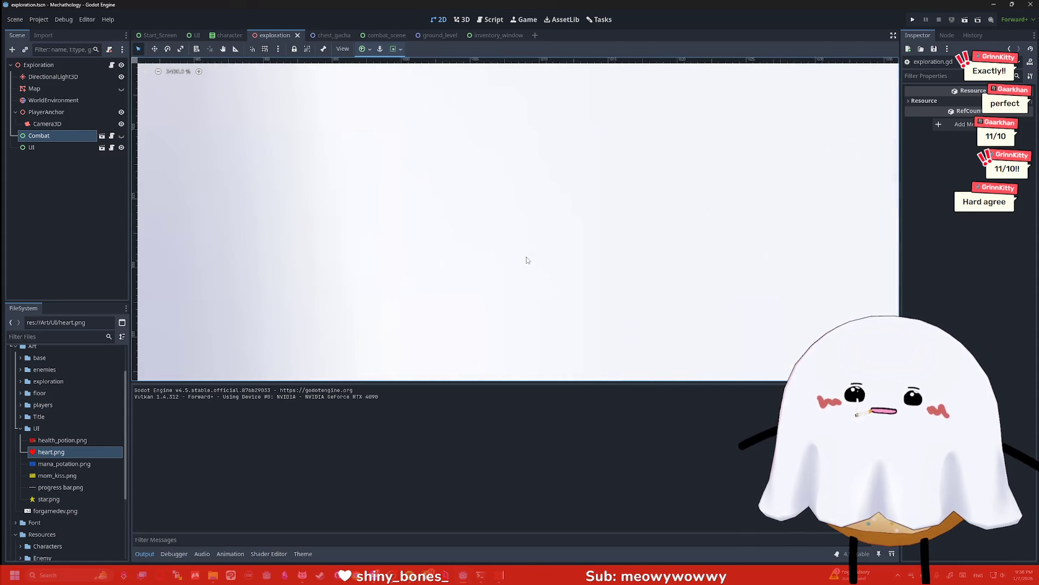
pyautogui.scroll(2, 535, 260)
pyautogui.scroll(-17, 536, 259)
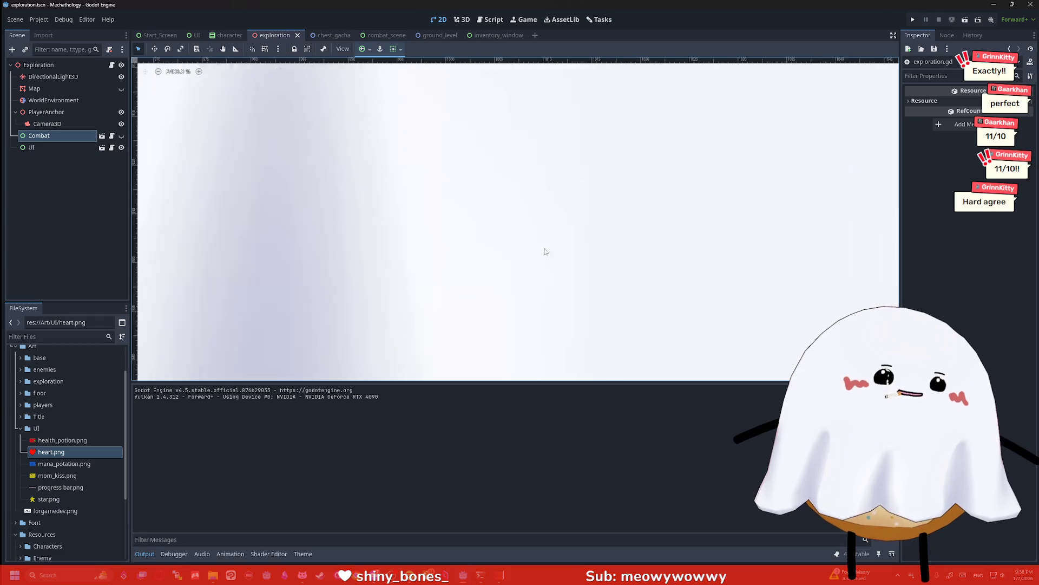
pyautogui.scroll(5, 608, 151)
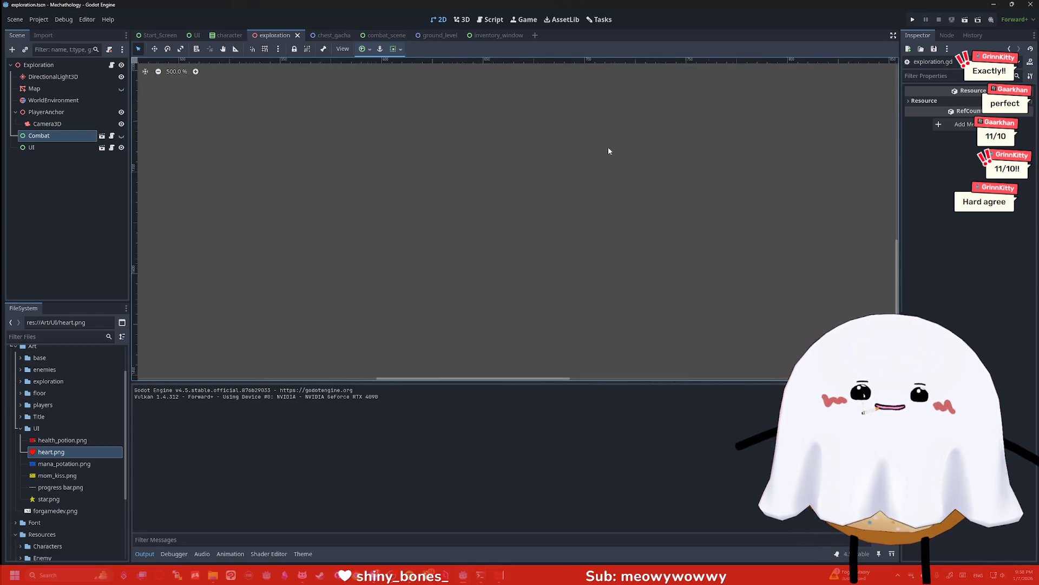
pyautogui.scroll(-5, 580, 181)
pyautogui.scroll(2, 576, 230)
pyautogui.scroll(7, 613, 160)
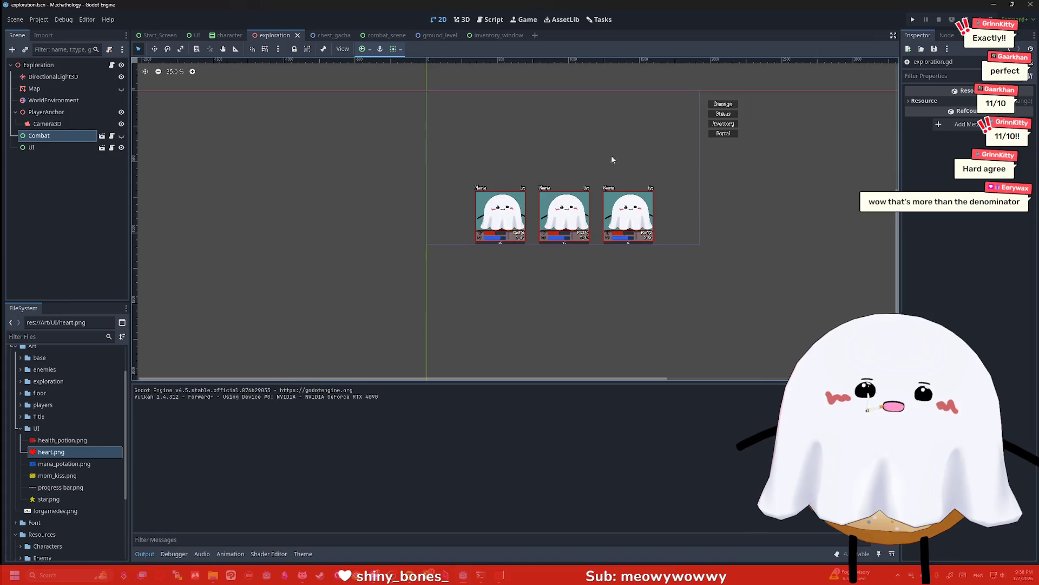
pyautogui.scroll(2, 528, 164)
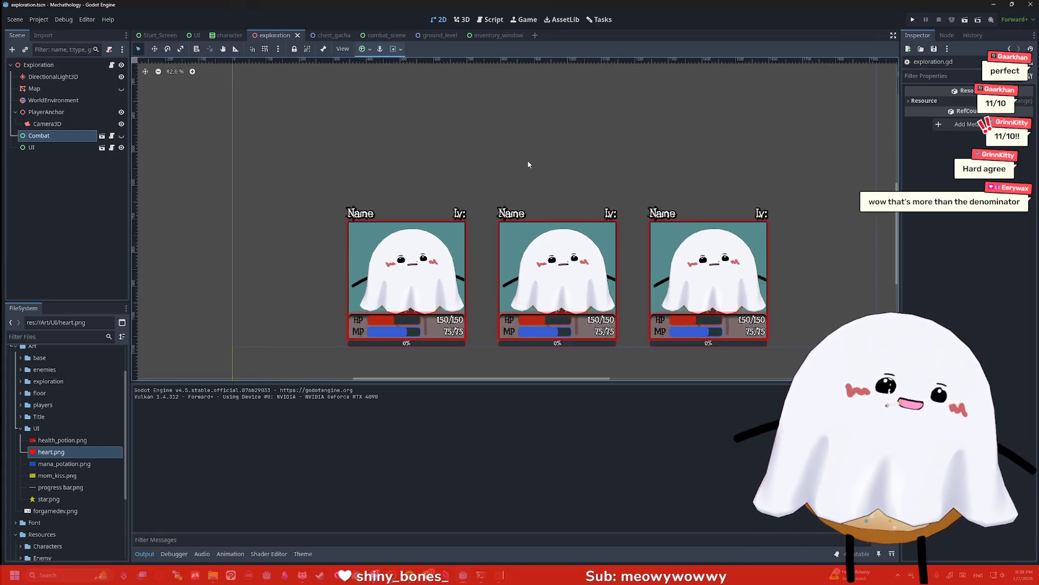
pyautogui.scroll(-1, 546, 163)
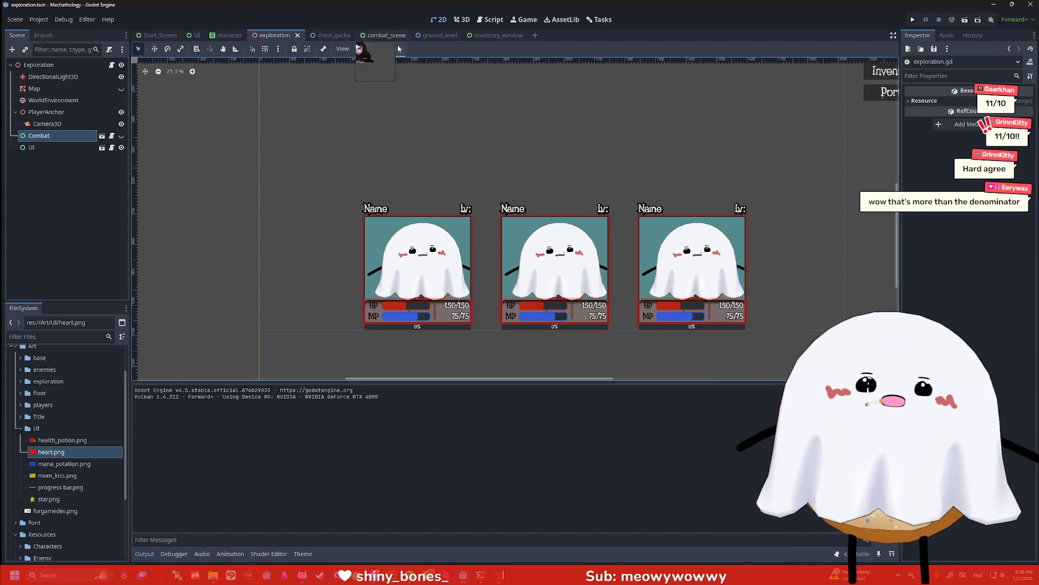
pyautogui.scroll(-1, 517, 173)
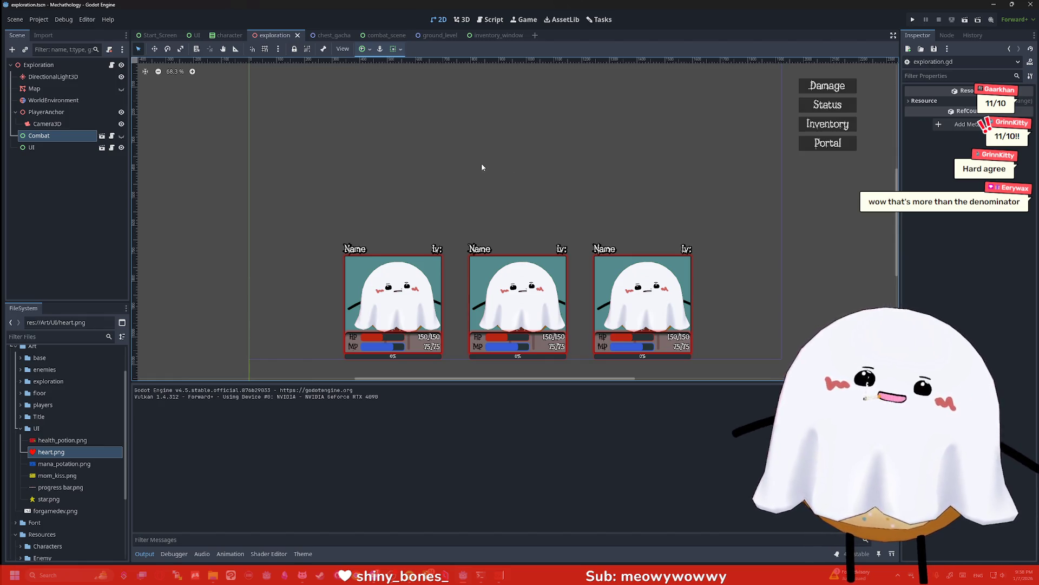
pyautogui.click(122, 89)
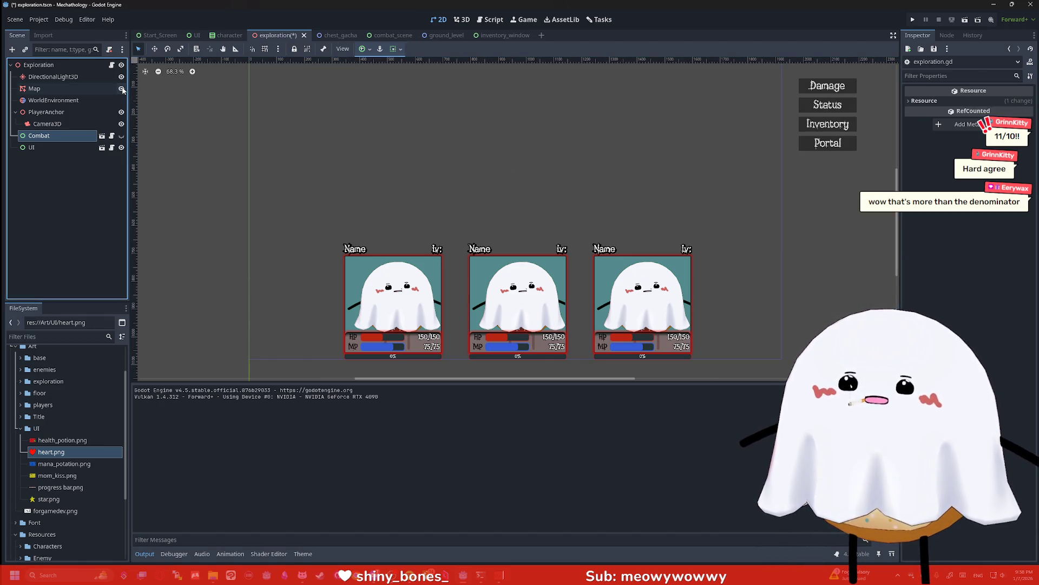
# Hide the Map node again, select the UI node and save the exploration scene
pyautogui.click(122, 88)
pyautogui.click(359, 144)
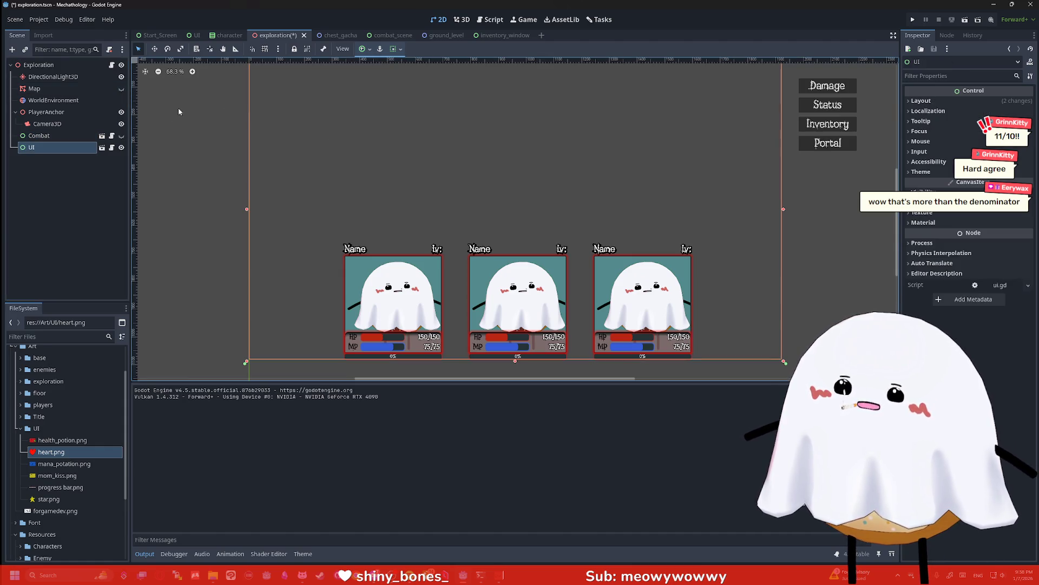
pyautogui.click(228, 35)
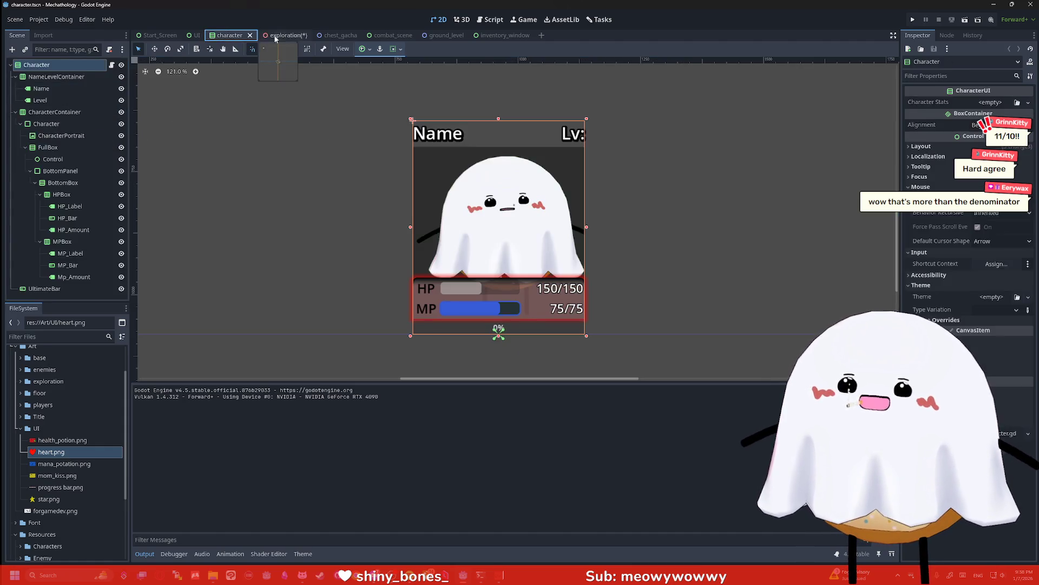
pyautogui.click(275, 36)
pyautogui.hotkey('ctrl', 's')
# Nudge the UI layer on the canvas, then reselect the Combat > UI node in the 2D view
pyautogui.moveTo(337, 103); pyautogui.dragTo(346, 153)
pyautogui.scroll(-1, 357, 130)
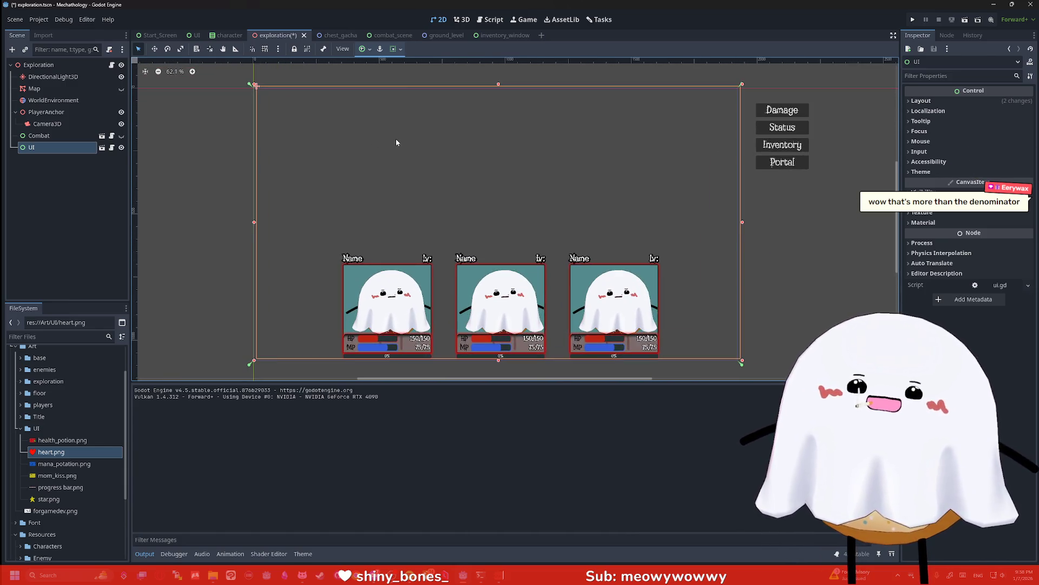
pyautogui.click(38, 64)
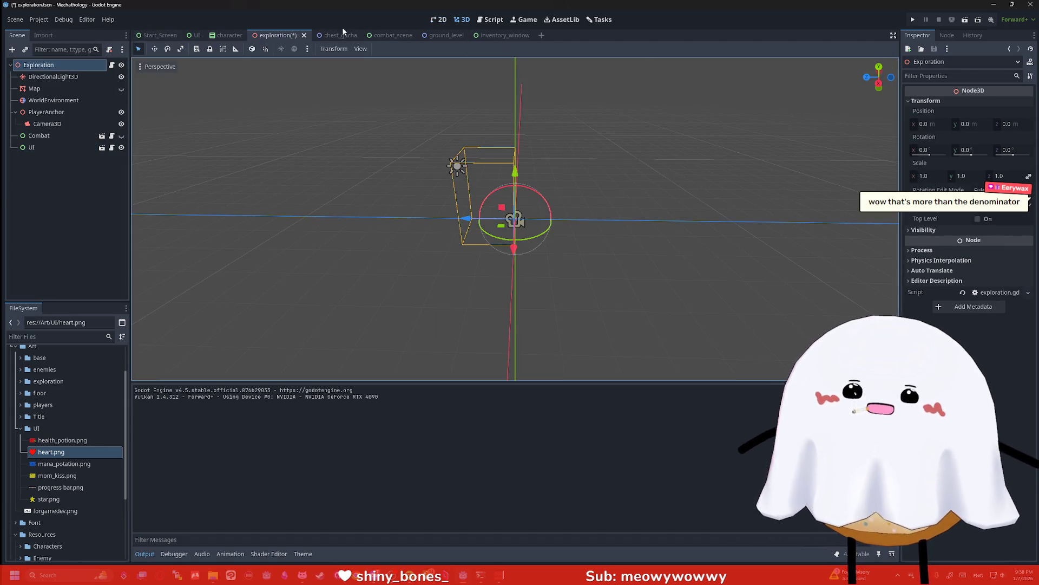
pyautogui.click(439, 20)
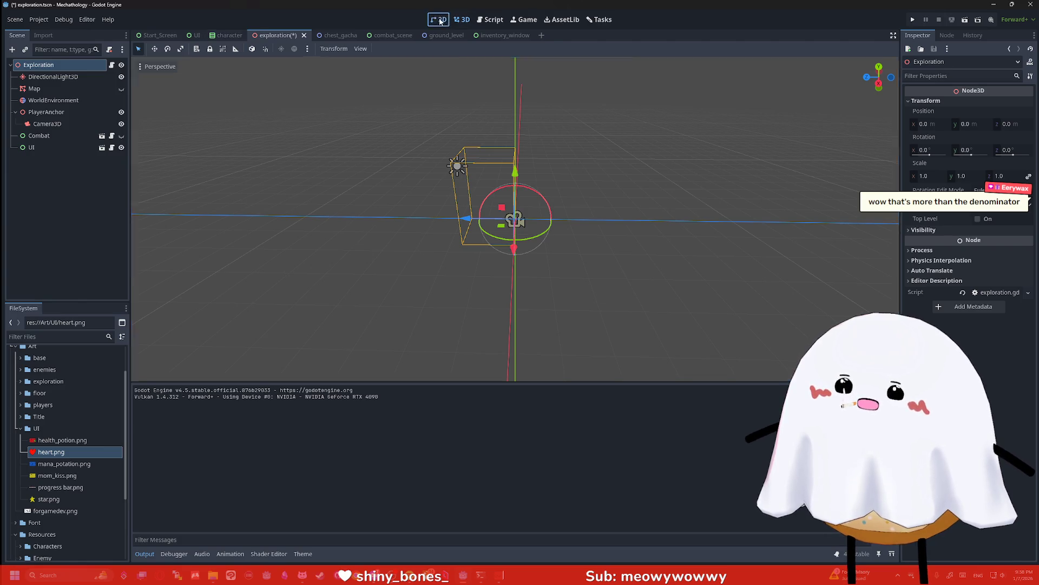
pyautogui.click(58, 137)
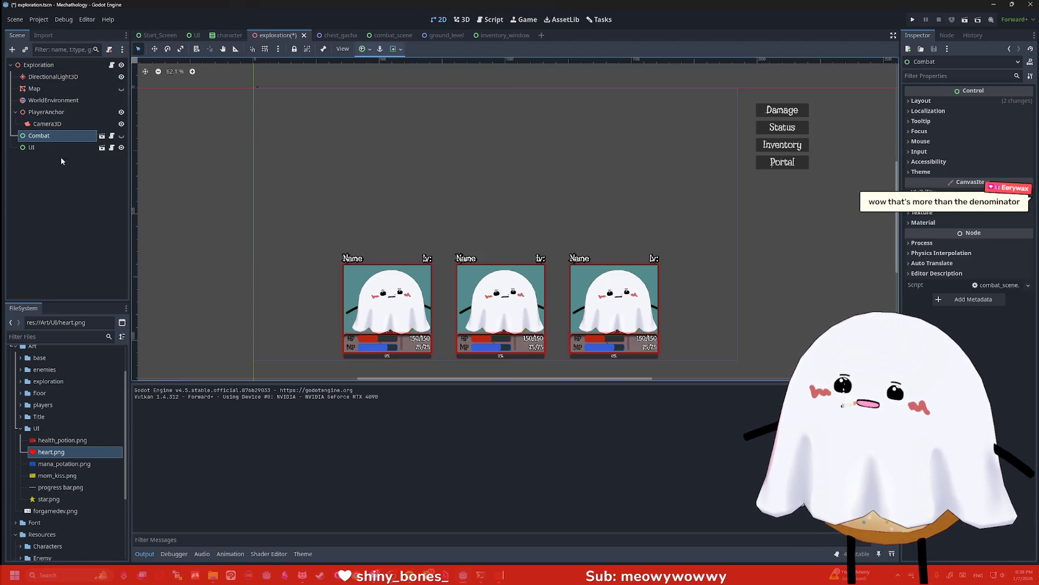
pyautogui.click(60, 148)
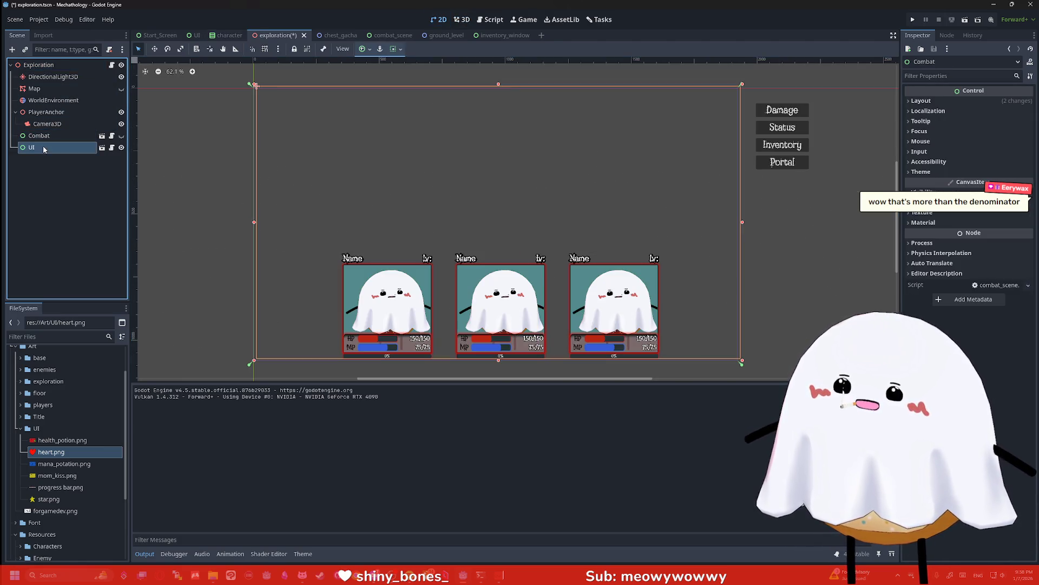
# Revert the UI node's Layout > Transform position to 0, 0, save, and launch the game
pyautogui.click(924, 202)
pyautogui.click(921, 101)
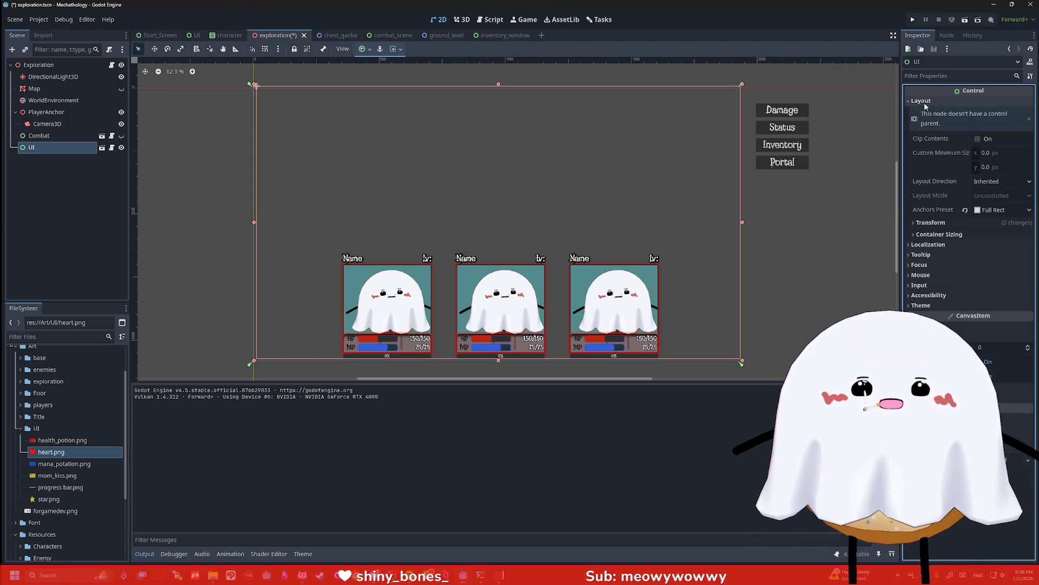
pyautogui.click(932, 223)
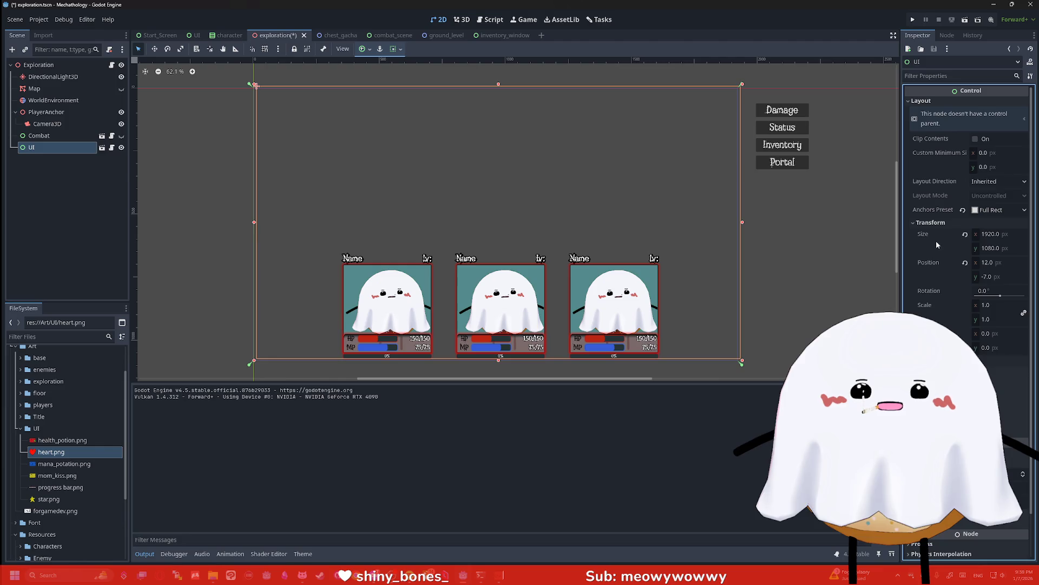
pyautogui.click(964, 262)
pyautogui.click(828, 198)
pyautogui.hotkey('ctrl', 's')
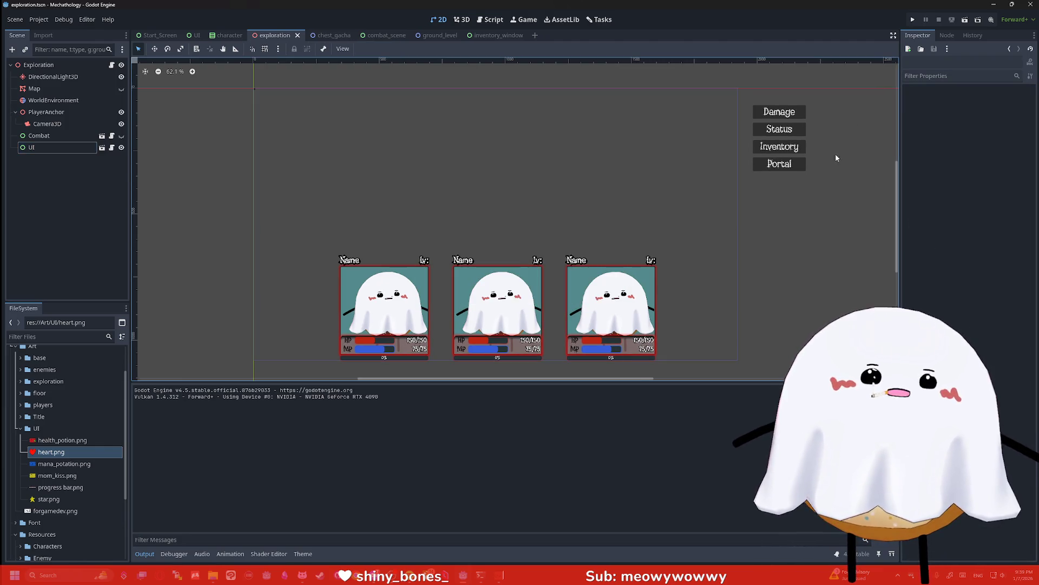
pyautogui.click(913, 20)
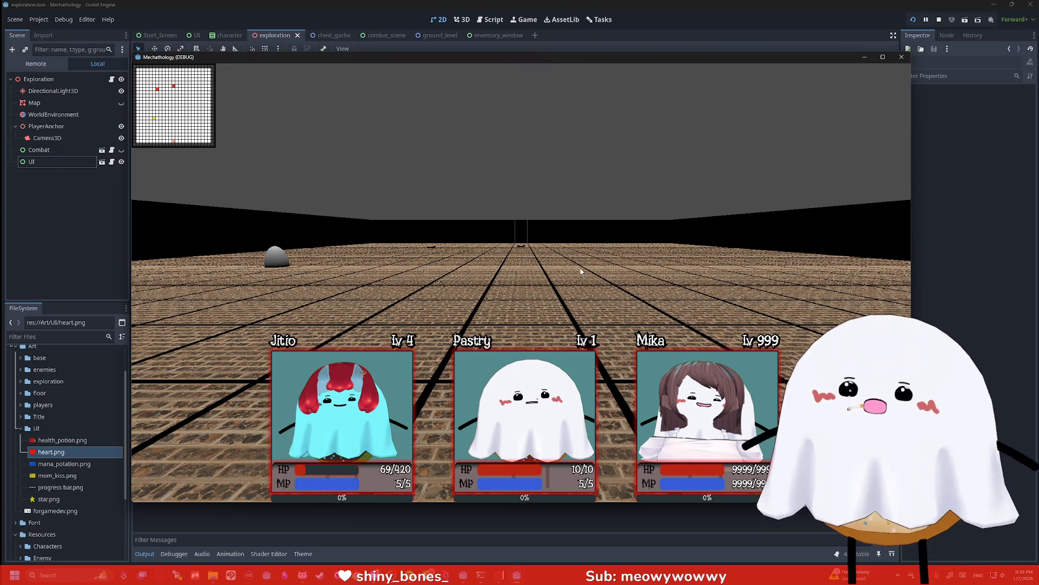
# Walk the party forward with W until a battle begins in the running game
pyautogui.press('w')
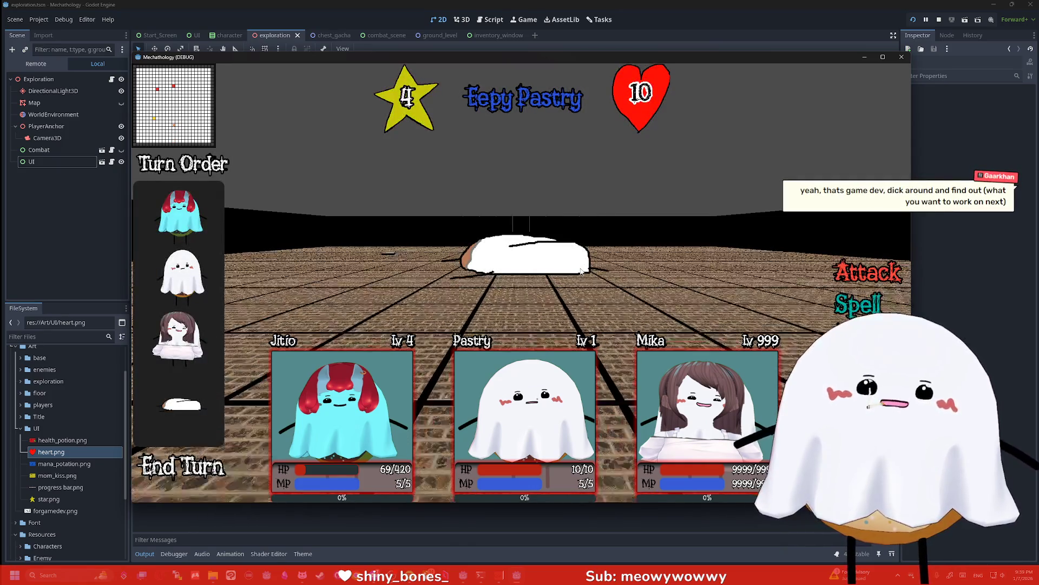
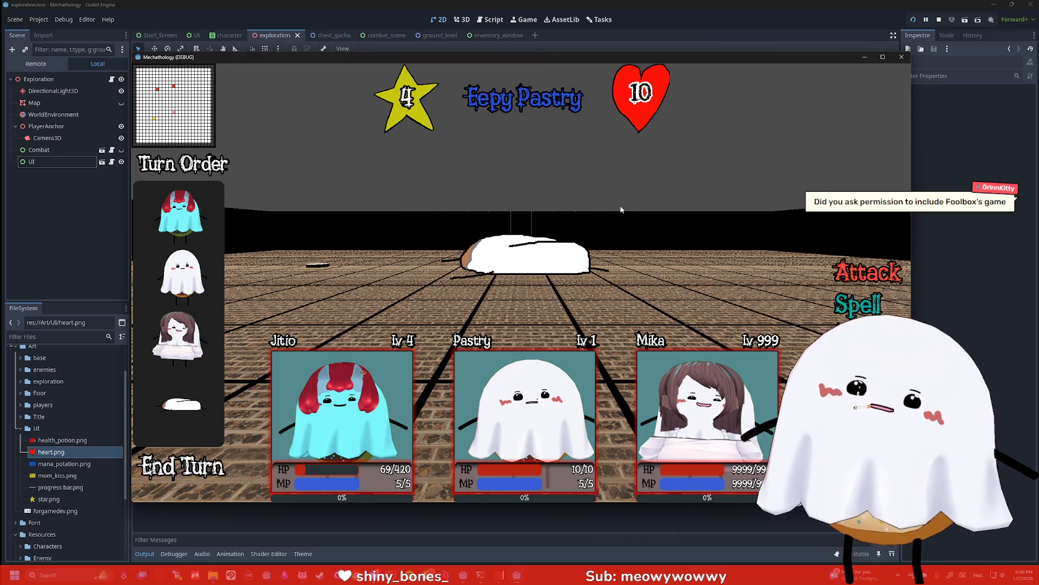
# Select health_potion.png, mana_potation.png and mom_kiss.png together and delete them permanently
pyautogui.click(87, 440)
pyautogui.keyDown('ctrl'); pyautogui.click(84, 469); pyautogui.keyUp('ctrl')
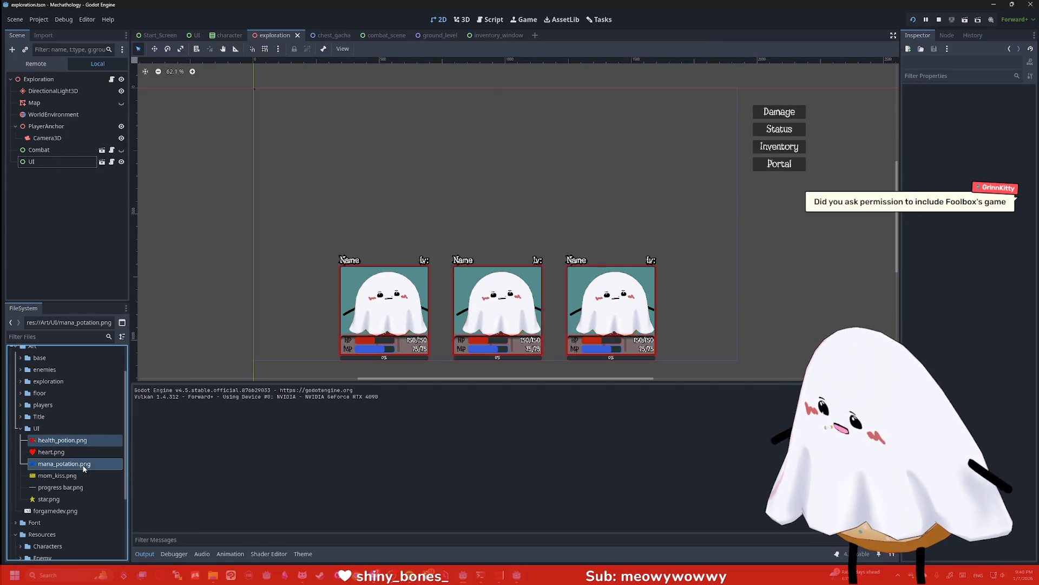
pyautogui.keyDown('ctrl'); pyautogui.click(63, 475); pyautogui.keyUp('ctrl')
pyautogui.rightClick(67, 477)
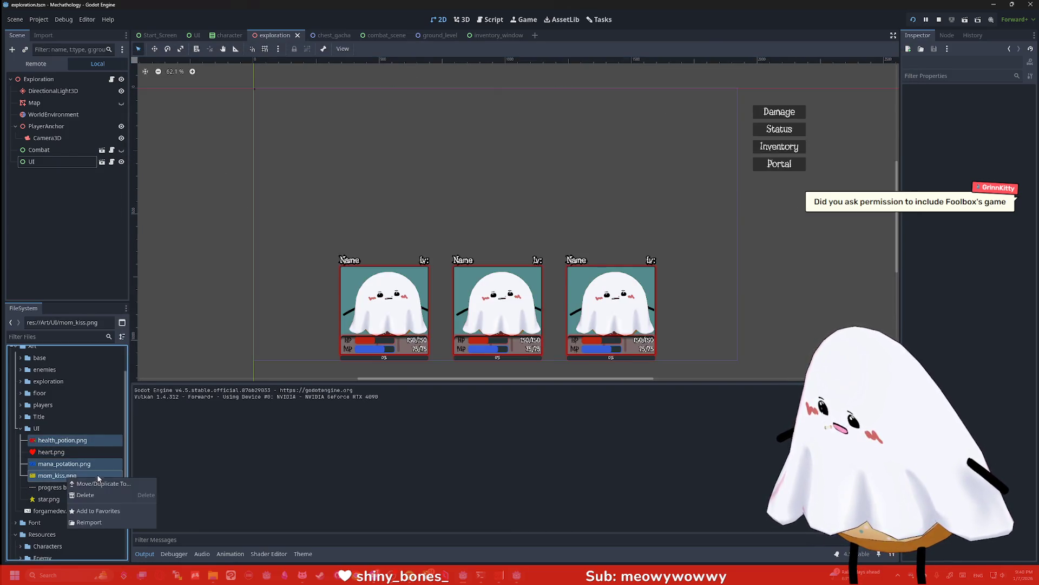
pyautogui.click(92, 495)
pyautogui.click(460, 366)
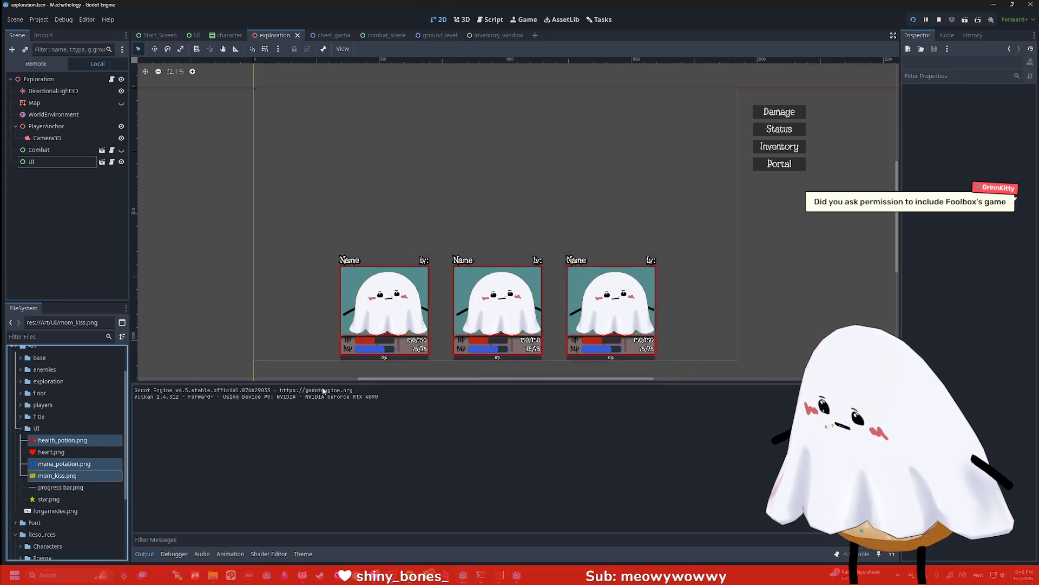
# Browse the remaining FileSystem files and bring up the character scene
pyautogui.click(92, 452)
pyautogui.rightClick(89, 452)
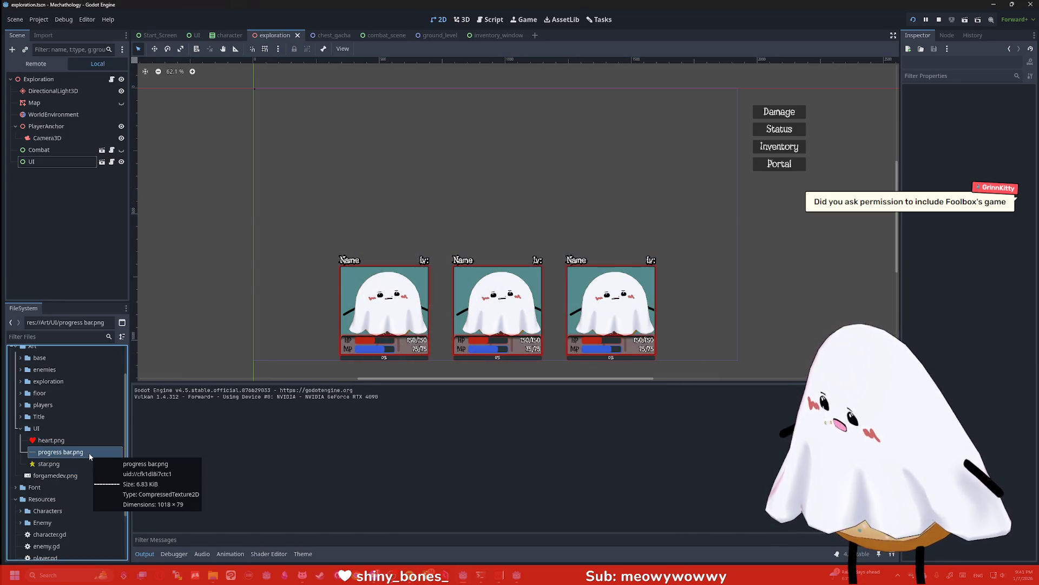
pyautogui.press('Escape')
pyautogui.scroll(3, 490, 362)
pyautogui.scroll(5, 489, 362)
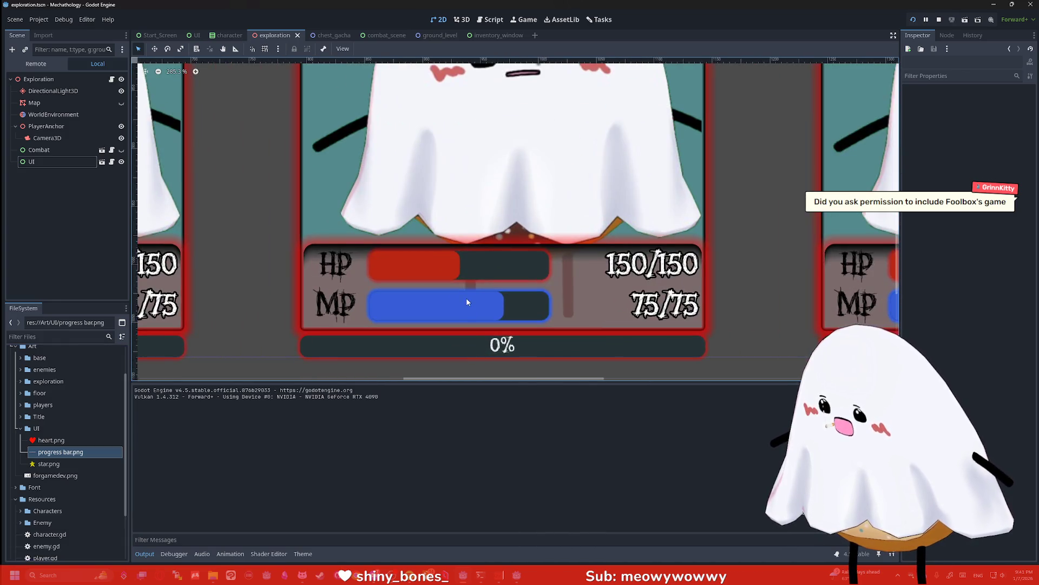
pyautogui.scroll(3, 468, 302)
pyautogui.scroll(-2, 471, 303)
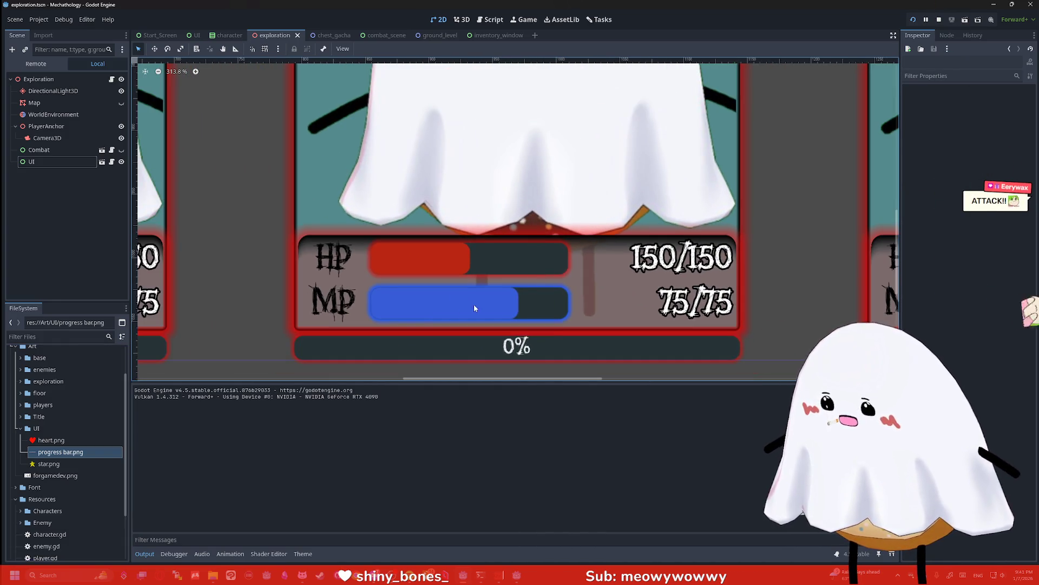
pyautogui.scroll(-4, 590, 274)
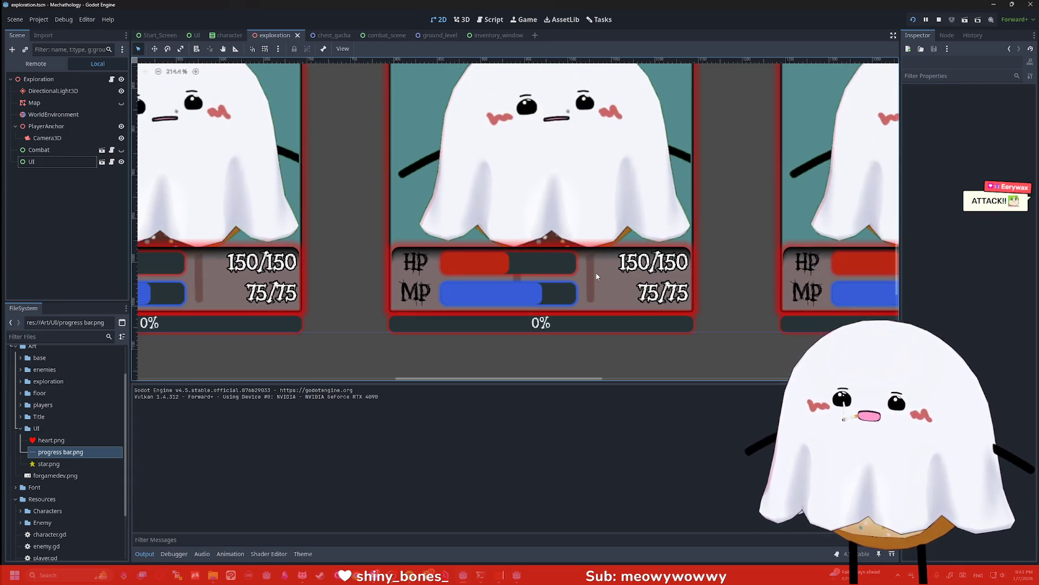
pyautogui.scroll(-4, 610, 264)
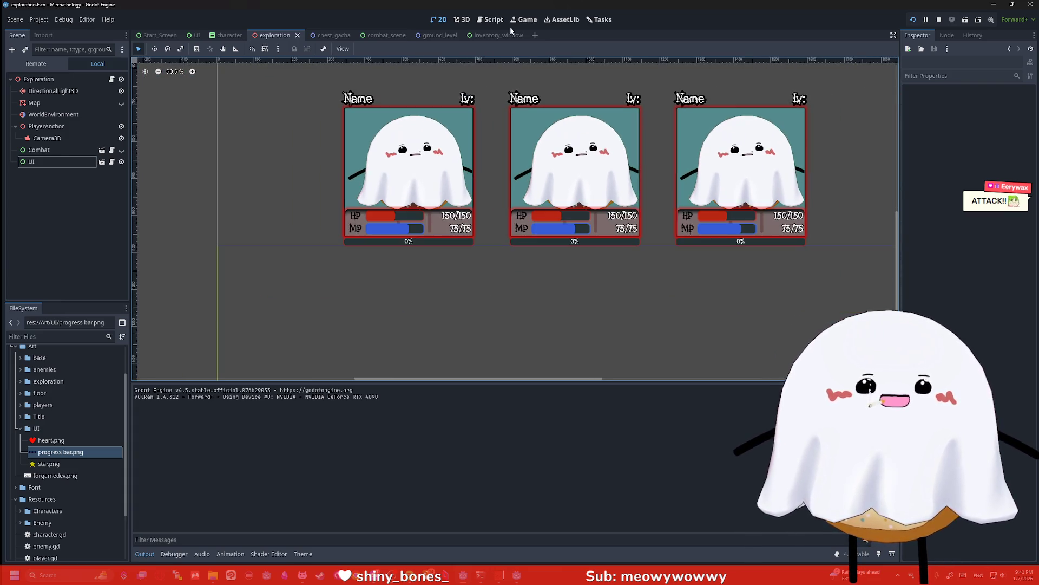
pyautogui.scroll(-3, 810, 190)
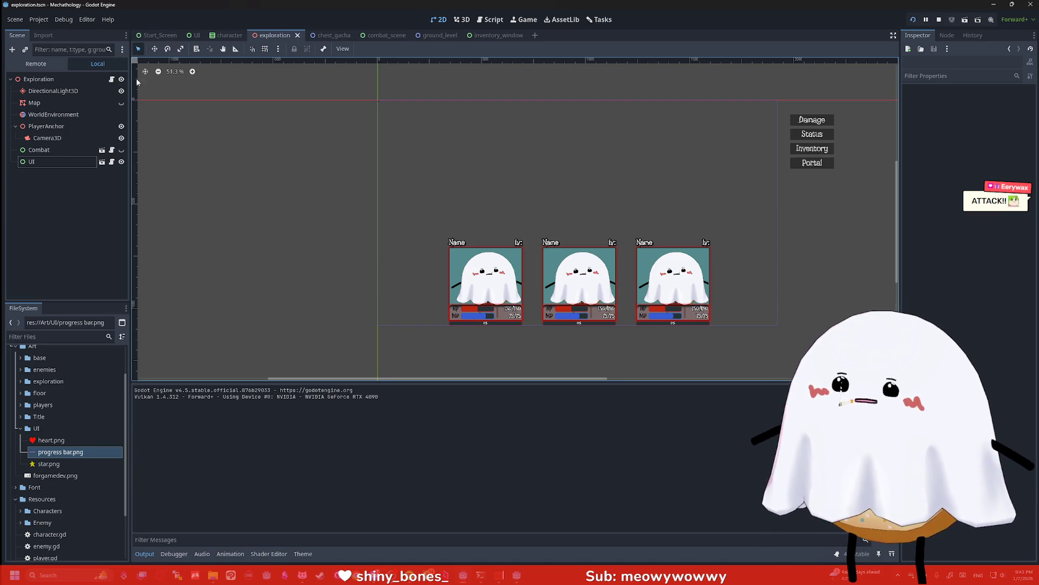
pyautogui.click(227, 35)
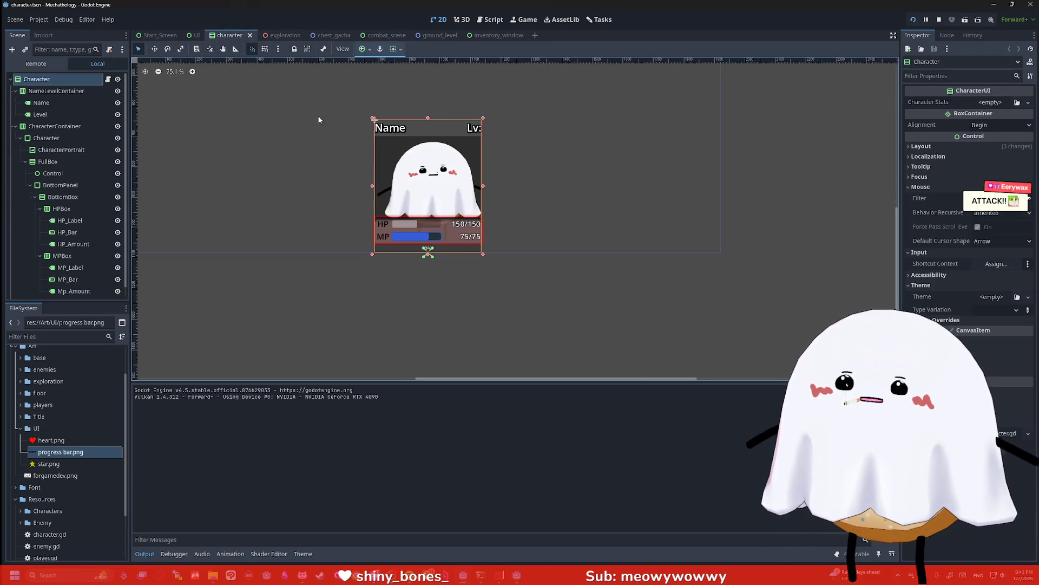
# Open the Start_Screen scene and pan to frame the title, menu and Press E prompt
pyautogui.click(194, 36)
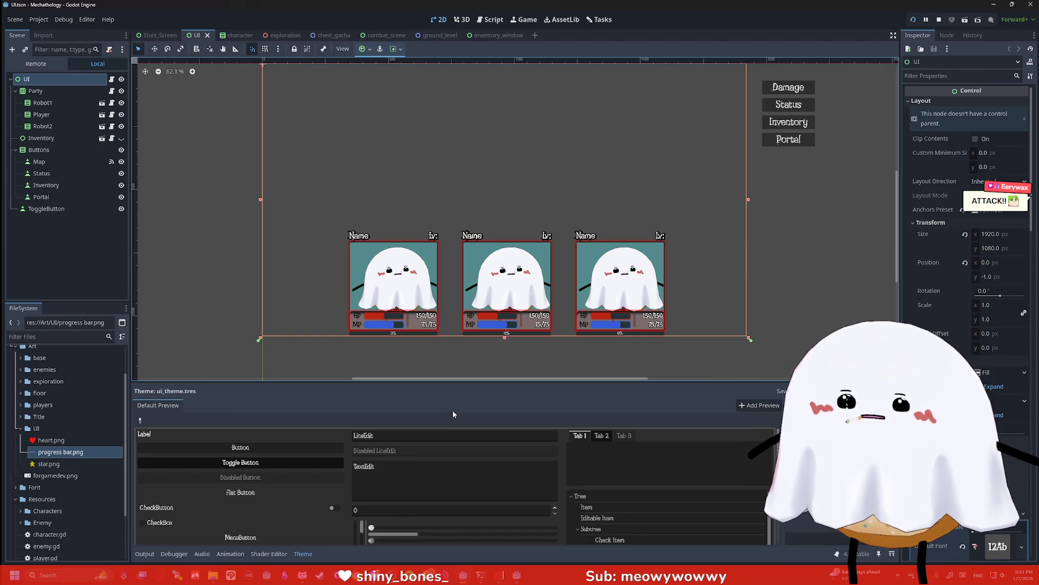
pyautogui.click(173, 33)
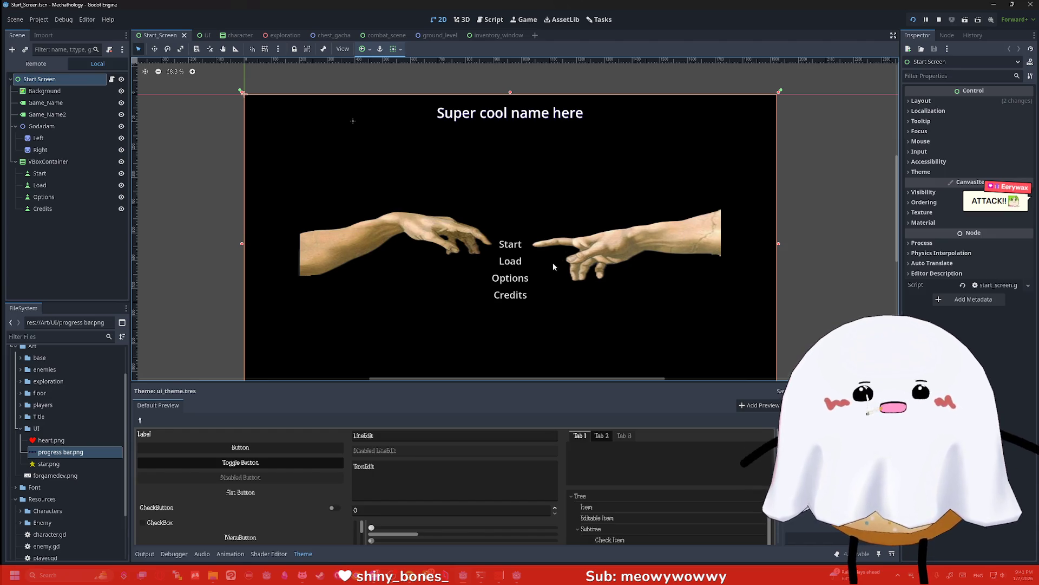
pyautogui.moveTo(609, 239); pyautogui.dragTo(603, 196)
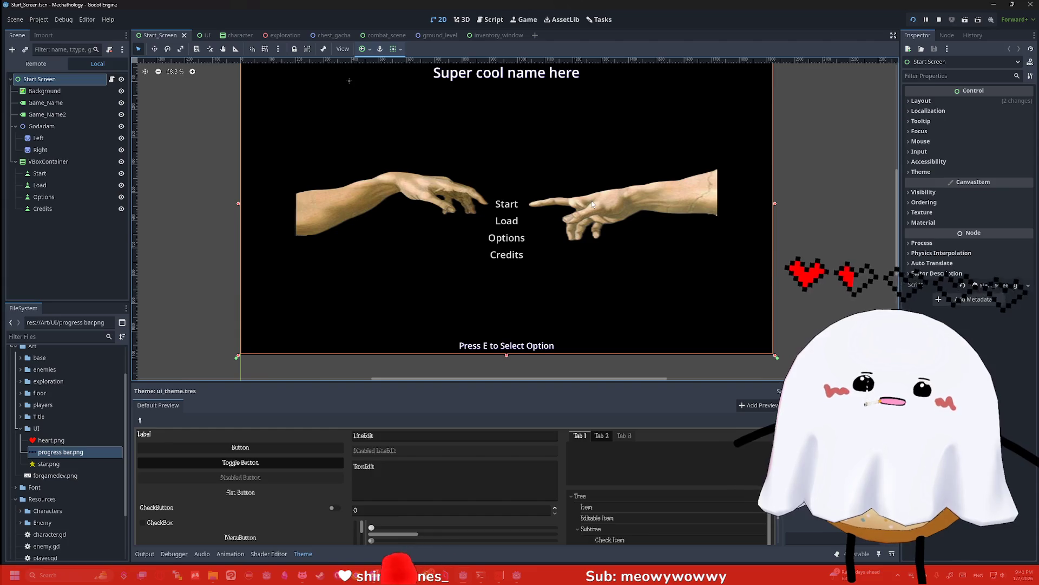
pyautogui.moveTo(555, 153); pyautogui.dragTo(557, 179)
pyautogui.click(86, 79)
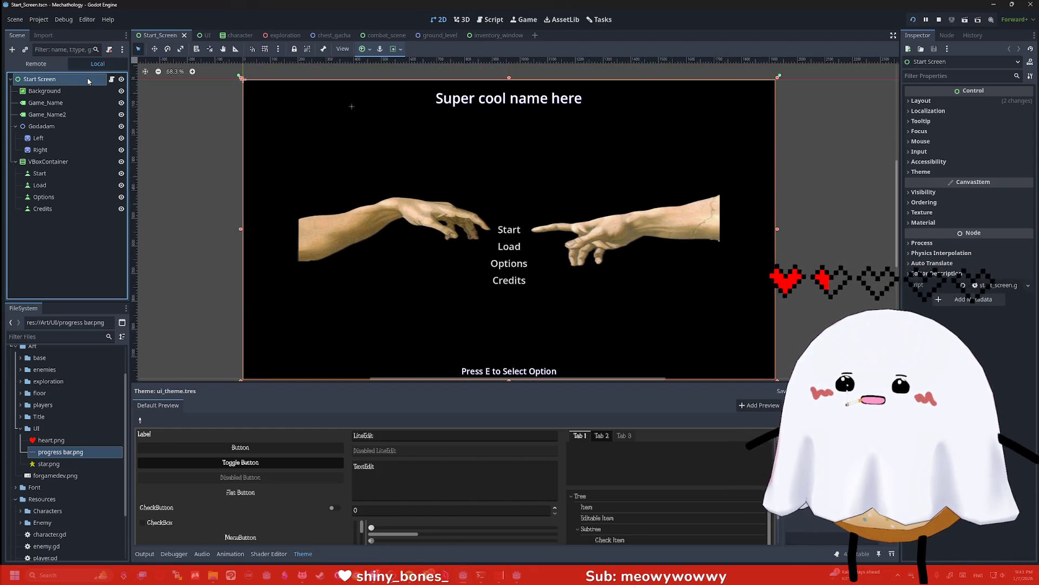
# Change the Game_Name label's text to Mechatology
pyautogui.click(87, 102)
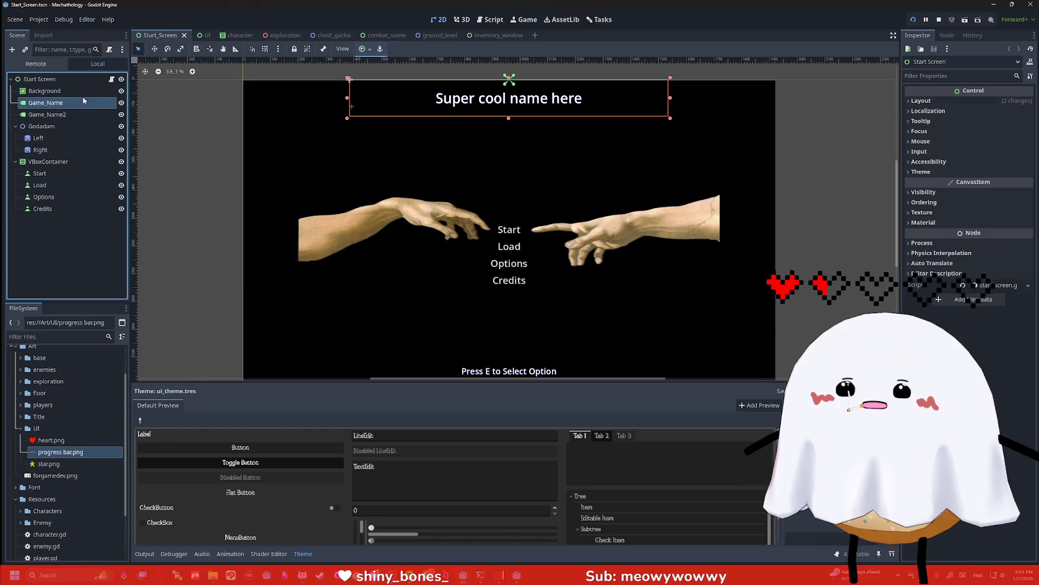
pyautogui.click(87, 91)
pyautogui.click(87, 103)
pyautogui.click(921, 111)
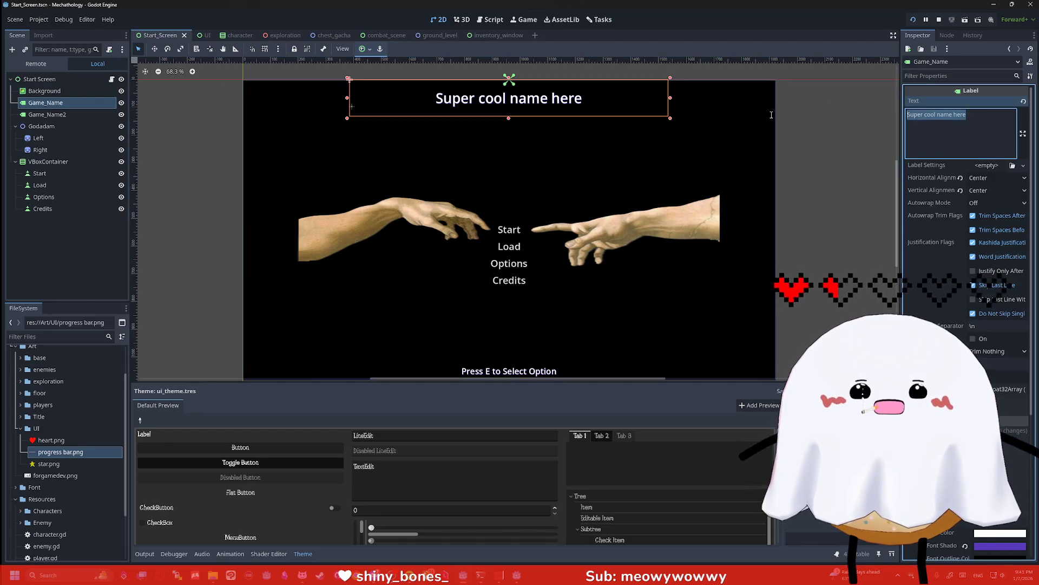
pyautogui.write('Mechao')
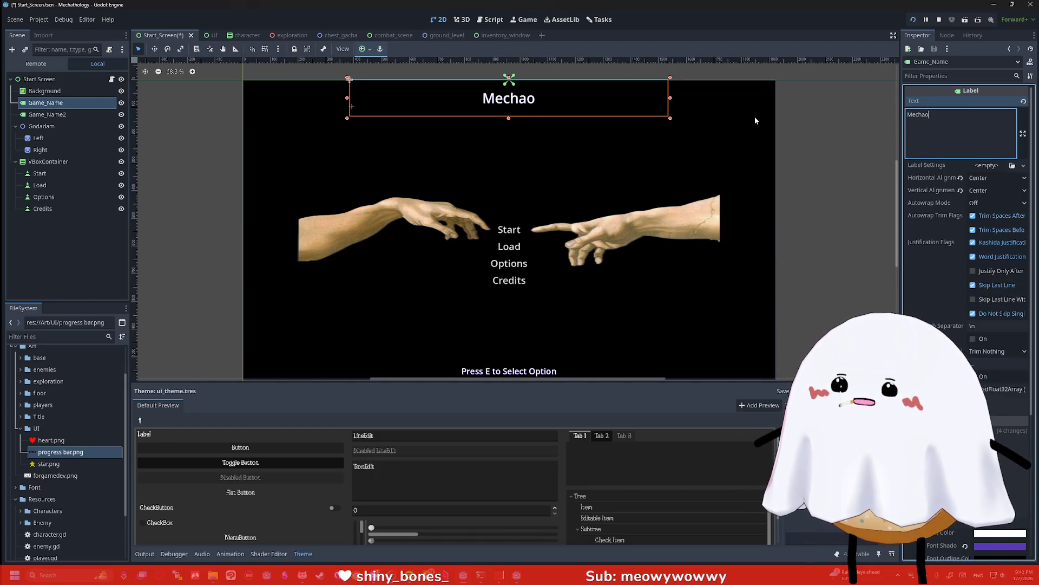
pyautogui.press('BackSpace')
pyautogui.write('tology')
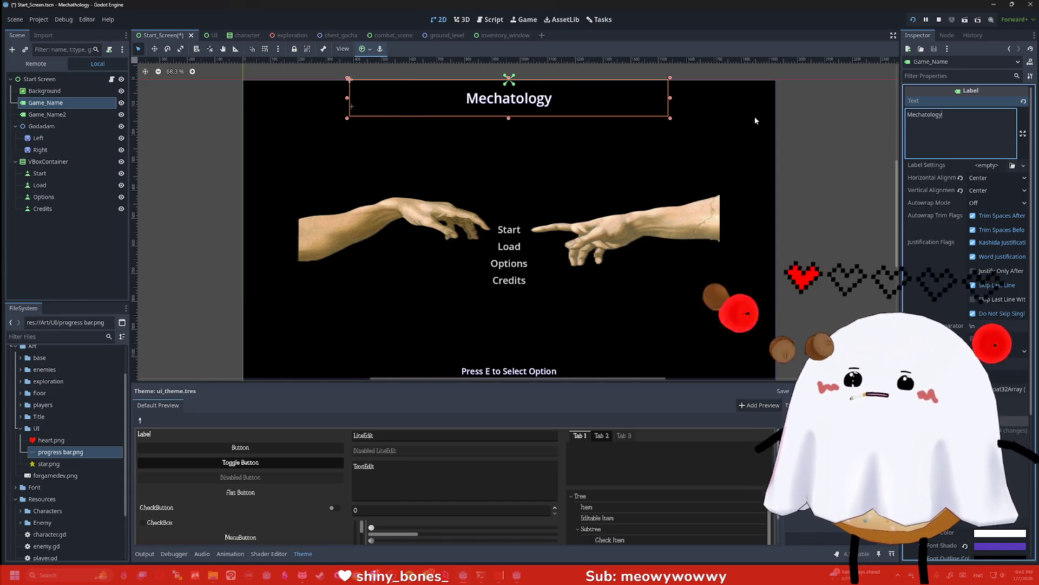
# Make the title label area taller and set its font size to 100
pyautogui.moveTo(509, 118); pyautogui.dragTo(509, 161)
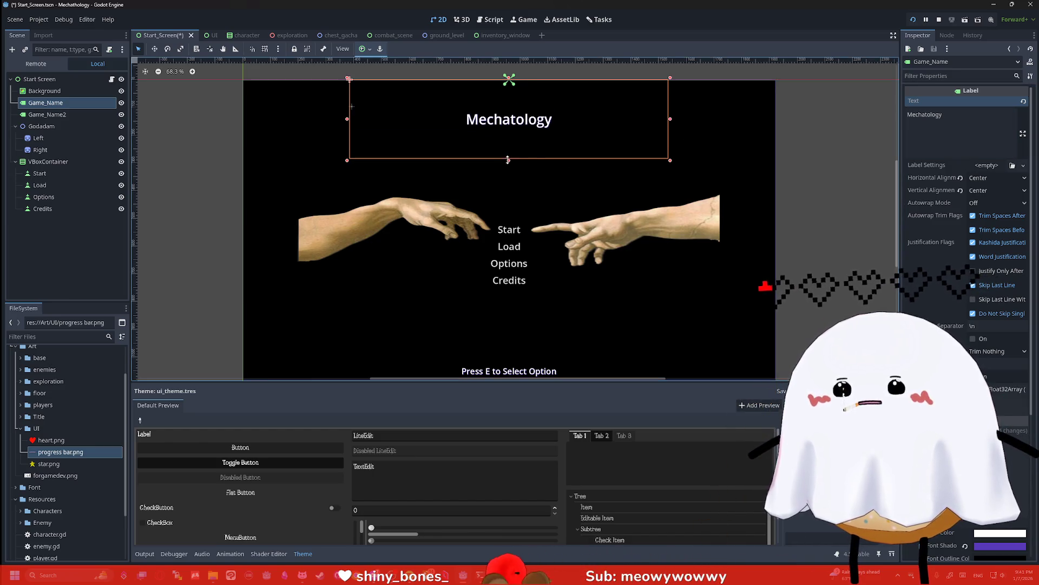
pyautogui.click(949, 76)
pyautogui.write('font')
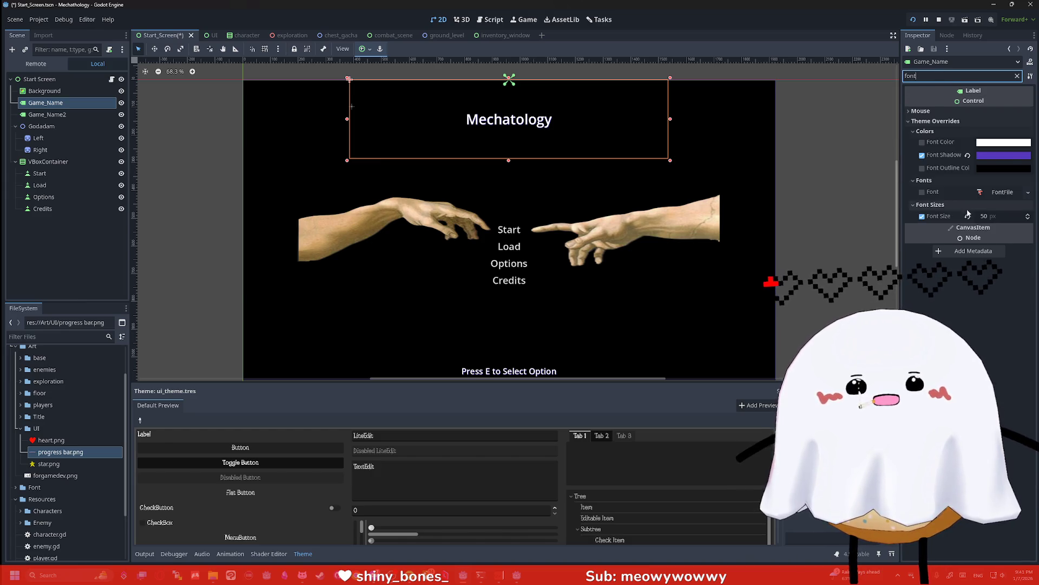
pyautogui.click(991, 217)
pyautogui.write('100')
pyautogui.press('Return')
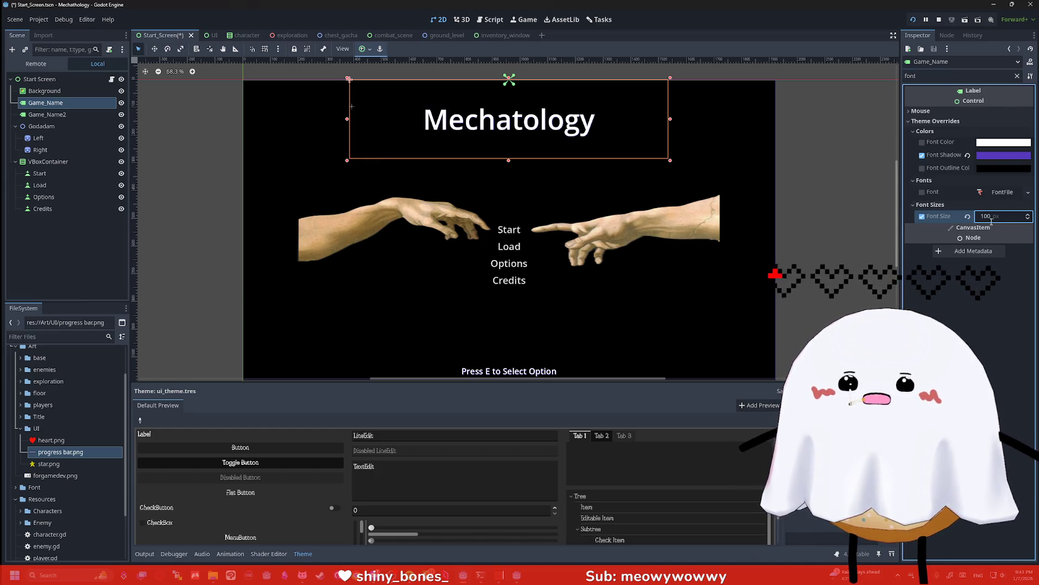
# Check the Mechatology label's anchor presets without changes, then move to combat_scene
pyautogui.click(793, 166)
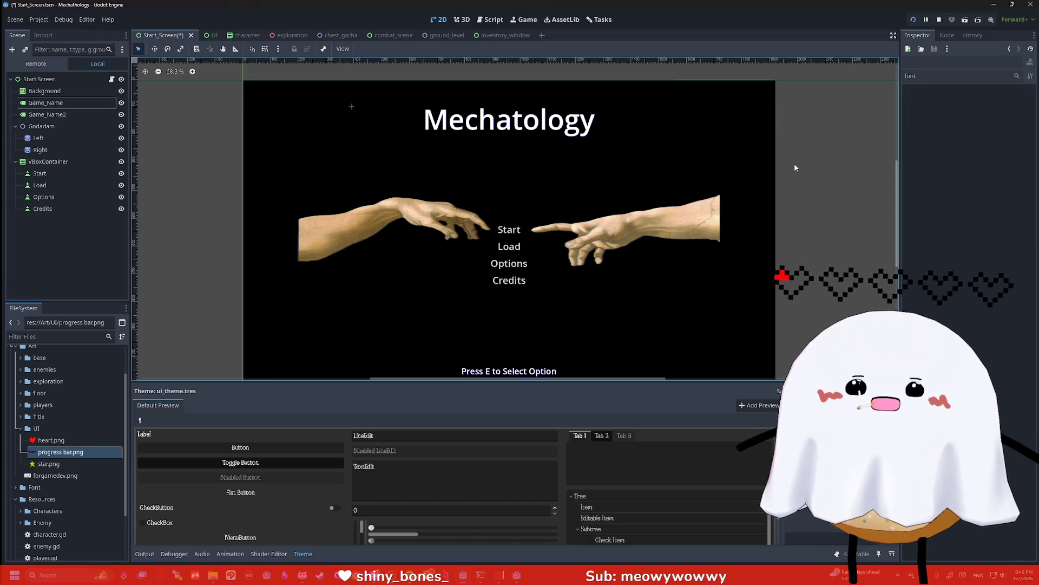
pyautogui.click(530, 120)
pyautogui.click(364, 49)
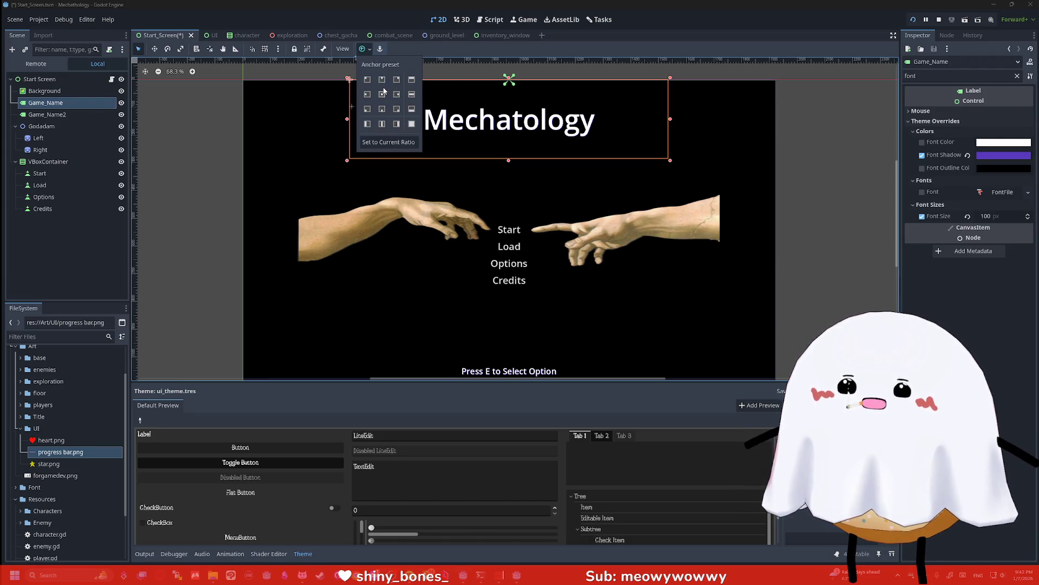
pyautogui.click(820, 122)
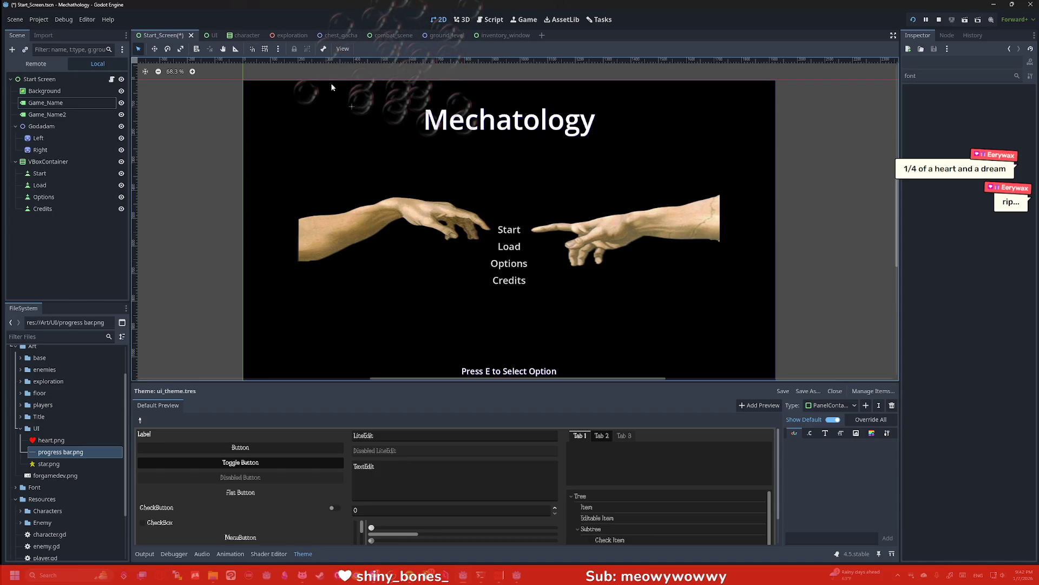
pyautogui.click(373, 34)
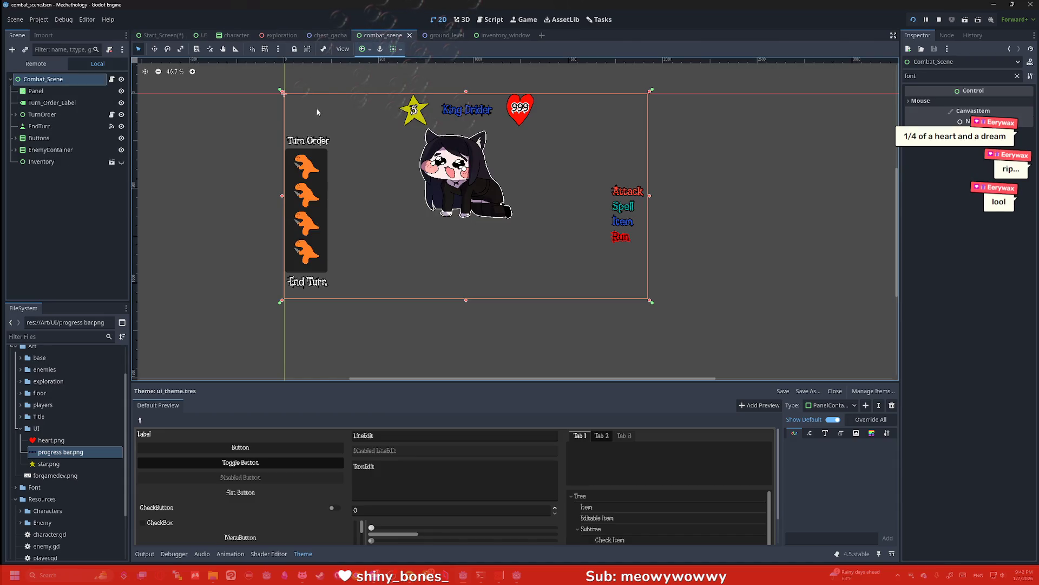
# Try shrinking the Inventory panel in inventory_window, undo the resize, then go to the character scene
pyautogui.scroll(2, 239, 119)
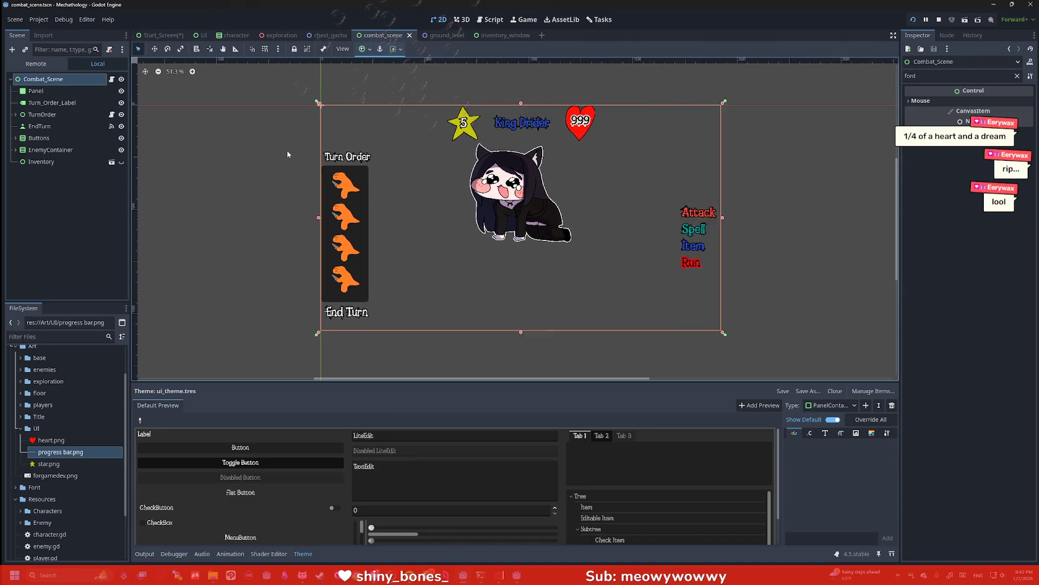
pyautogui.hscroll(2, 286, 163)
pyautogui.scroll(-1, 287, 162)
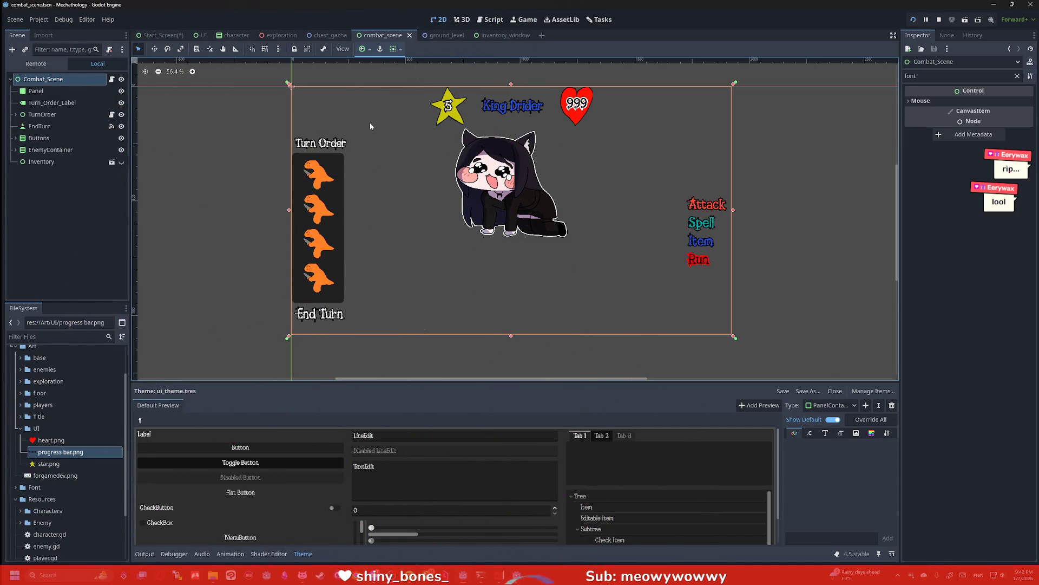
pyautogui.click(496, 35)
pyautogui.click(479, 187)
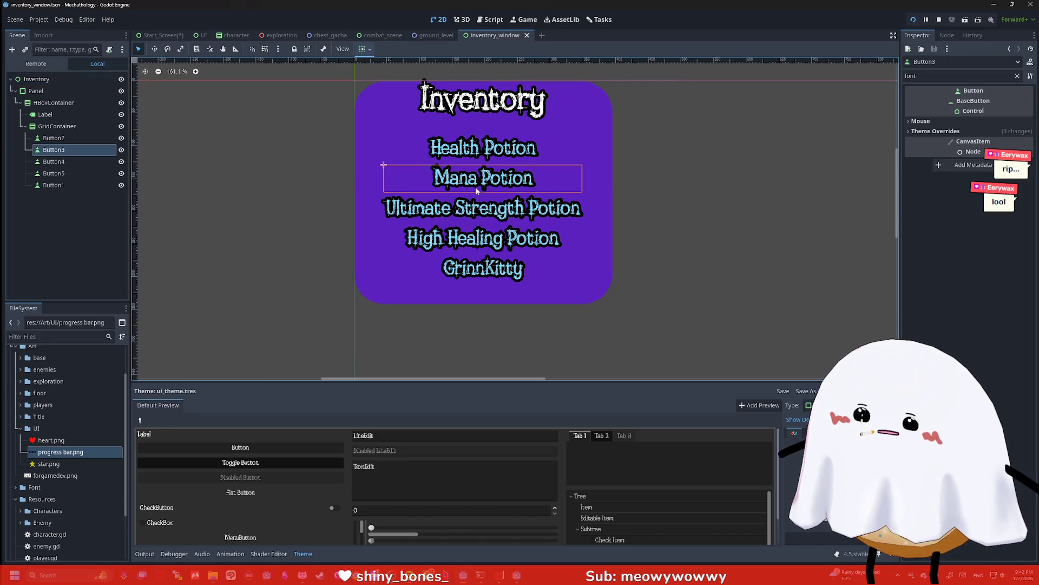
pyautogui.click(92, 80)
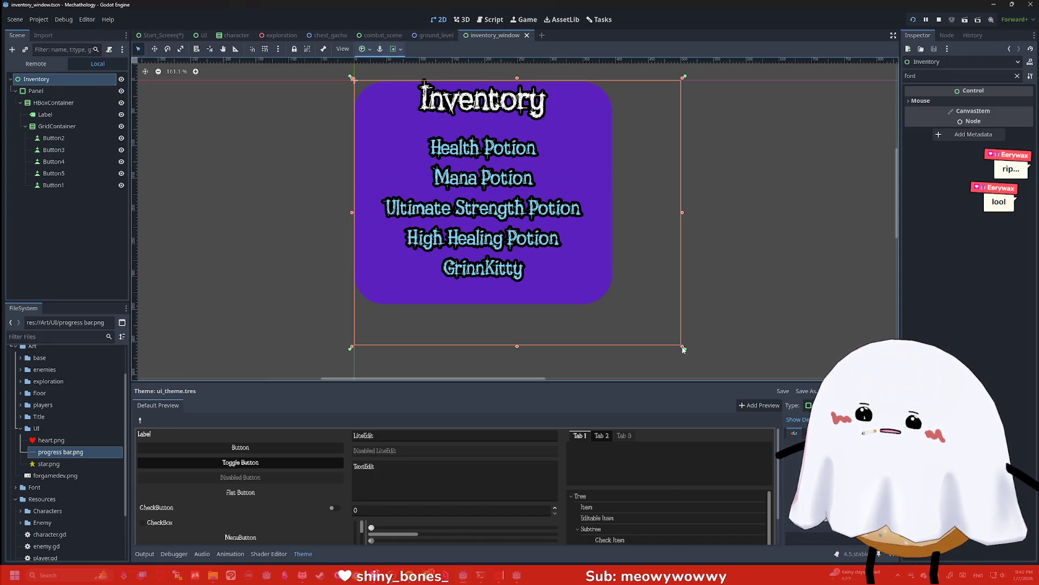
pyautogui.moveTo(683, 347); pyautogui.dragTo(650, 328)
pyautogui.hotkey('ctrl', 'z')
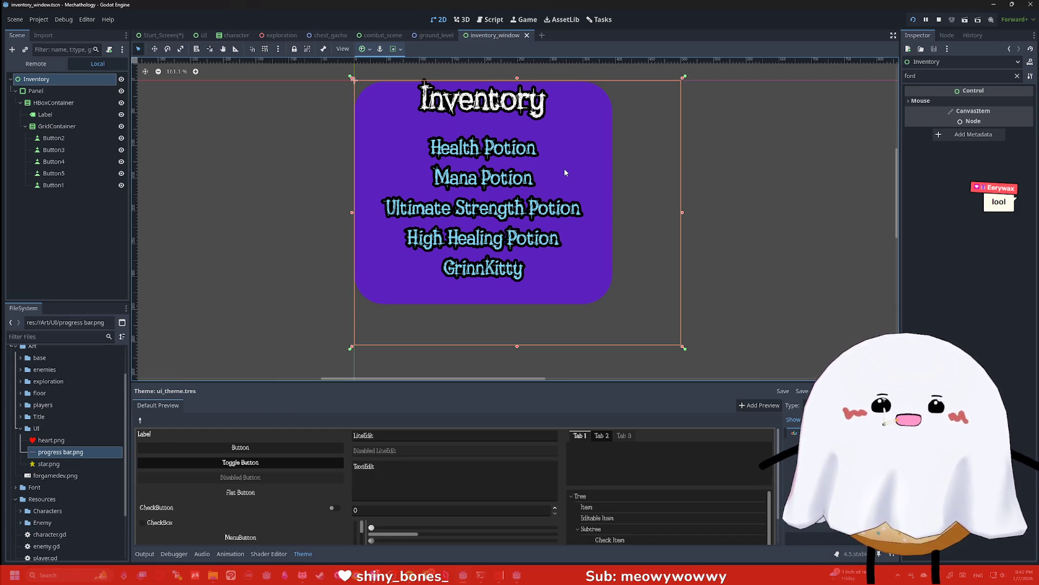
pyautogui.click(232, 35)
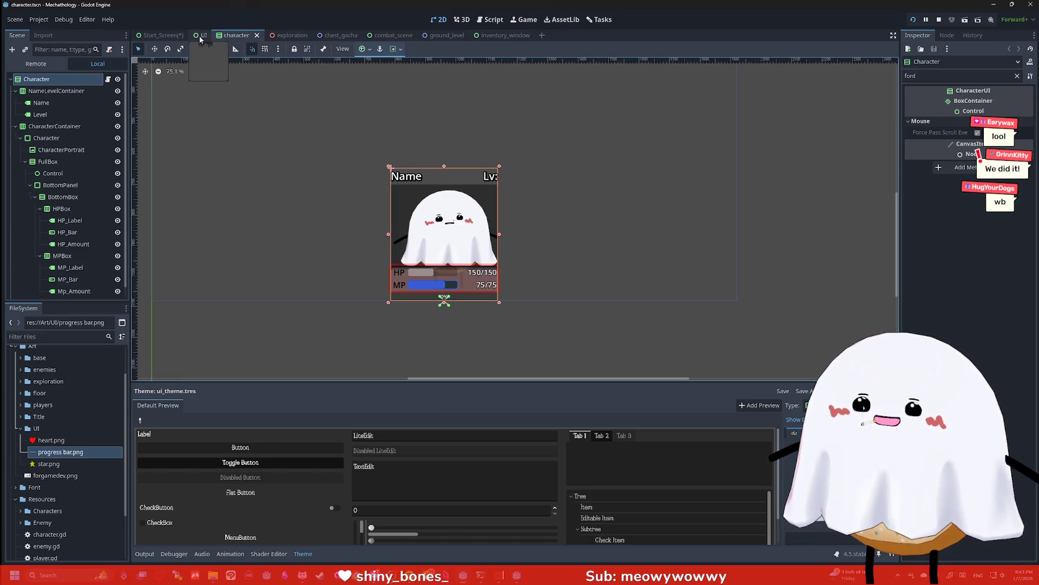
# Return to Start_Screen, deselect Game_Name and save the scene
pyautogui.click(206, 35)
pyautogui.click(162, 35)
pyautogui.click(217, 112)
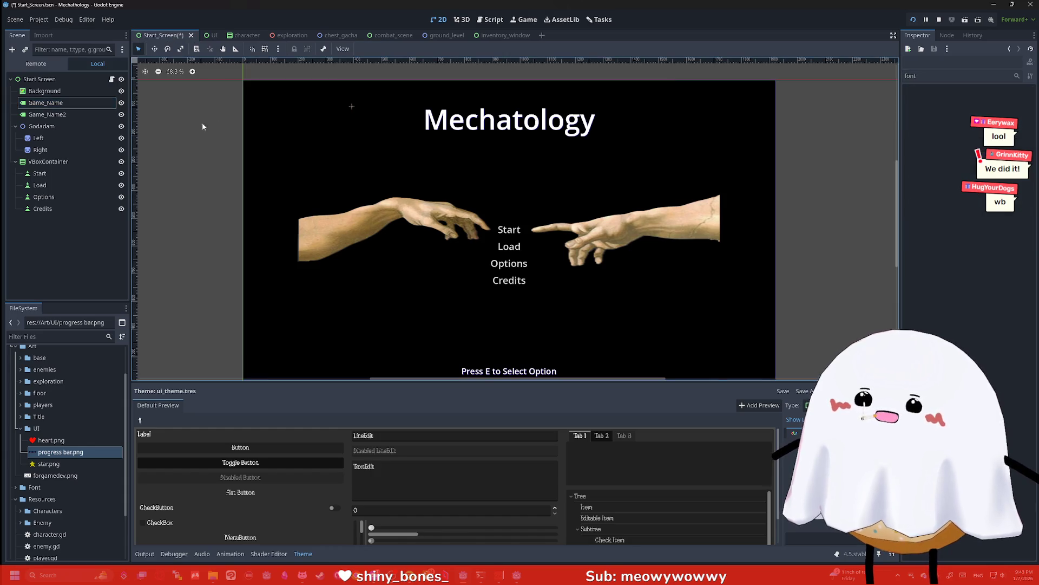
pyautogui.hotkey('ctrl', 's')
pyautogui.scroll(-3, 217, 130)
pyautogui.scroll(2, 389, 252)
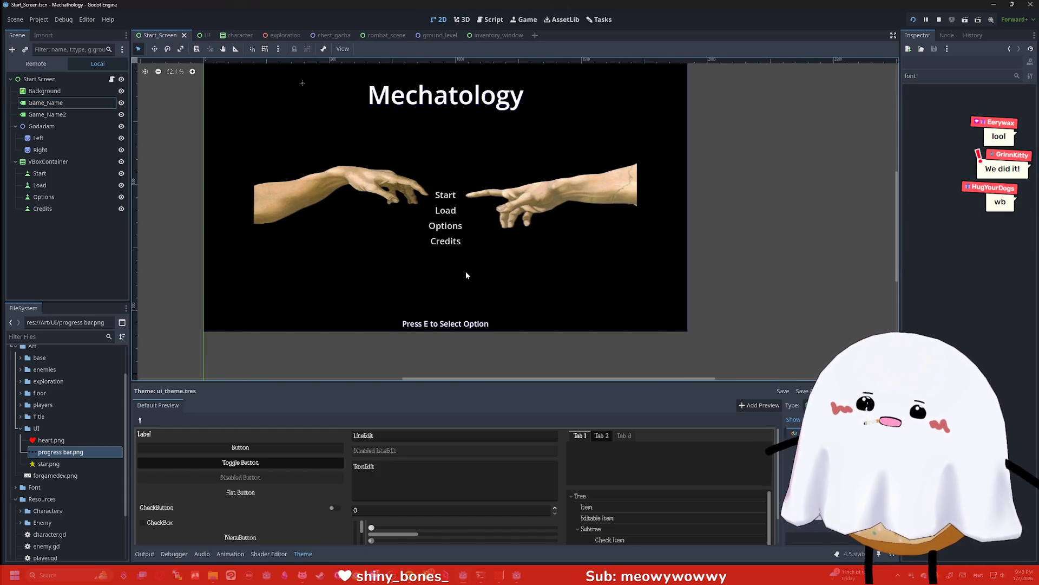
pyautogui.scroll(1, 466, 276)
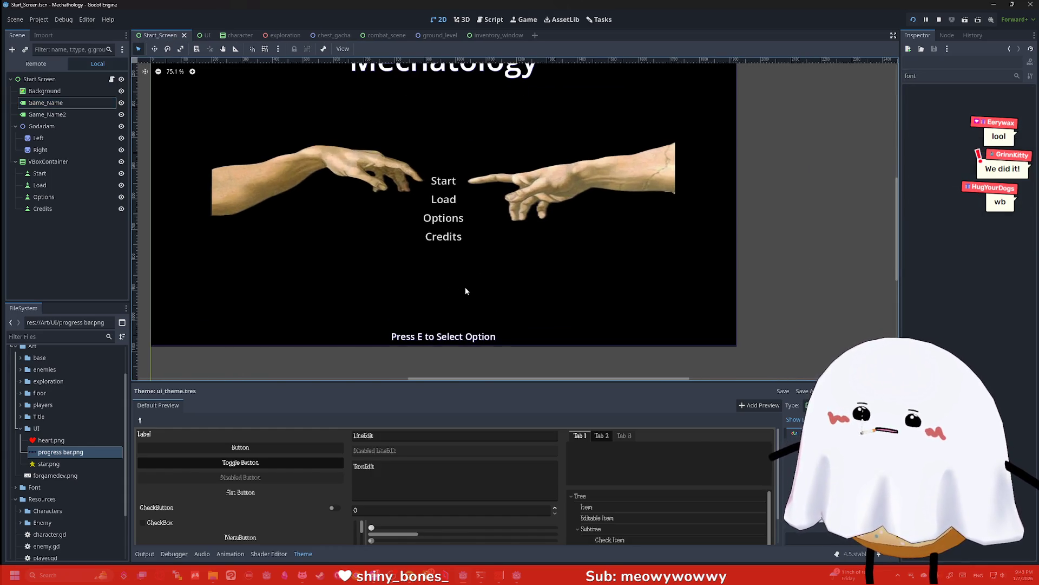
# Nudge the Press E to Select Option label up and anchor it Center Bottom
pyautogui.click(471, 338)
pyautogui.moveTo(486, 318); pyautogui.dragTo(488, 303)
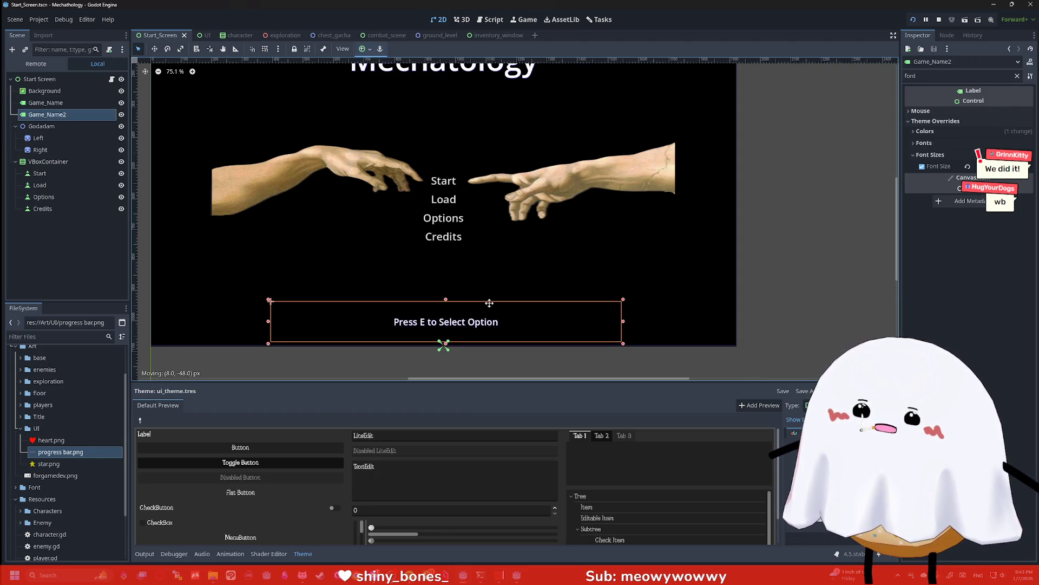
pyautogui.click(365, 49)
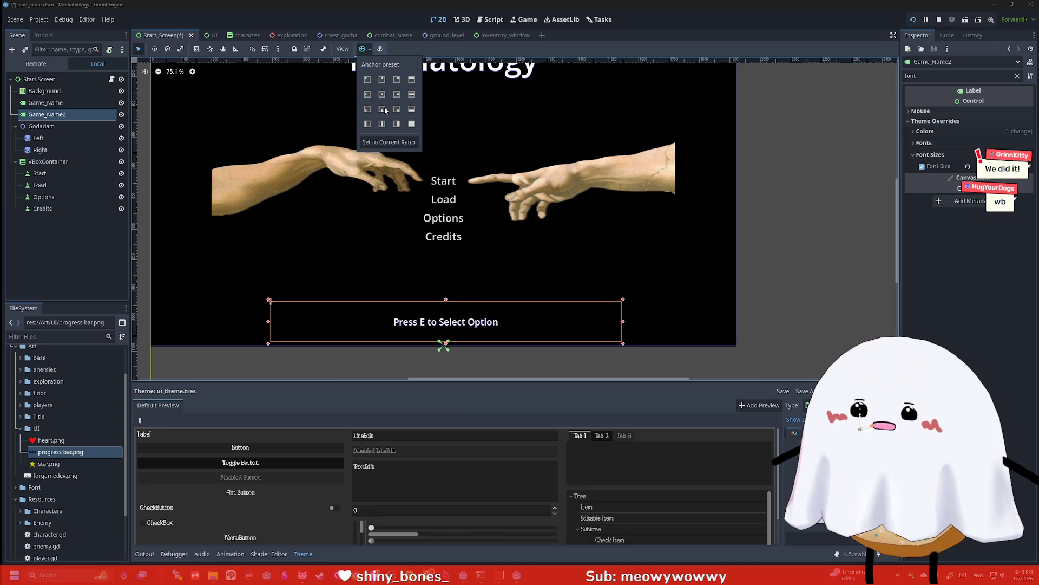
pyautogui.click(384, 108)
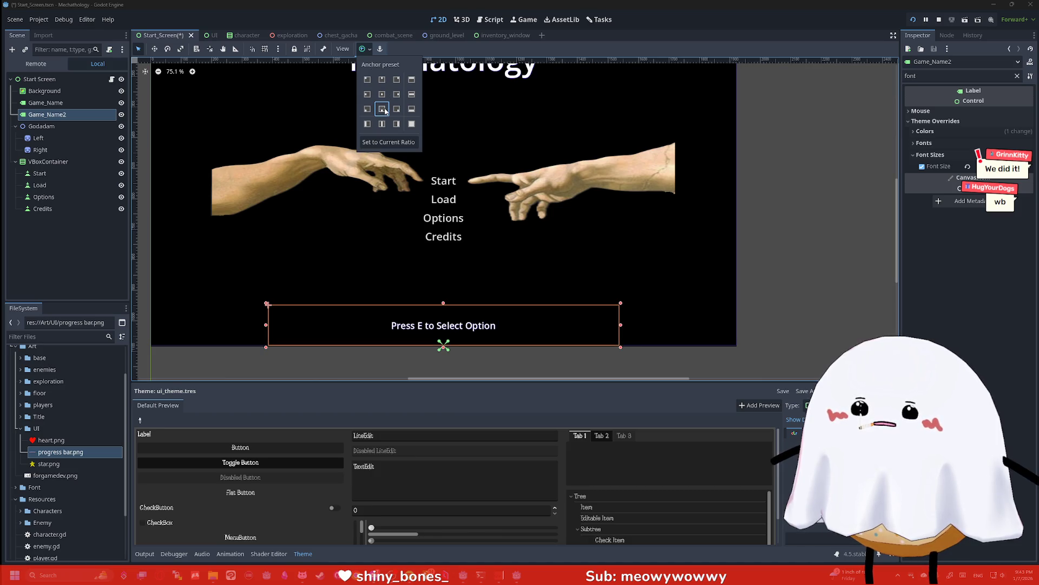
pyautogui.click(761, 230)
# Delete the Right and Left hand sprites from the start screen
pyautogui.click(559, 184)
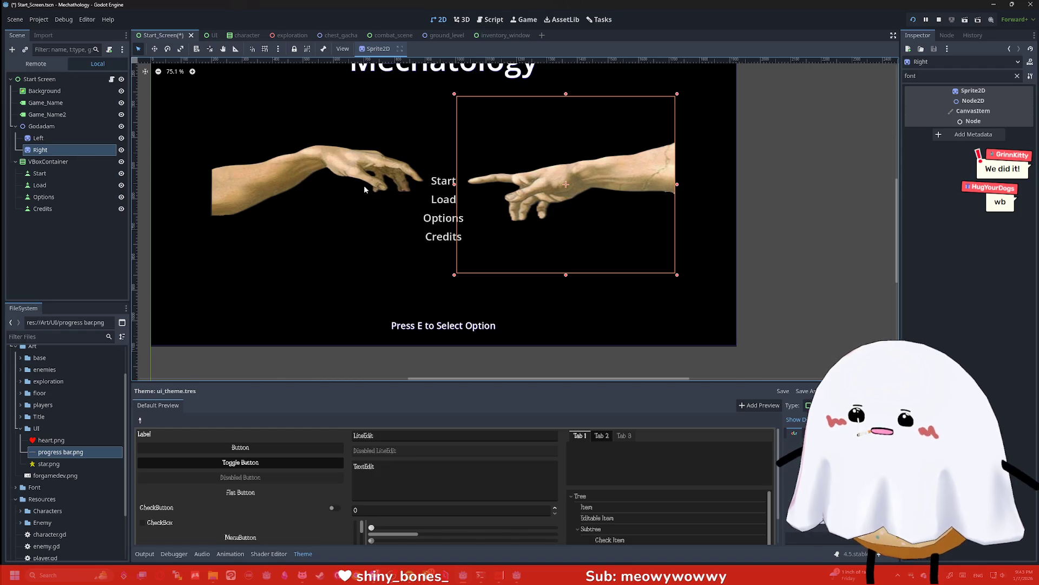
pyautogui.press('Delete')
pyautogui.click(499, 298)
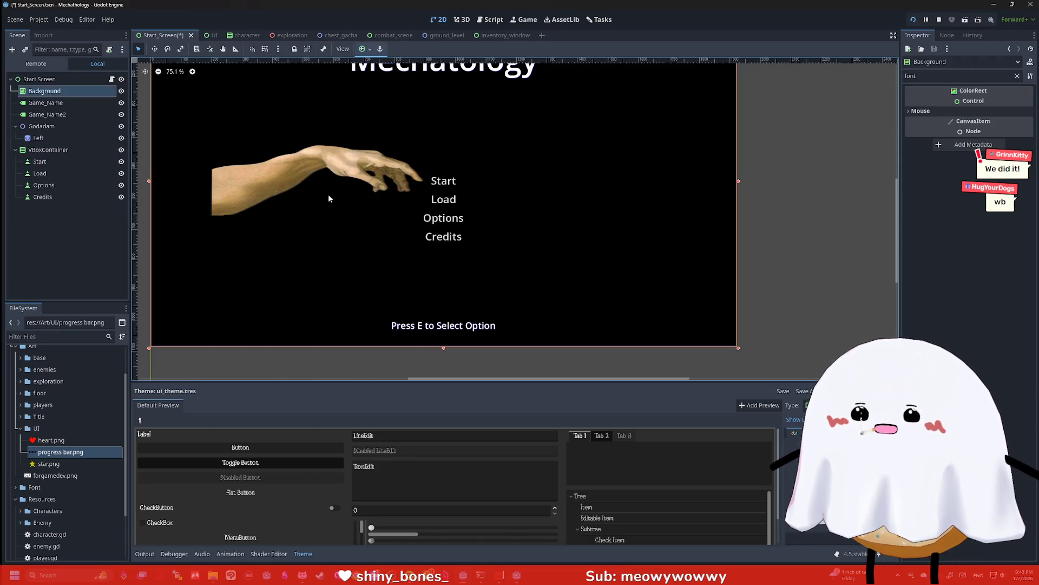
pyautogui.click(329, 196)
pyautogui.press('Delete')
pyautogui.click(497, 299)
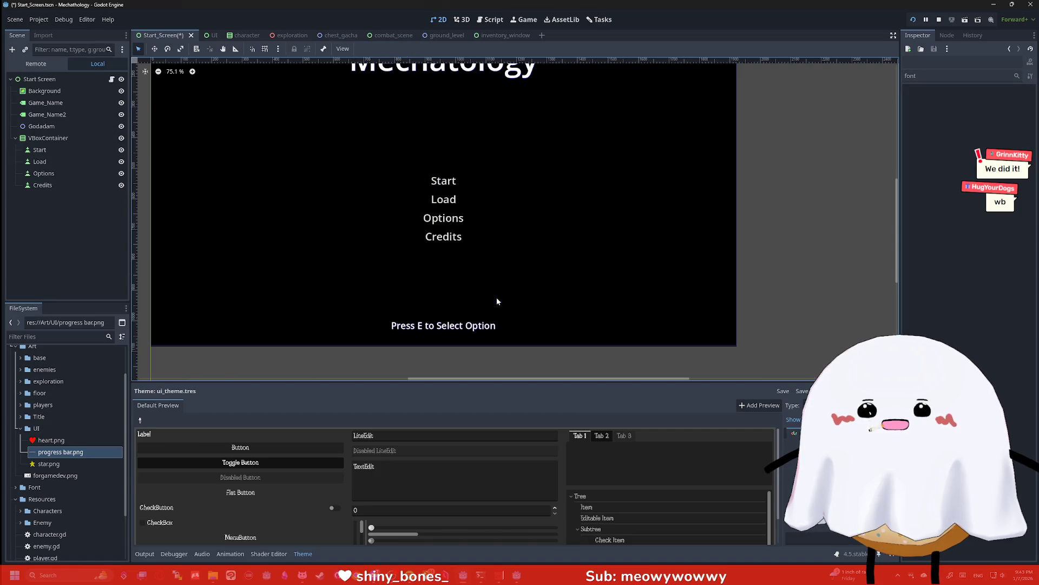
pyautogui.scroll(-4, 497, 302)
# Inspect the start screen's Load, Options and Credits menu buttons
pyautogui.scroll(2, 511, 193)
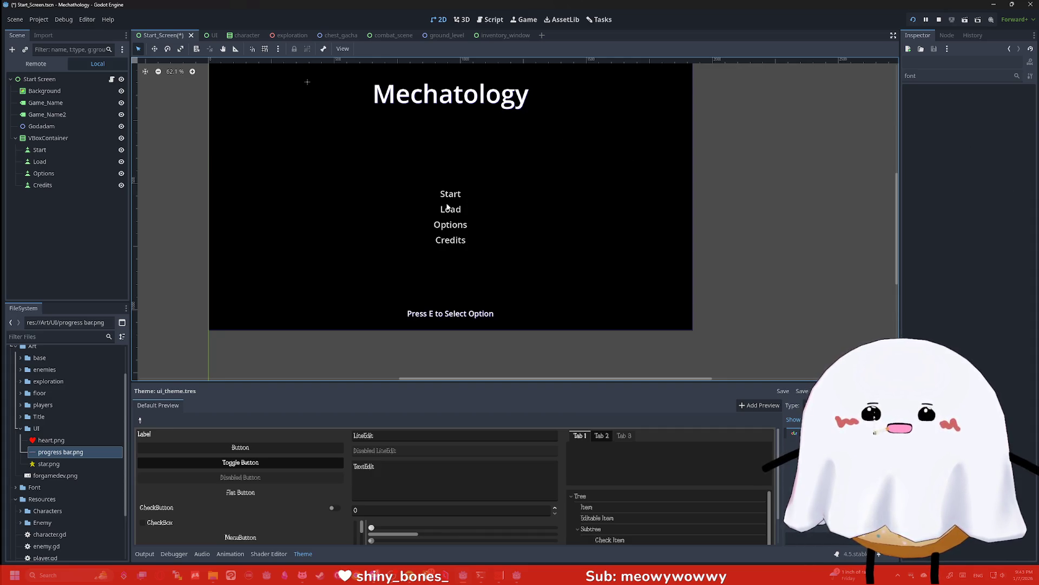
pyautogui.click(450, 224)
pyautogui.click(451, 209)
pyautogui.click(450, 239)
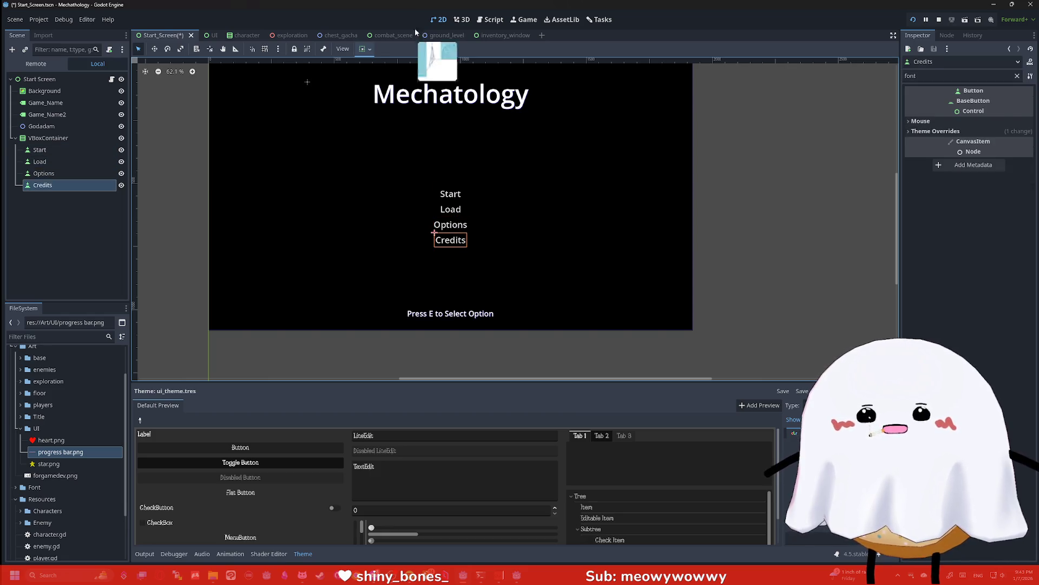
# Copy combat_scene's Buttons group and paste it under the Start_Screen root
pyautogui.click(330, 35)
pyautogui.click(390, 35)
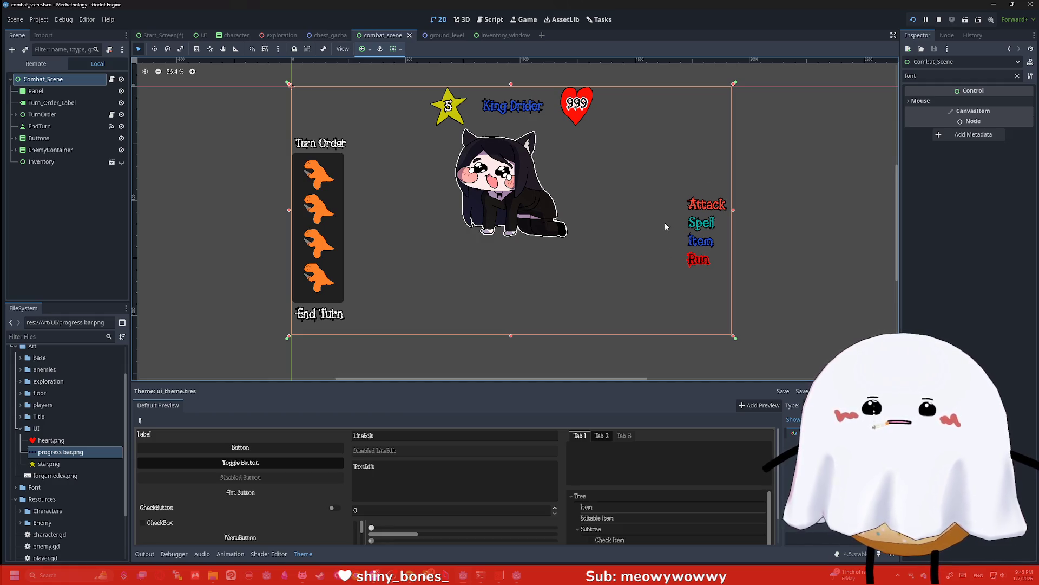
pyautogui.click(15, 138)
pyautogui.click(38, 138)
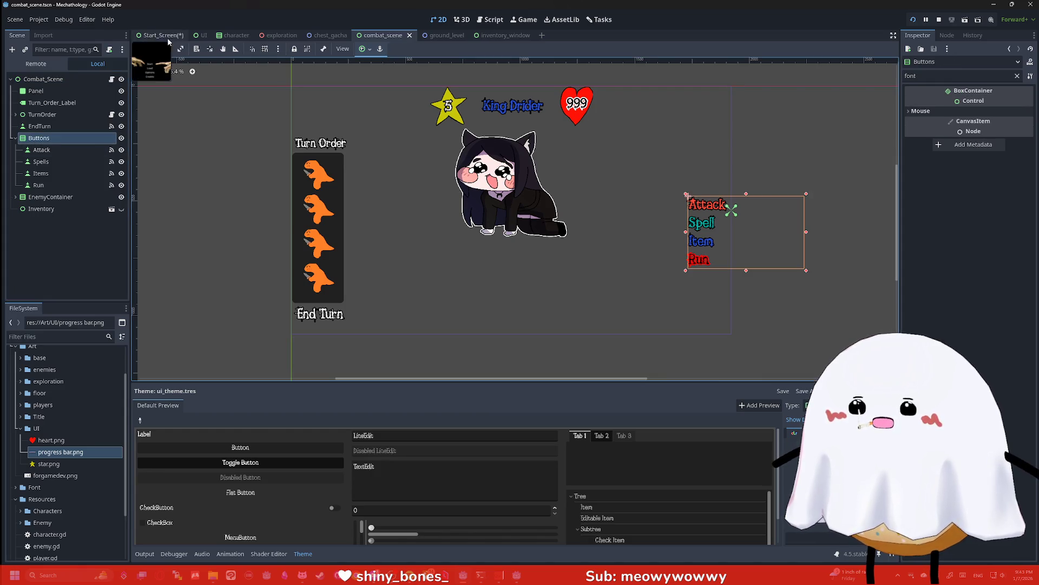
pyautogui.click(163, 35)
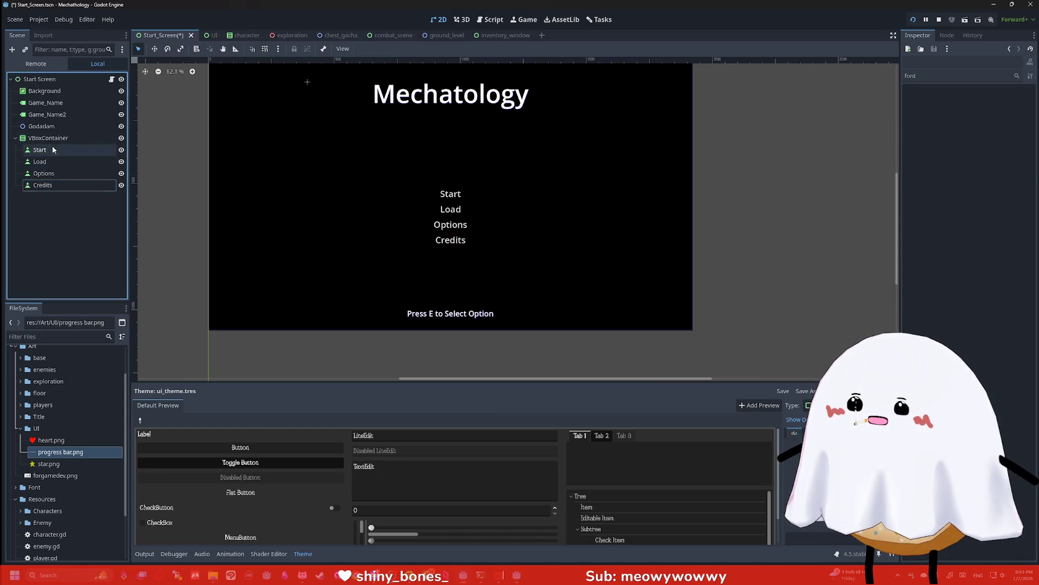
pyautogui.click(39, 79)
pyautogui.hotkey('ctrl', 'v')
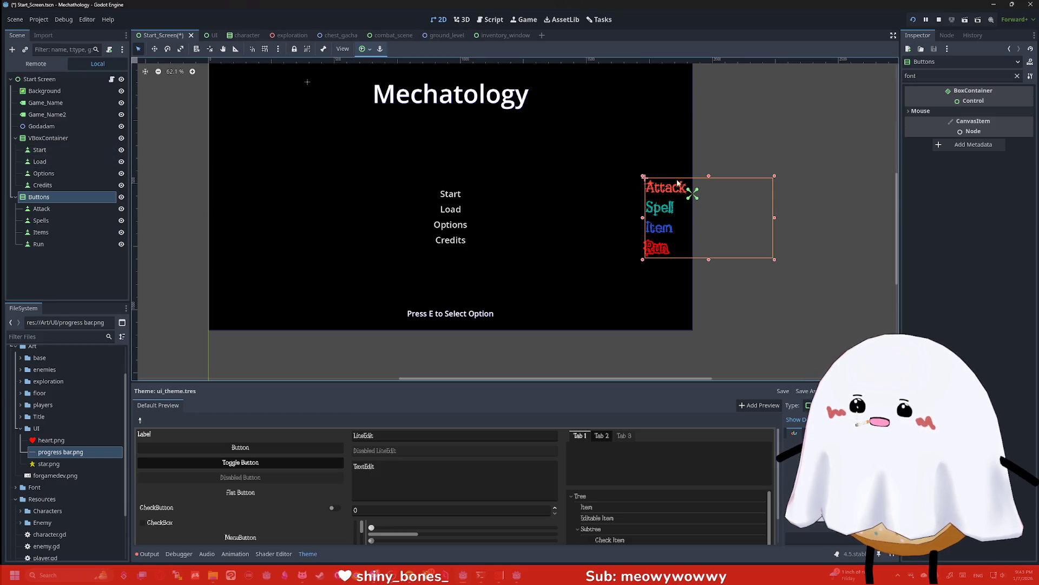
pyautogui.click(666, 187)
pyautogui.click(542, 163)
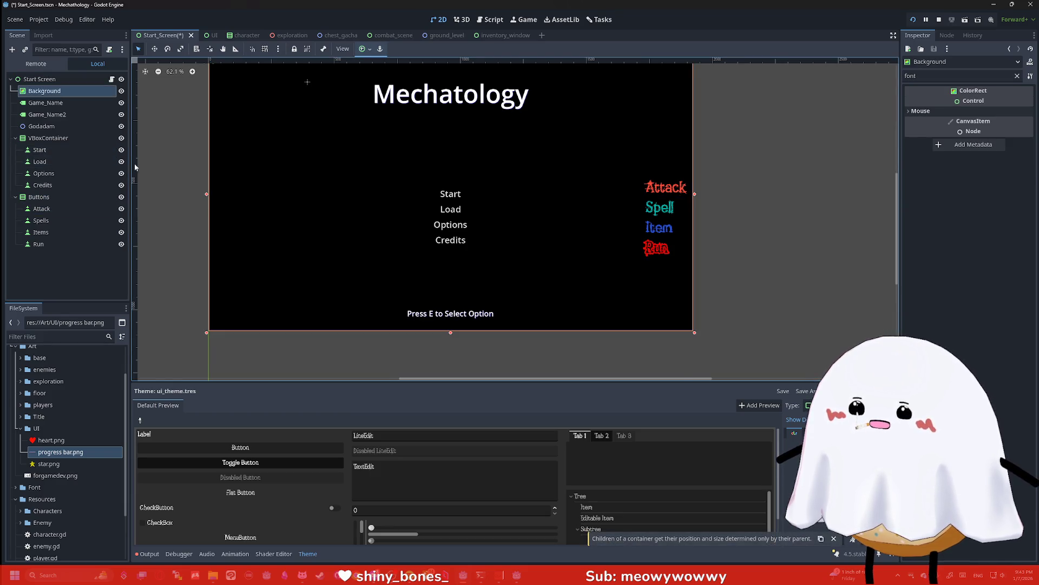
pyautogui.click(49, 138)
pyautogui.rightClick(50, 140)
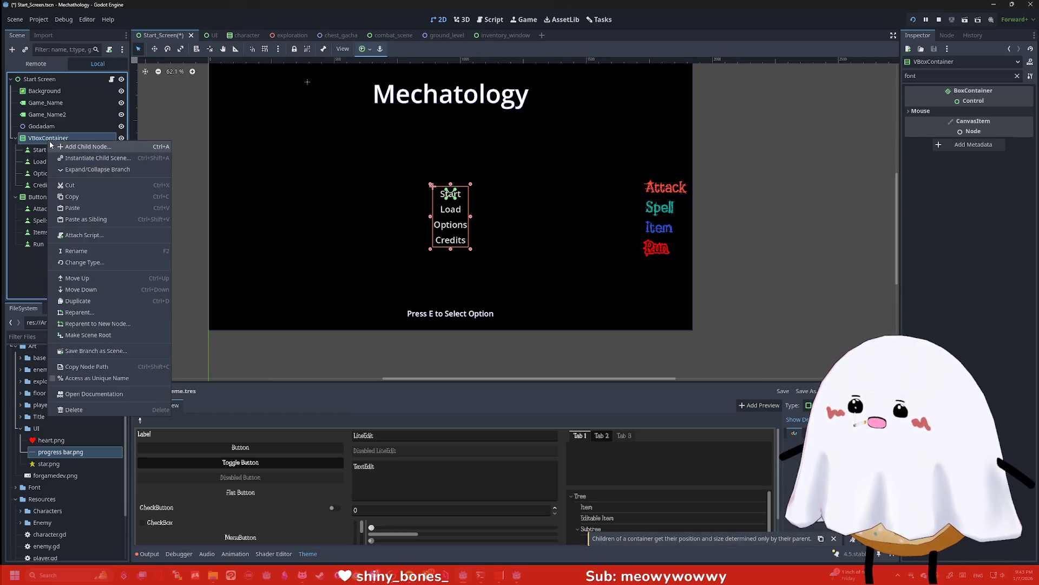
pyautogui.click(33, 270)
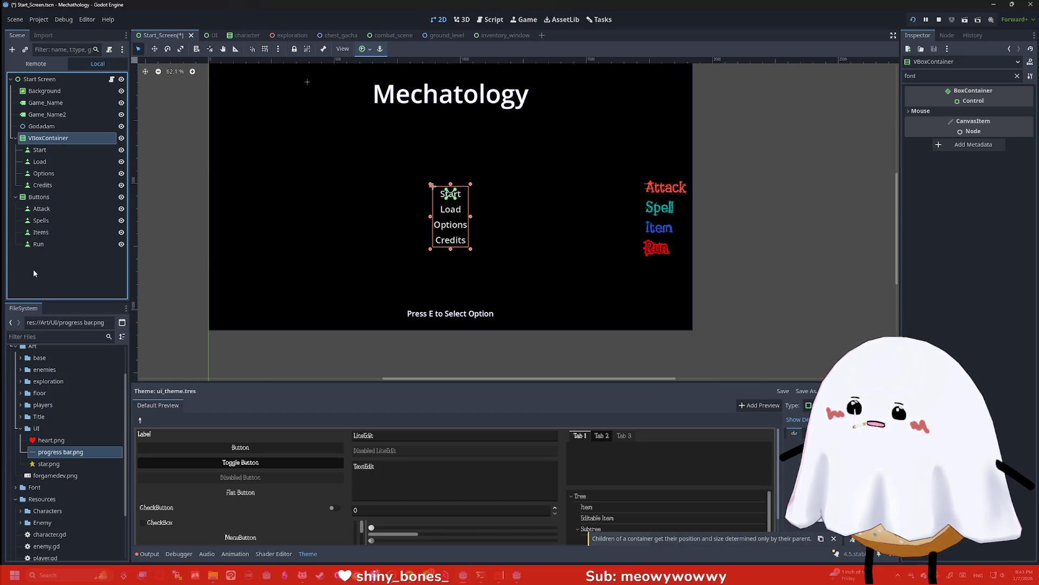
pyautogui.click(49, 154)
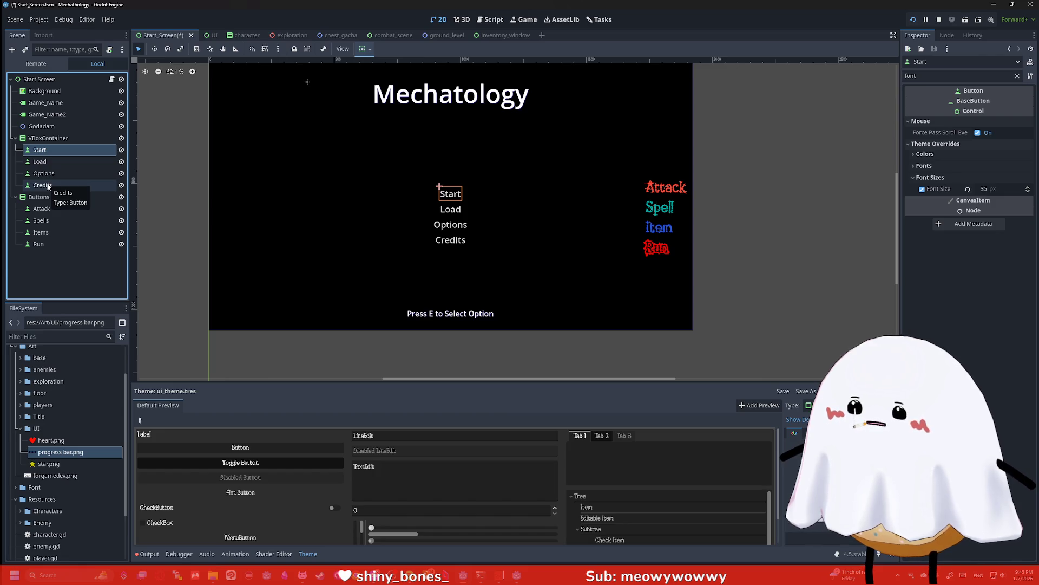
pyautogui.click(35, 257)
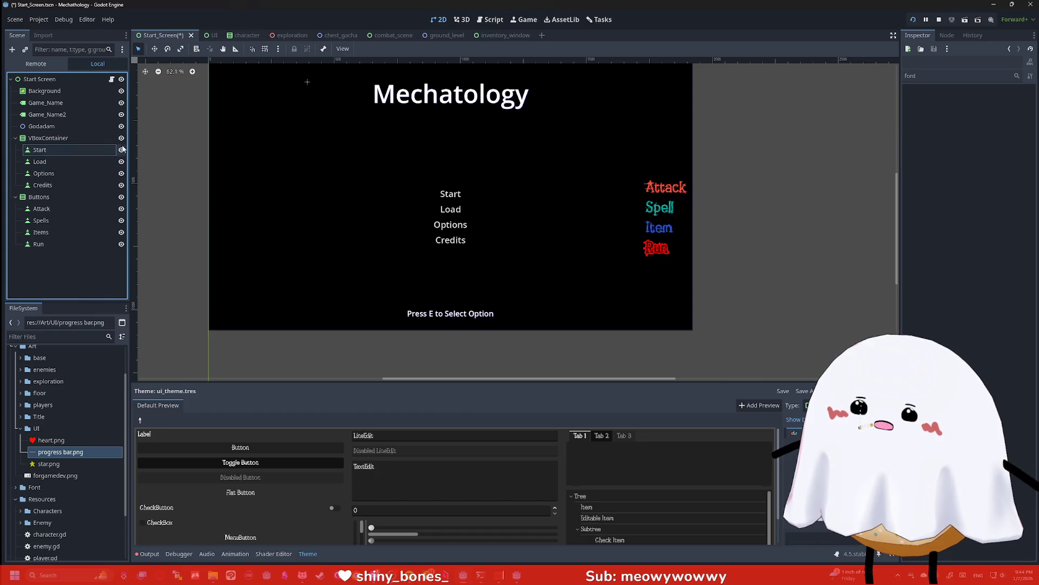
# Read through start_screen.gd's _input and option_start code, then return to the 2D canvas
pyautogui.click(926, 37)
pyautogui.click(112, 79)
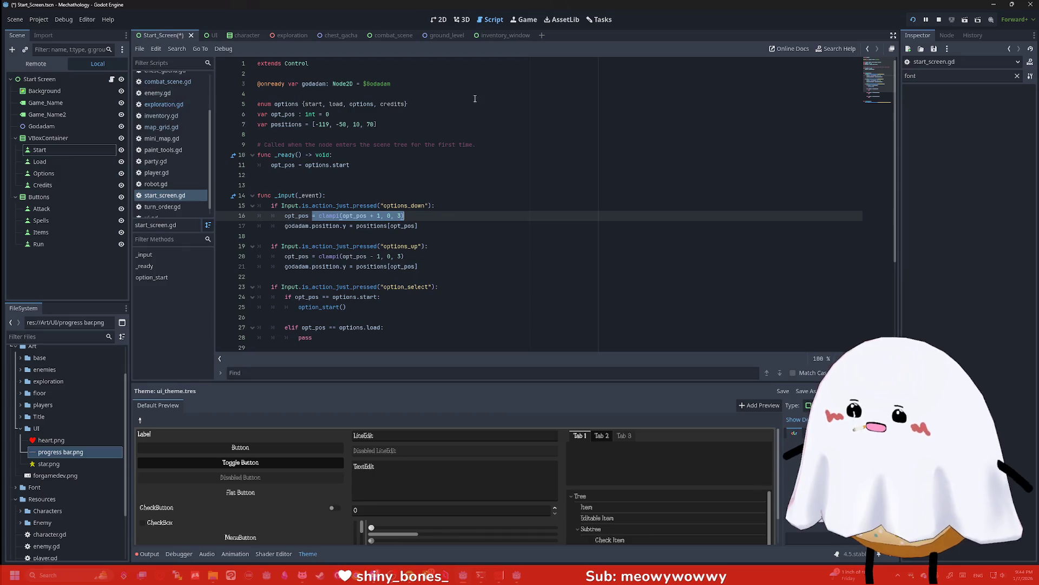
pyautogui.scroll(3, 457, 154)
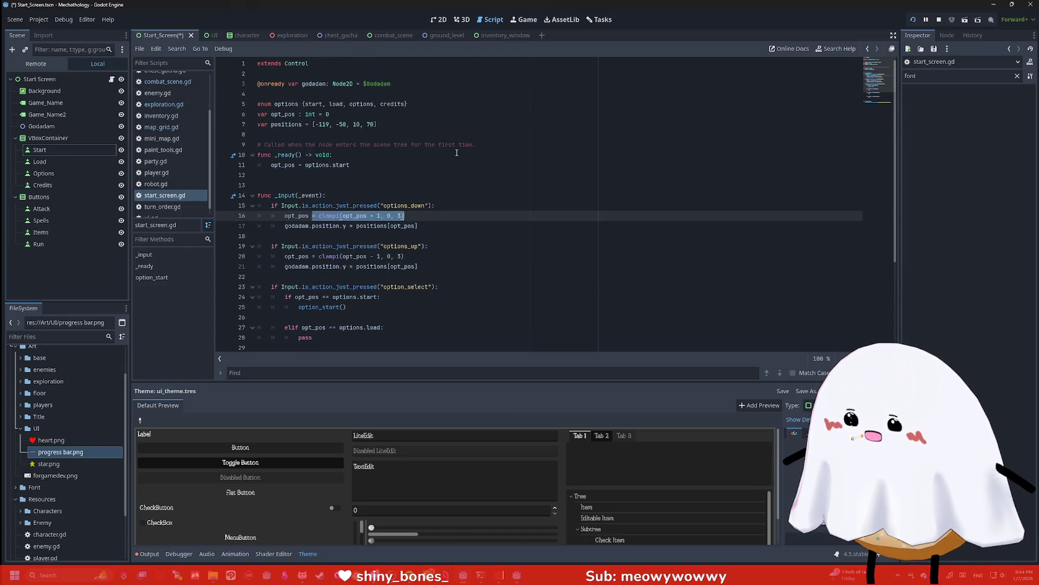
pyautogui.scroll(-1, 415, 151)
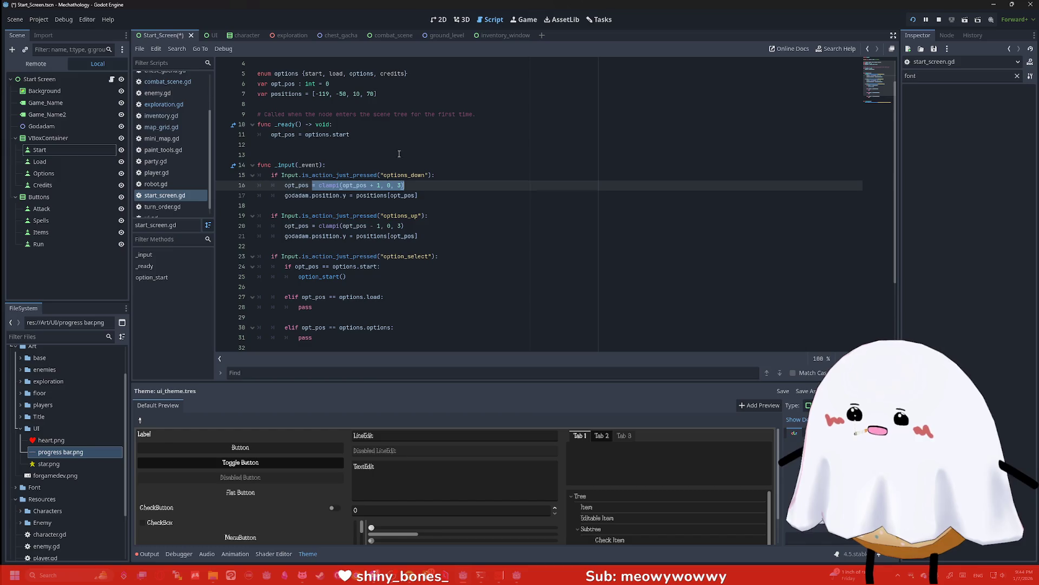
pyautogui.scroll(-3, 340, 136)
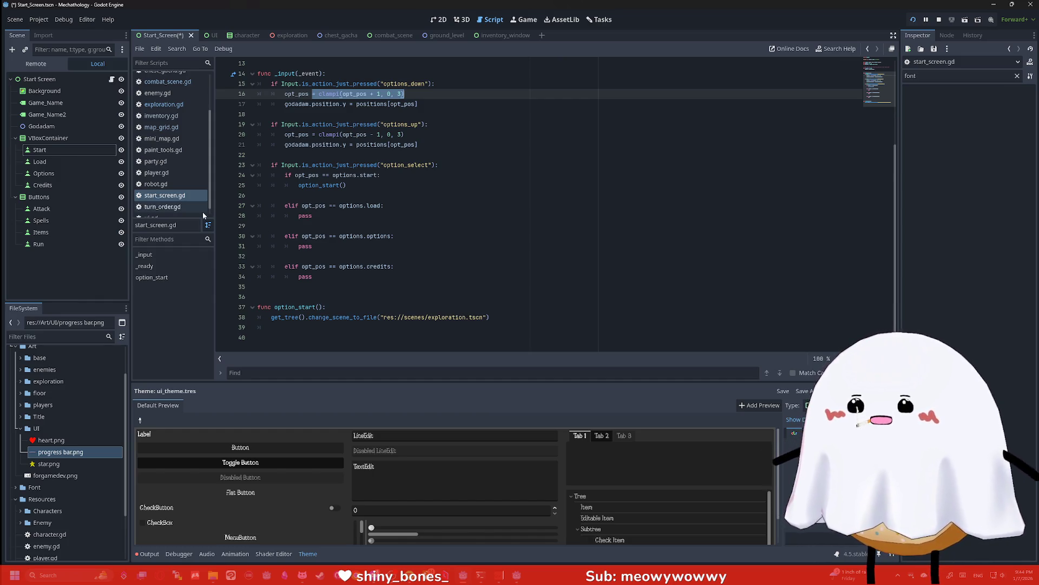
pyautogui.click(60, 212)
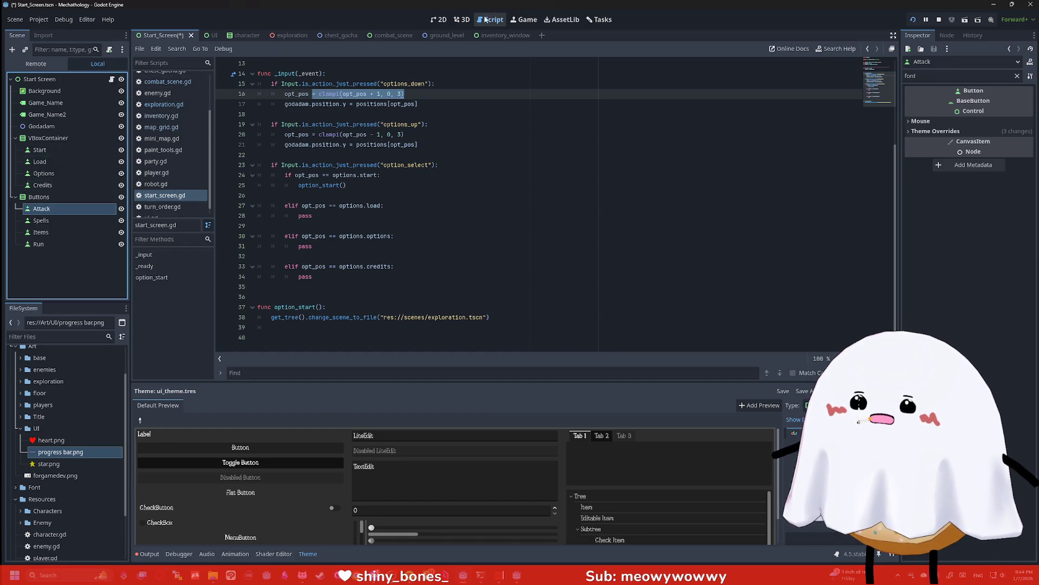
pyautogui.click(461, 19)
pyautogui.click(439, 20)
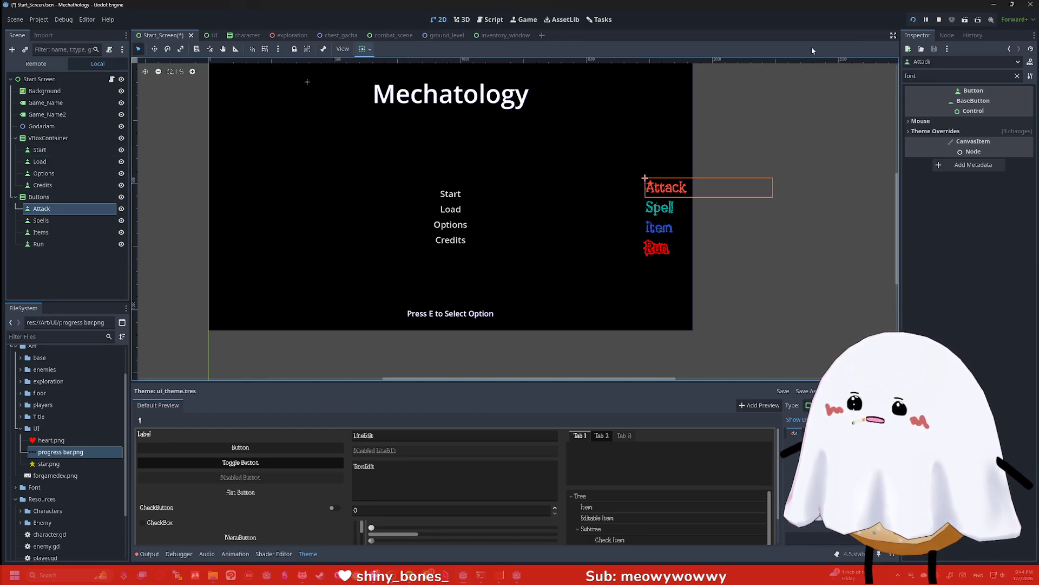
# Clear the Inspector's font filter and change the Attack button's text to Start
pyautogui.click(940, 35)
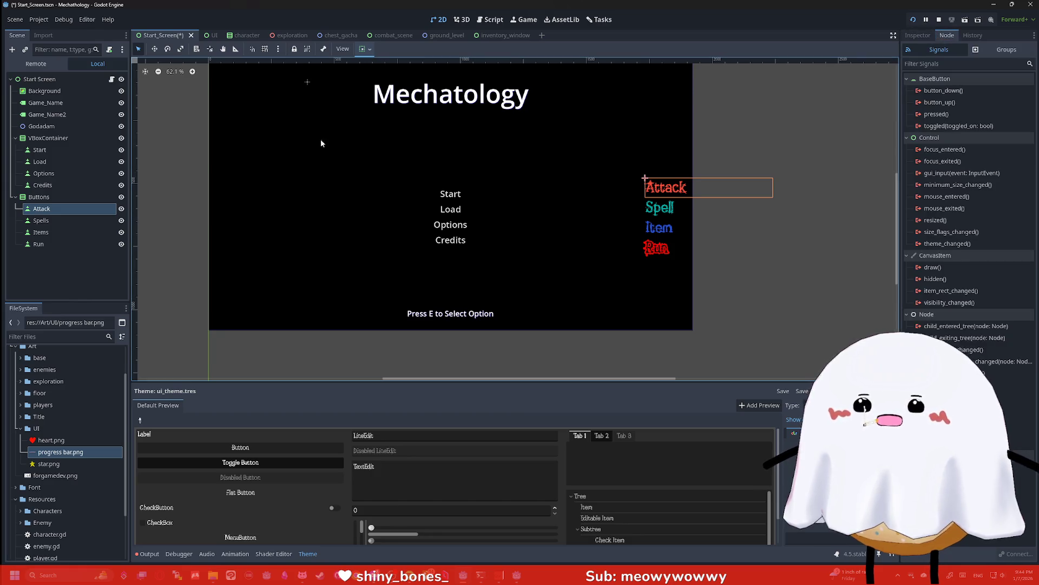
pyautogui.click(921, 39)
pyautogui.doubleClick(911, 75)
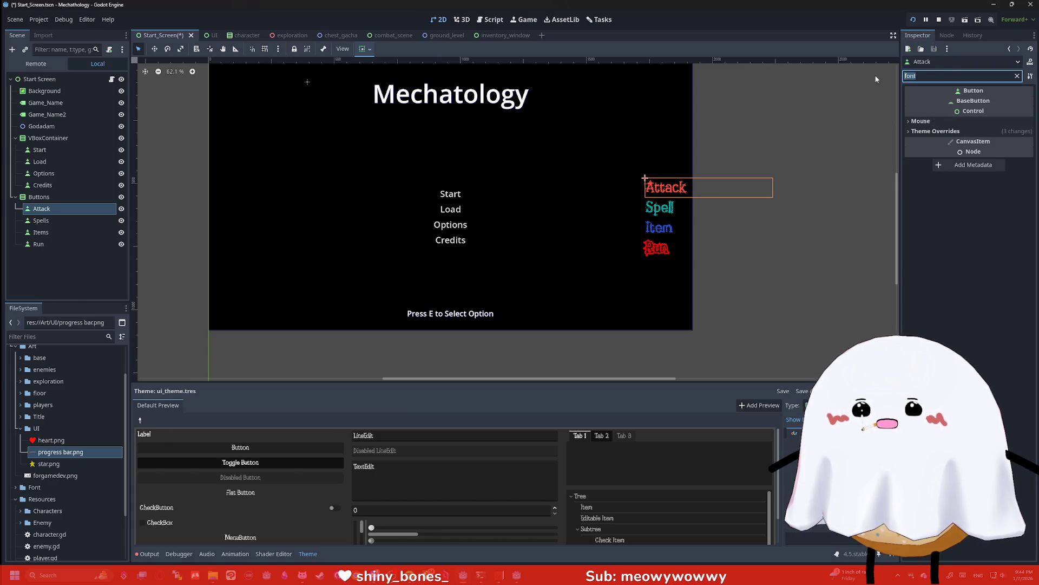
pyautogui.press('BackSpace')
pyautogui.press('BackSpace')
pyautogui.press('BackSpace')
pyautogui.press('BackSpace')
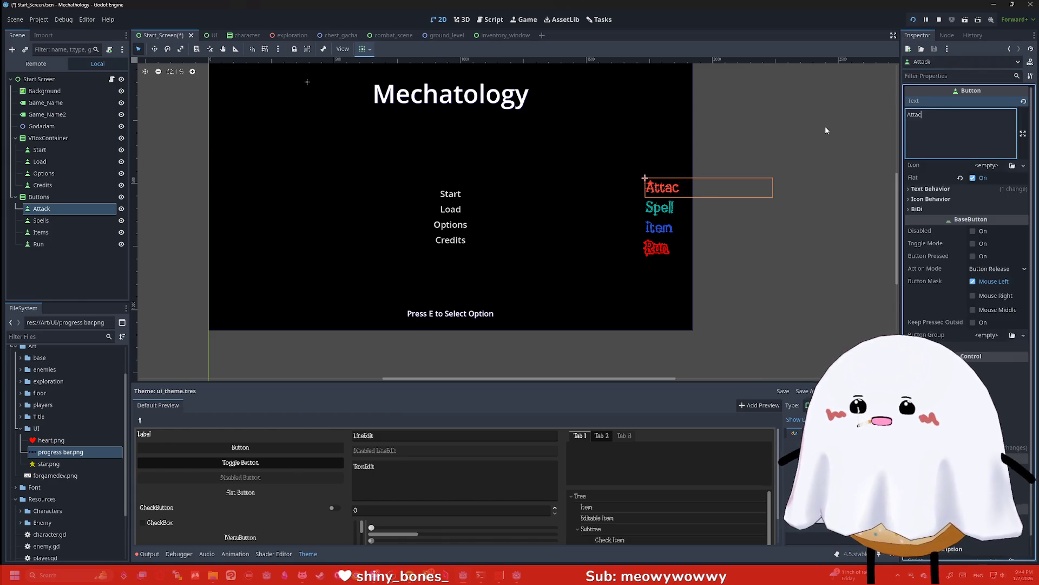
pyautogui.write('Start')
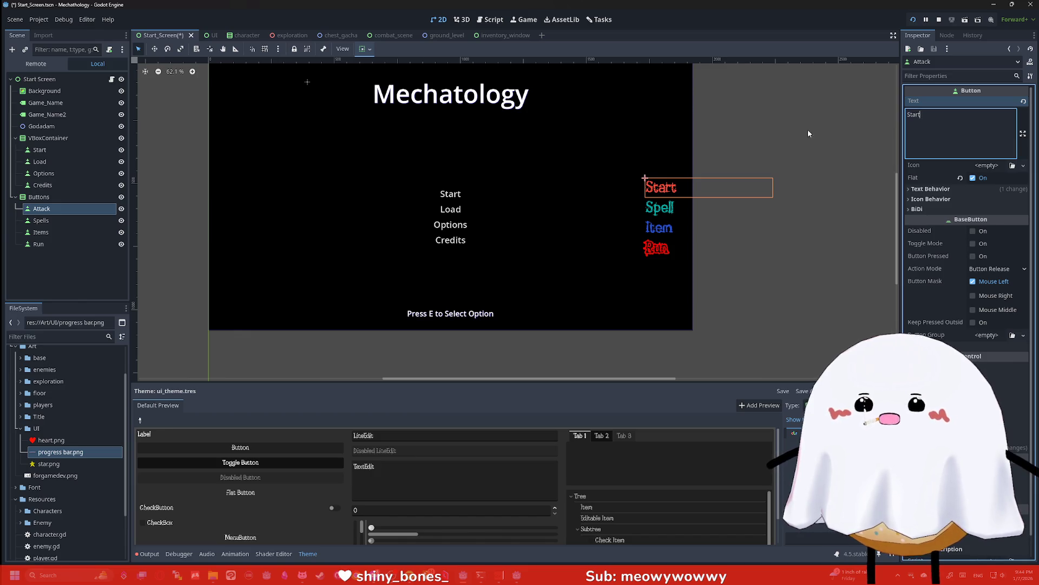
# Relabel the Spells, Items and Run buttons to Load, Options and Credits
pyautogui.click(39, 218)
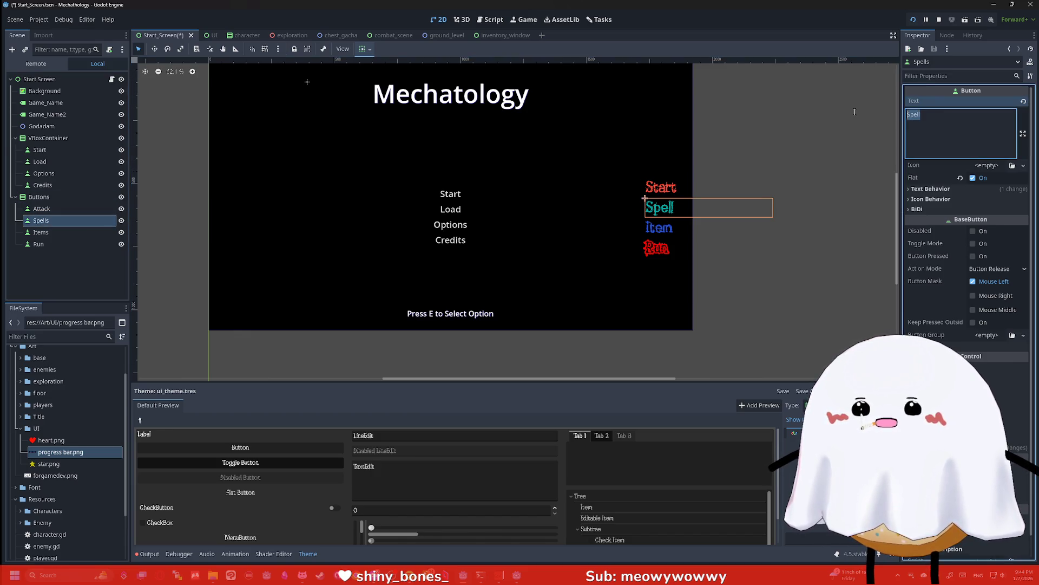
pyautogui.write('Load')
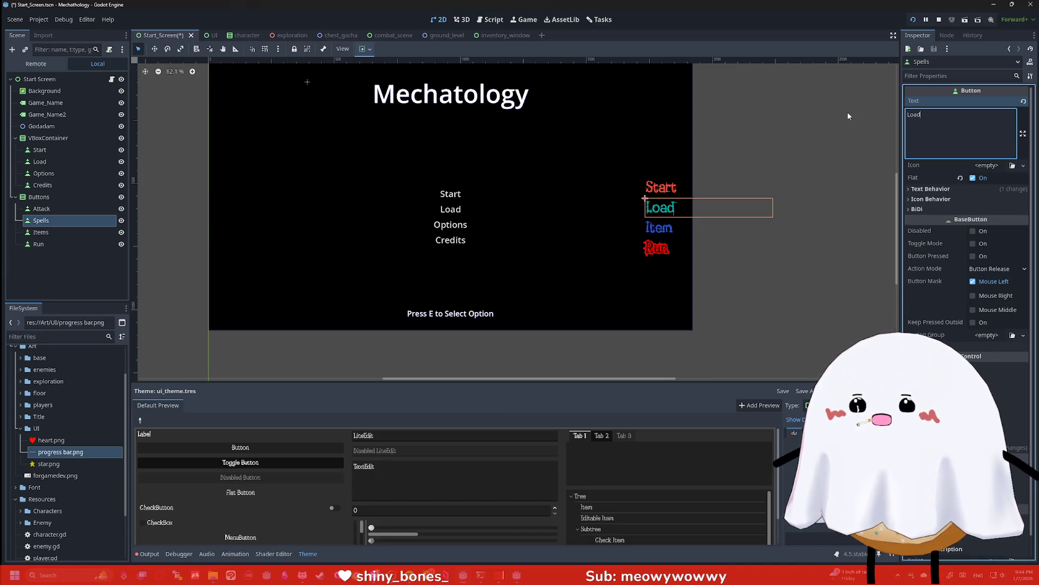
pyautogui.click(86, 232)
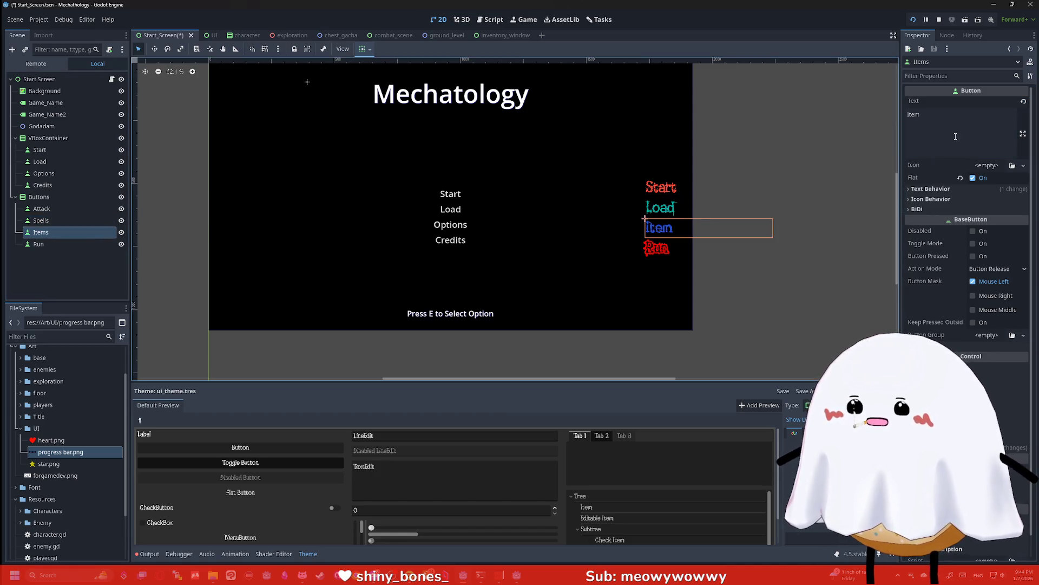
pyautogui.write('Options')
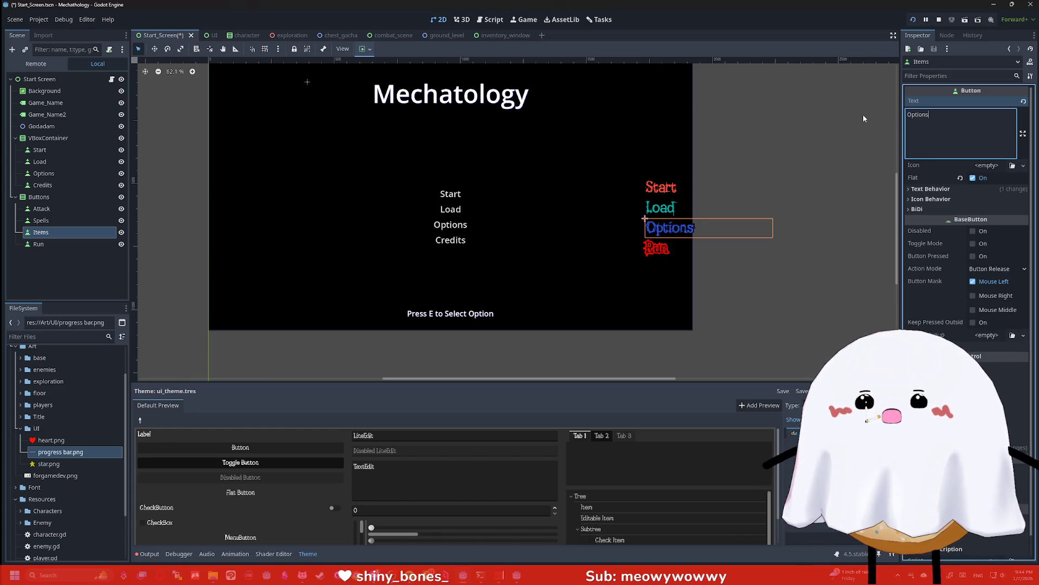
pyautogui.click(74, 243)
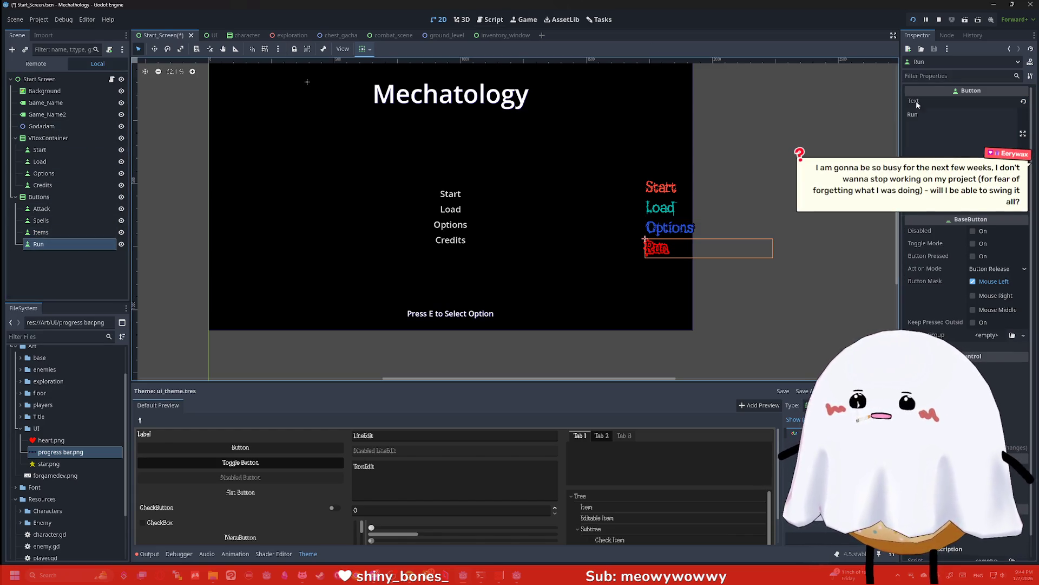
pyautogui.doubleClick(914, 114)
pyautogui.write('Credits')
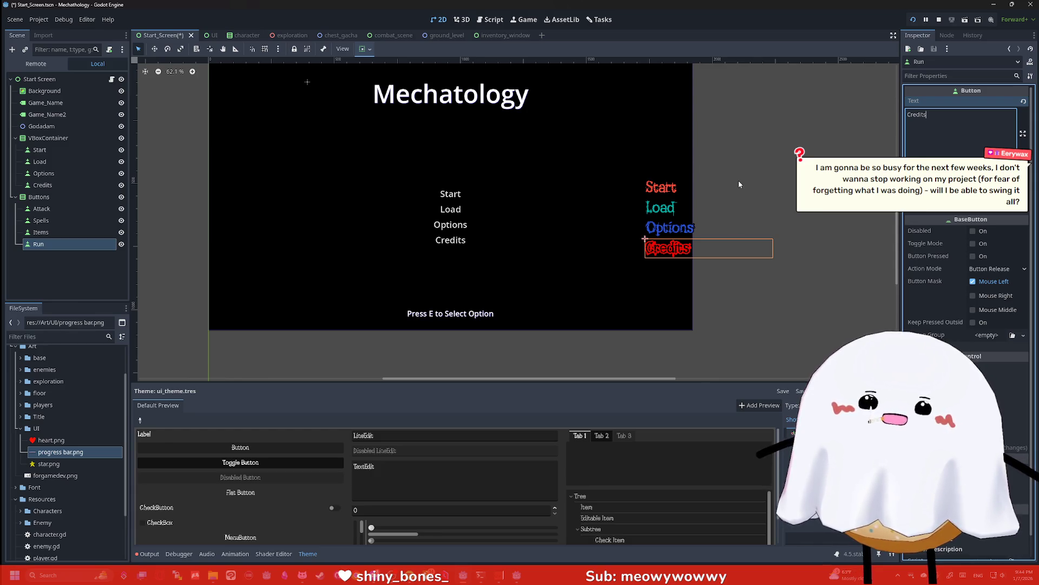
pyautogui.click(739, 181)
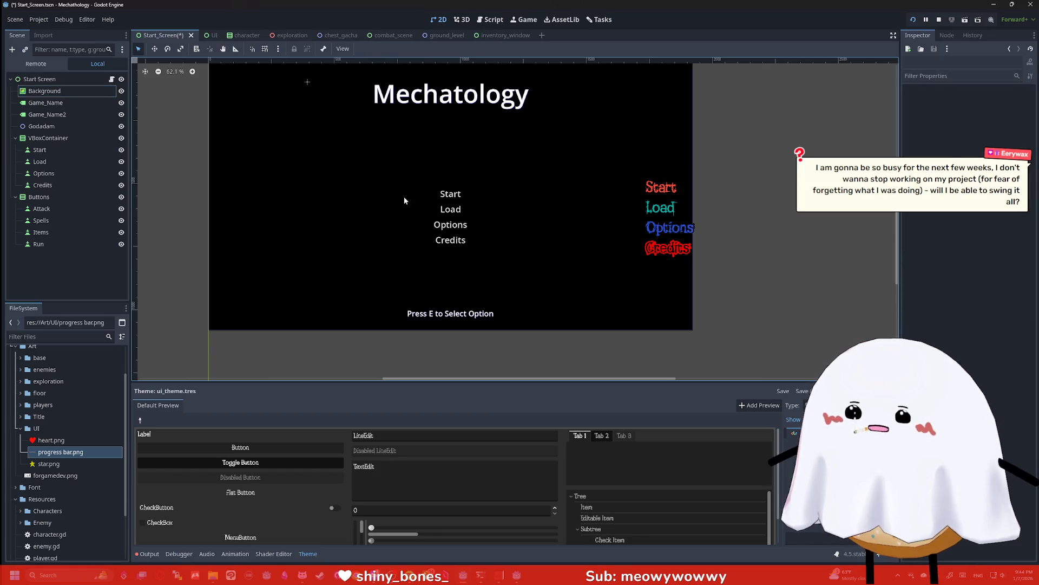
# Anchor the Buttons container to the Center preset
pyautogui.click(39, 196)
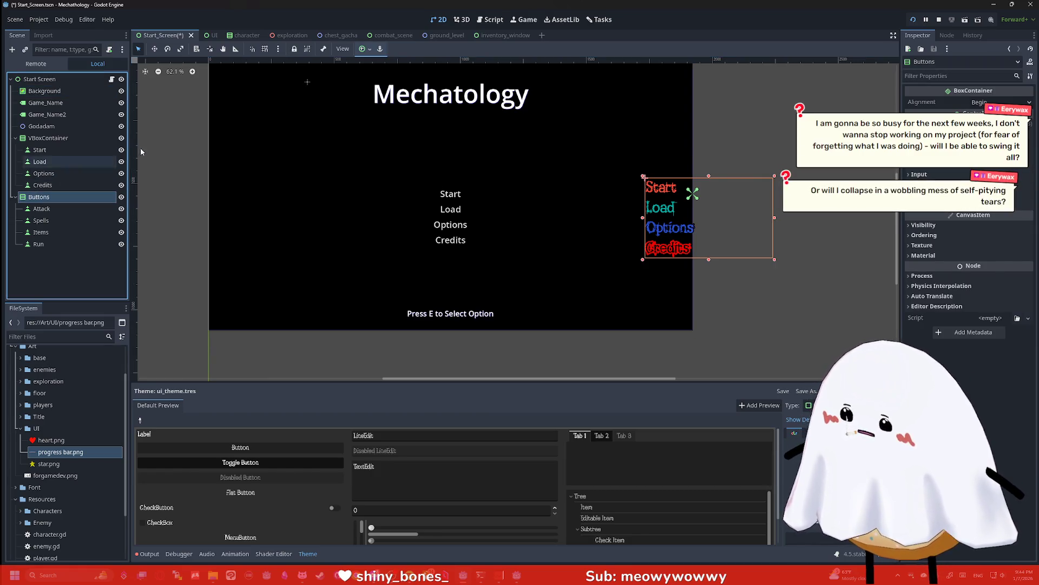
pyautogui.click(363, 49)
pyautogui.click(382, 95)
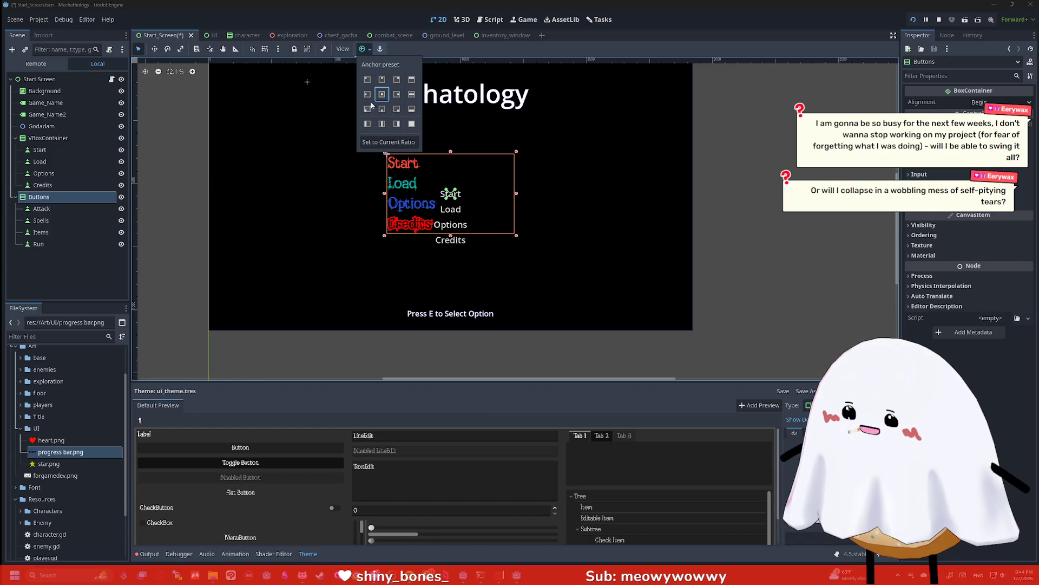
# Set Text Behavior Alignment to Center on all four coloured buttons
pyautogui.click(46, 213)
pyautogui.click(41, 208)
pyautogui.keyDown('shift'); pyautogui.click(50, 241); pyautogui.keyUp('shift')
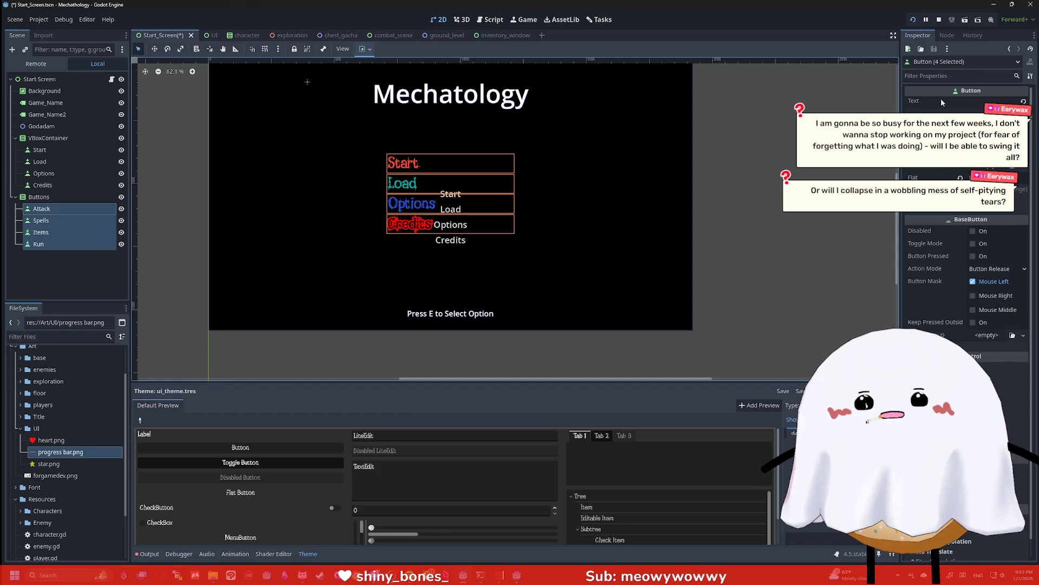
pyautogui.click(957, 77)
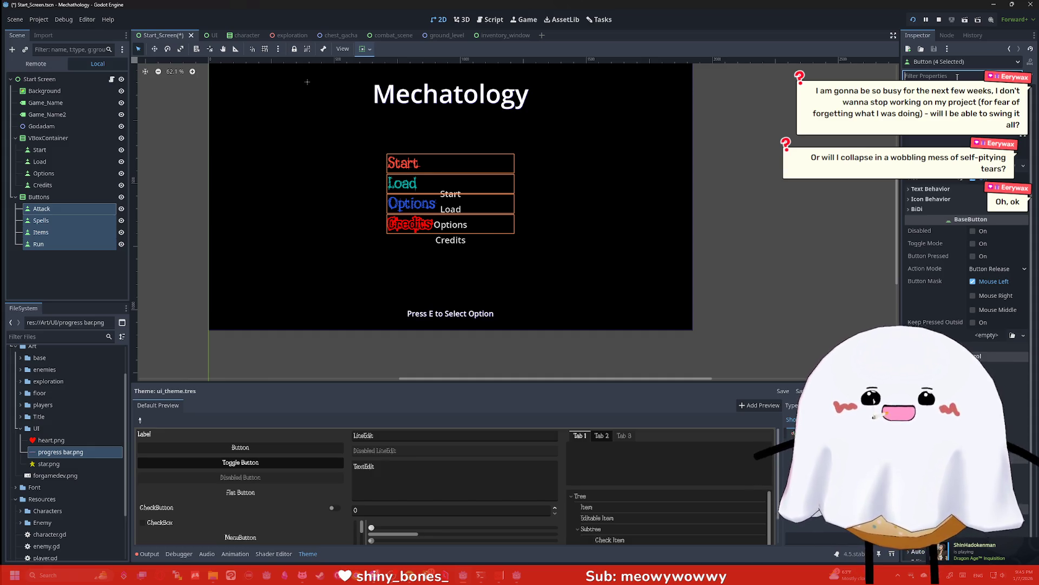
pyautogui.write('cent')
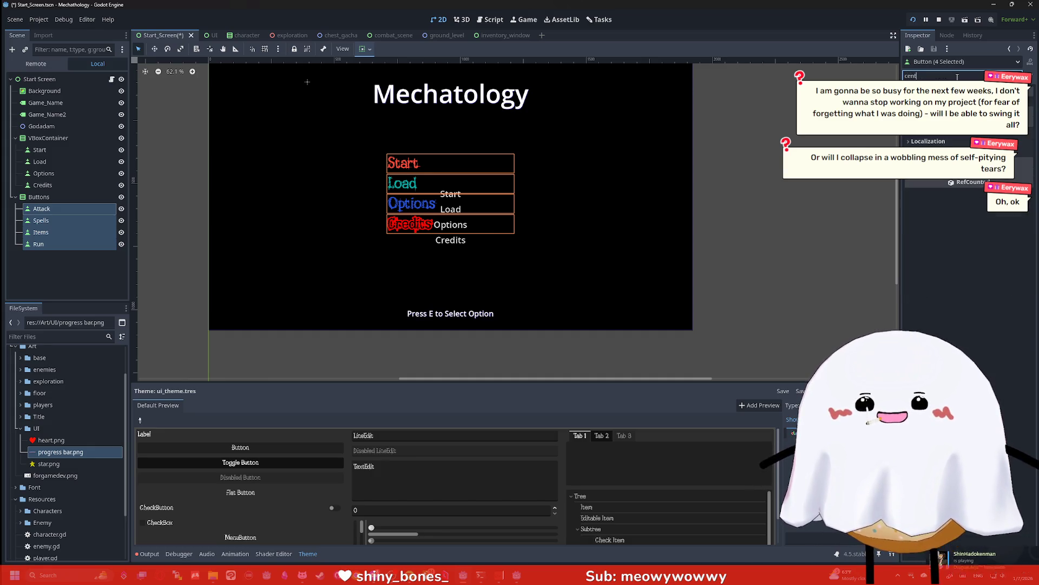
pyautogui.press('Return')
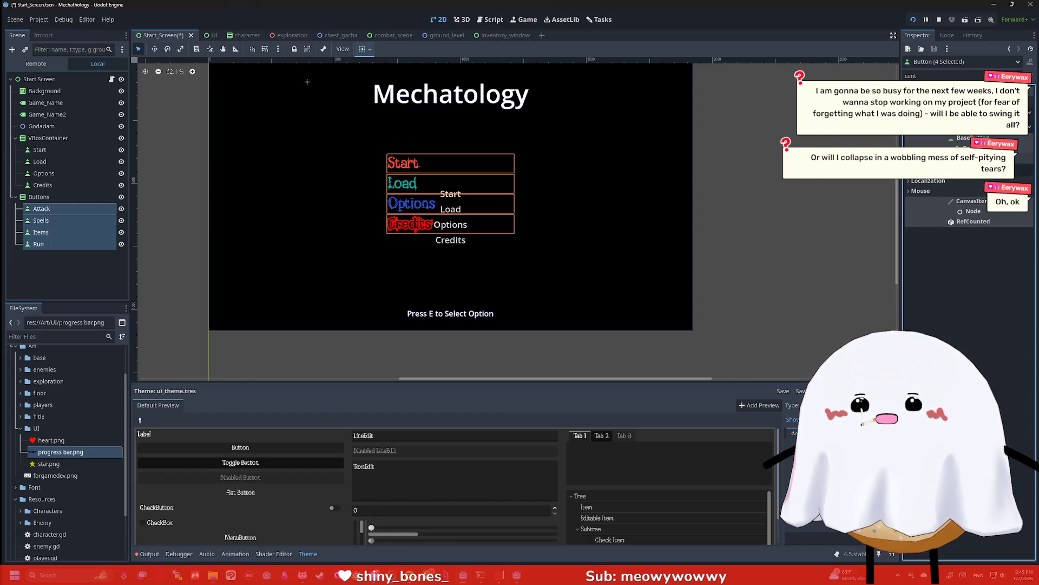
pyautogui.click(934, 184)
pyautogui.click(931, 76)
pyautogui.hotkey('ctrl', 'a')
pyautogui.press('BackSpace')
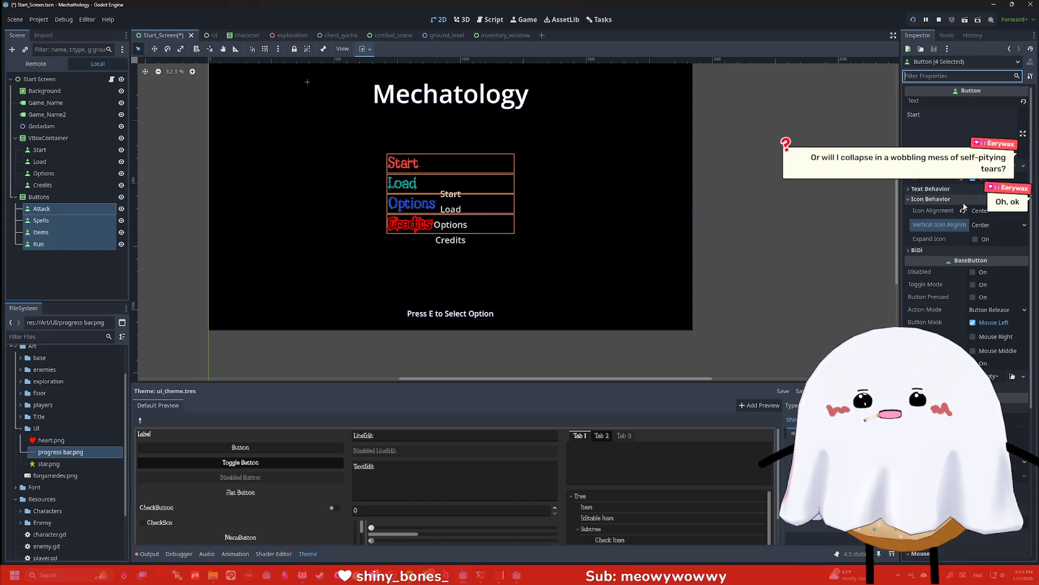
pyautogui.click(930, 189)
pyautogui.click(996, 200)
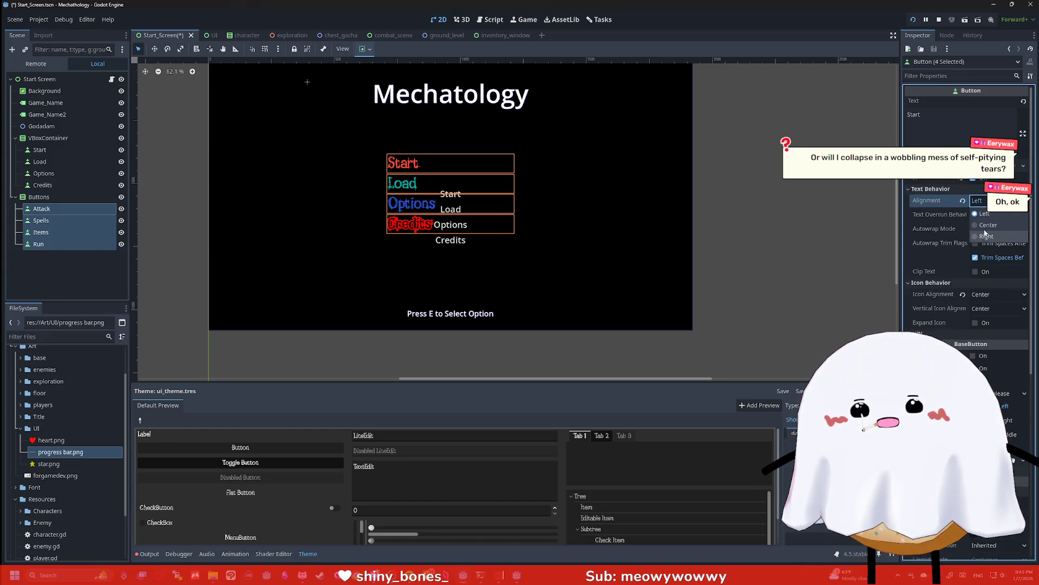
pyautogui.click(991, 223)
pyautogui.click(758, 223)
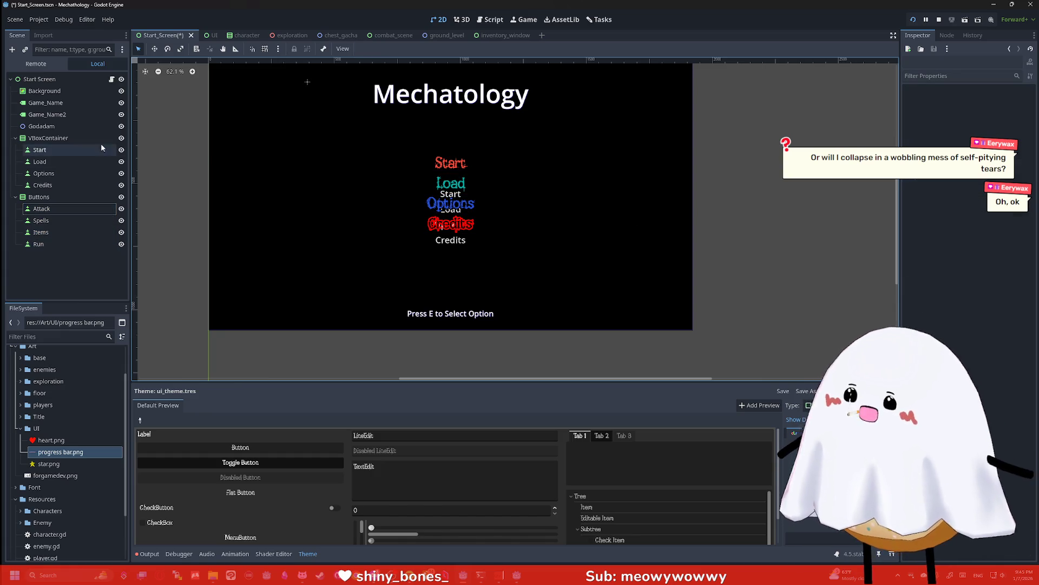
# Delete the old white VBoxContainer menu along with its children
pyautogui.click(69, 137)
pyautogui.rightClick(70, 138)
pyautogui.click(109, 407)
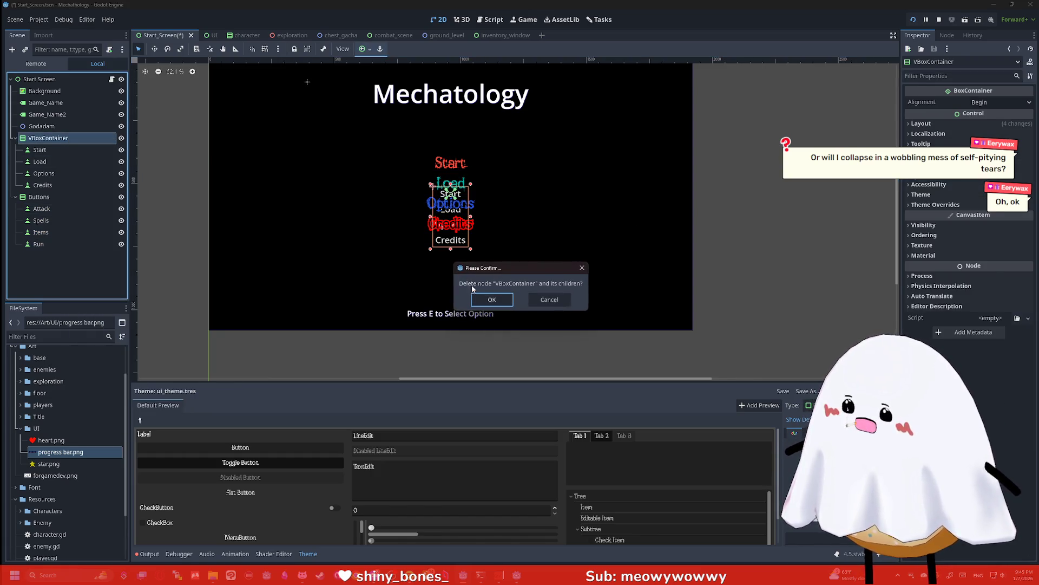
pyautogui.click(490, 301)
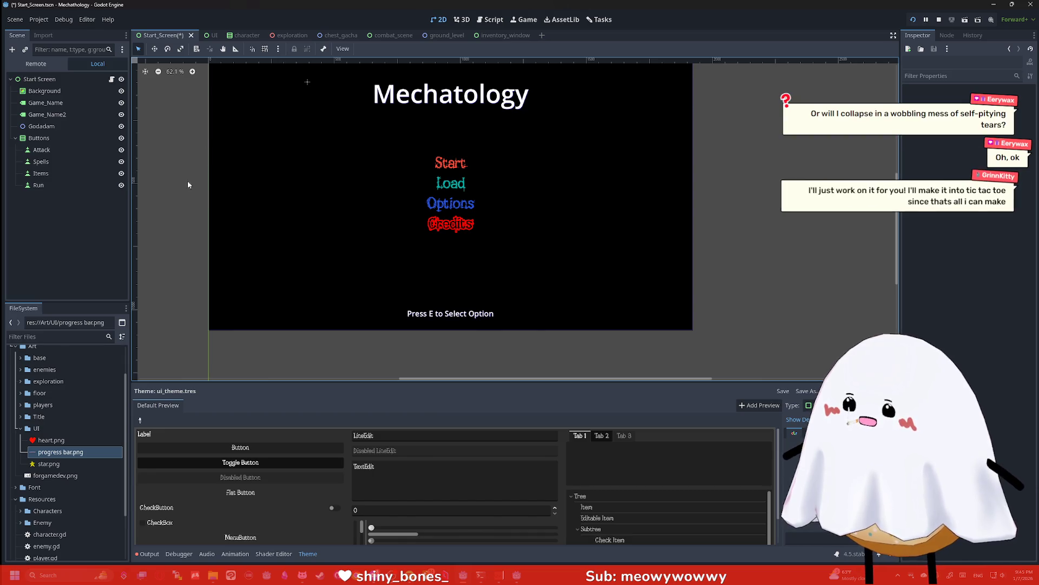
pyautogui.hscroll(-2, 188, 180)
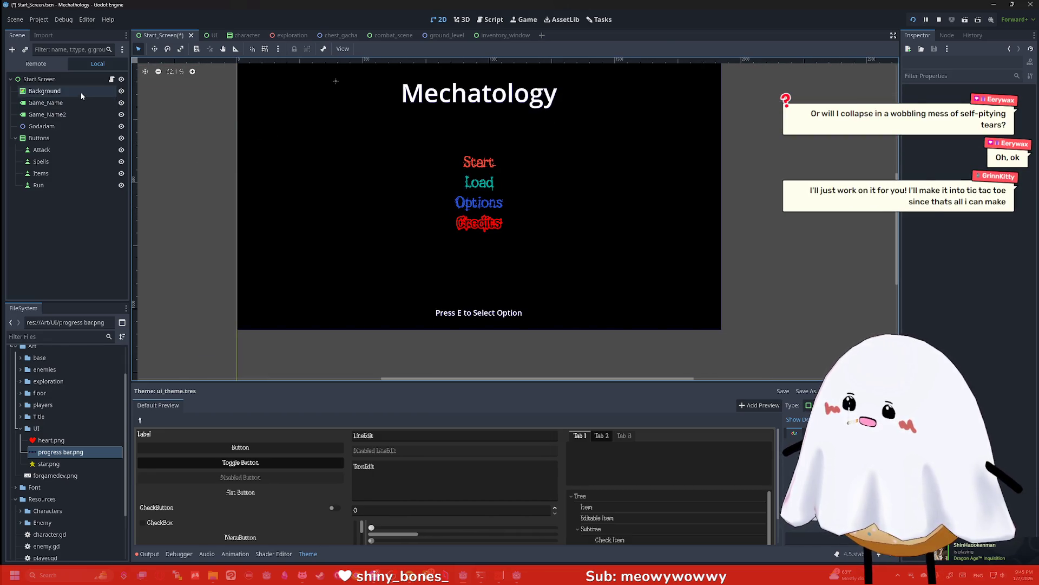
# Apply the SuperRugged font from the Font folder to the Mechatology title label
pyautogui.click(75, 103)
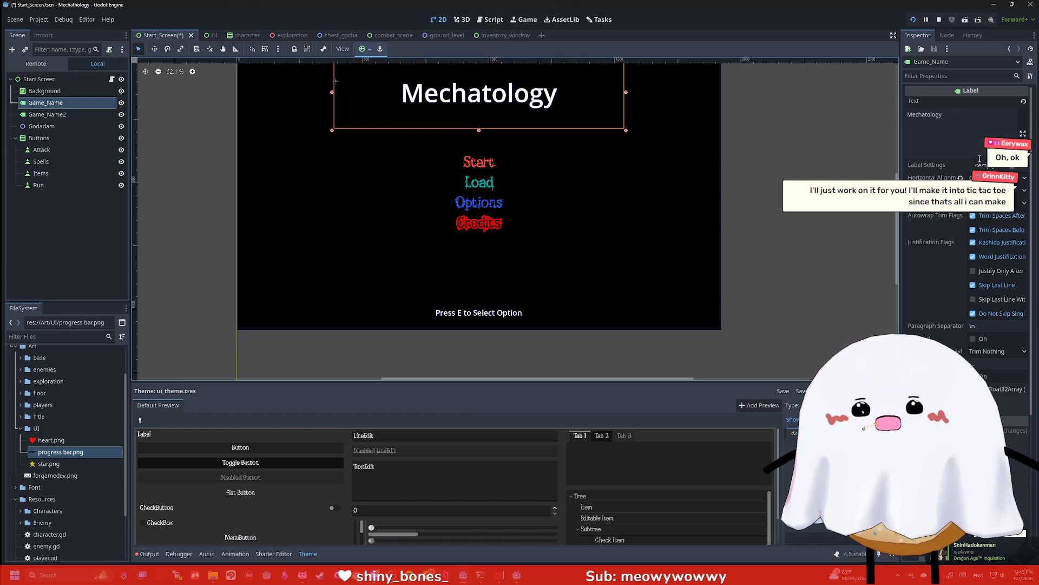
pyautogui.click(958, 75)
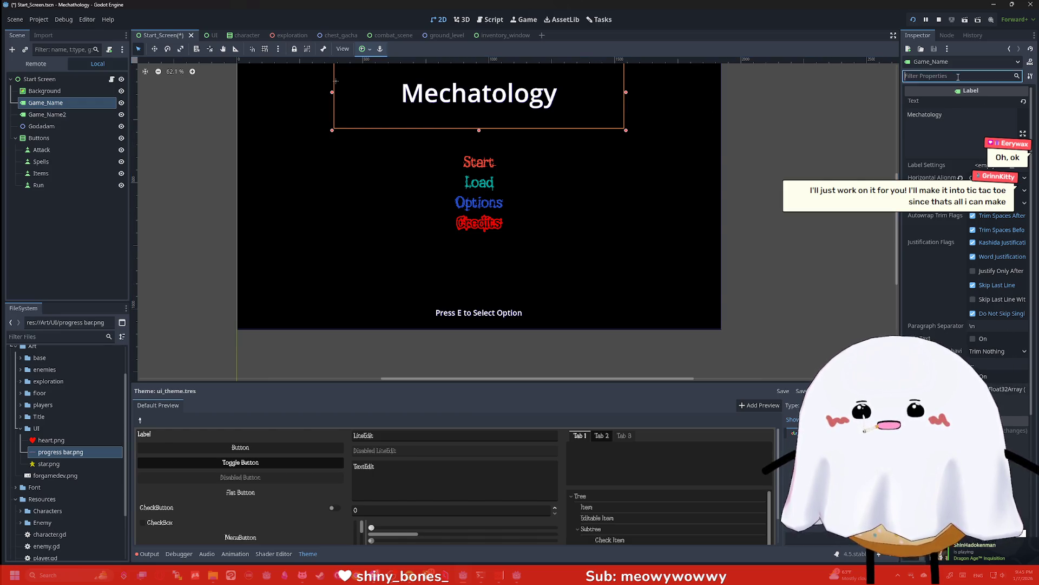
pyautogui.write('font')
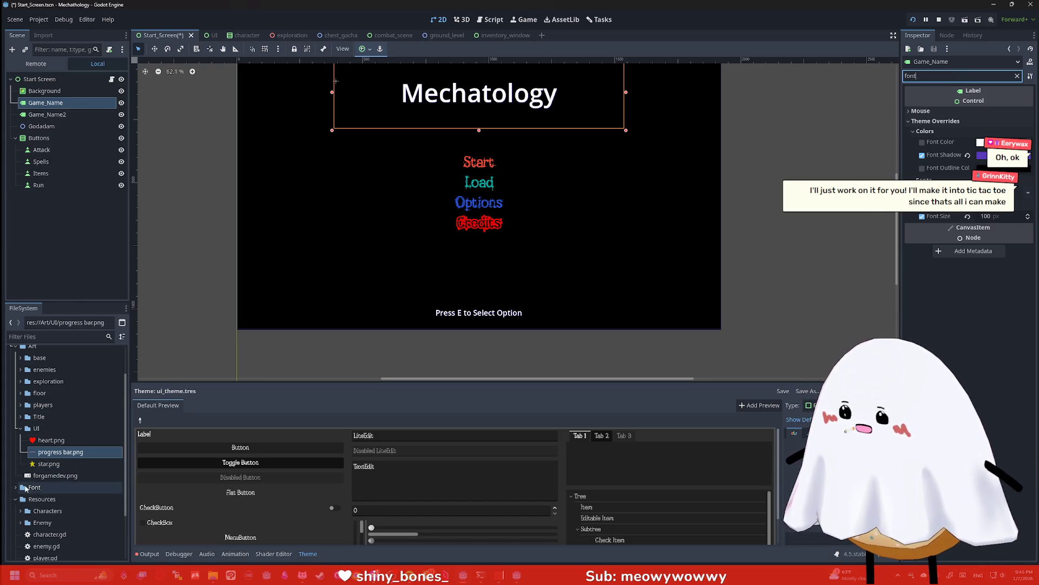
pyautogui.click(19, 487)
pyautogui.click(16, 487)
pyautogui.moveTo(60, 498)
pyautogui.mouseDown()
pyautogui.moveTo(1018, 212)
pyautogui.moveTo(1021, 202)
pyautogui.mouseUp()
pyautogui.press('Escape')
# Apply the SuperRugged font override to the Press E to Select Option label
pyautogui.moveTo(488, 315); pyautogui.dragTo(502, 344)
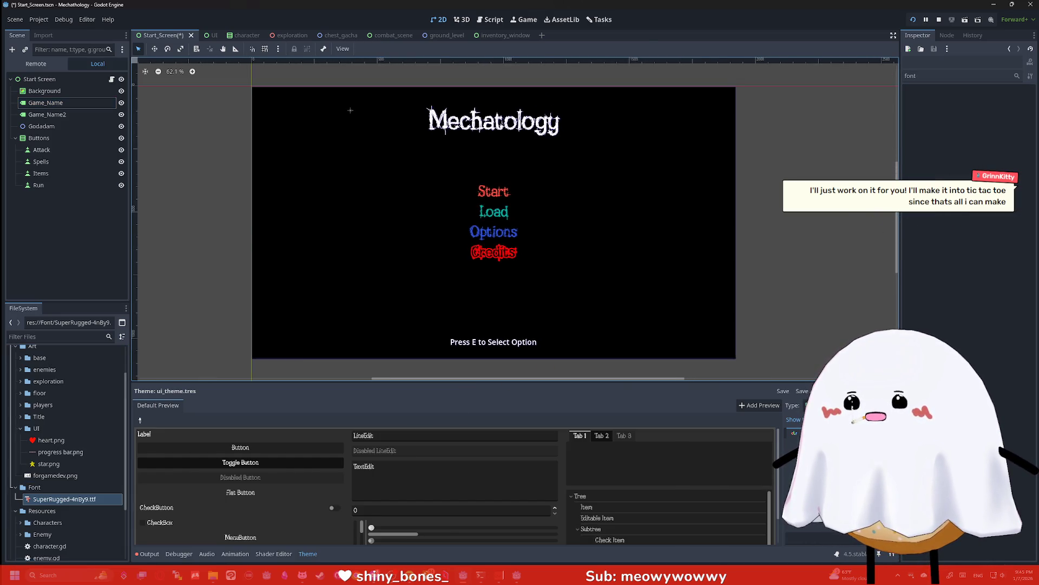
pyautogui.click(502, 345)
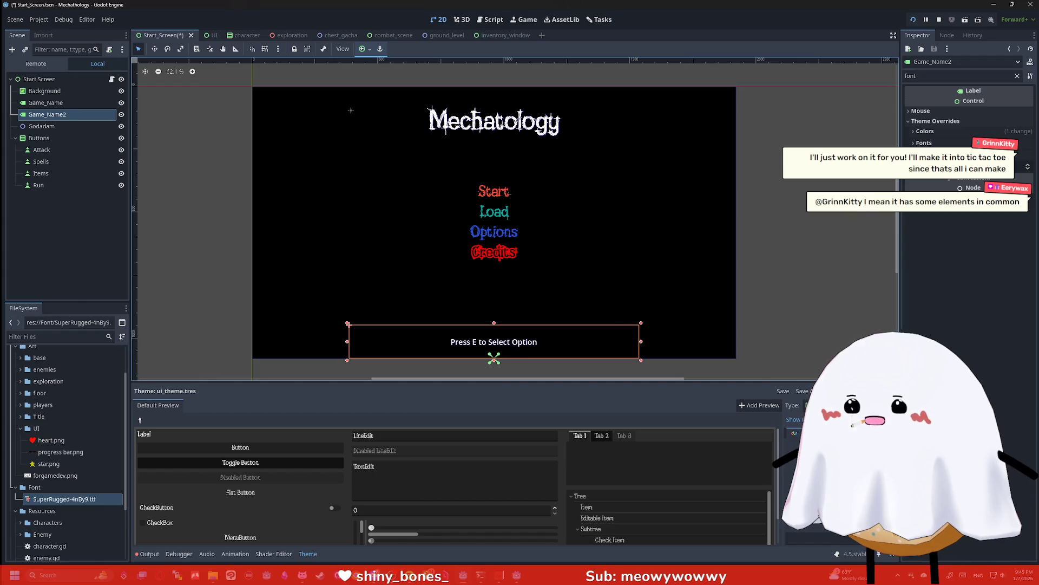
pyautogui.click(924, 142)
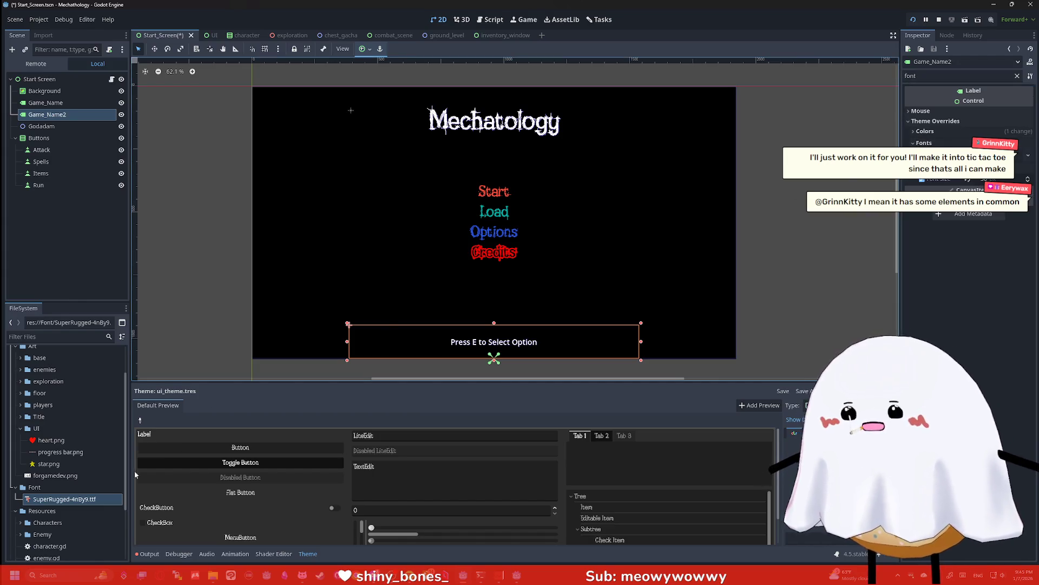
pyautogui.moveTo(54, 498)
pyautogui.mouseDown()
pyautogui.moveTo(826, 268)
pyautogui.moveTo(1023, 145)
pyautogui.moveTo(1024, 161)
pyautogui.mouseUp()
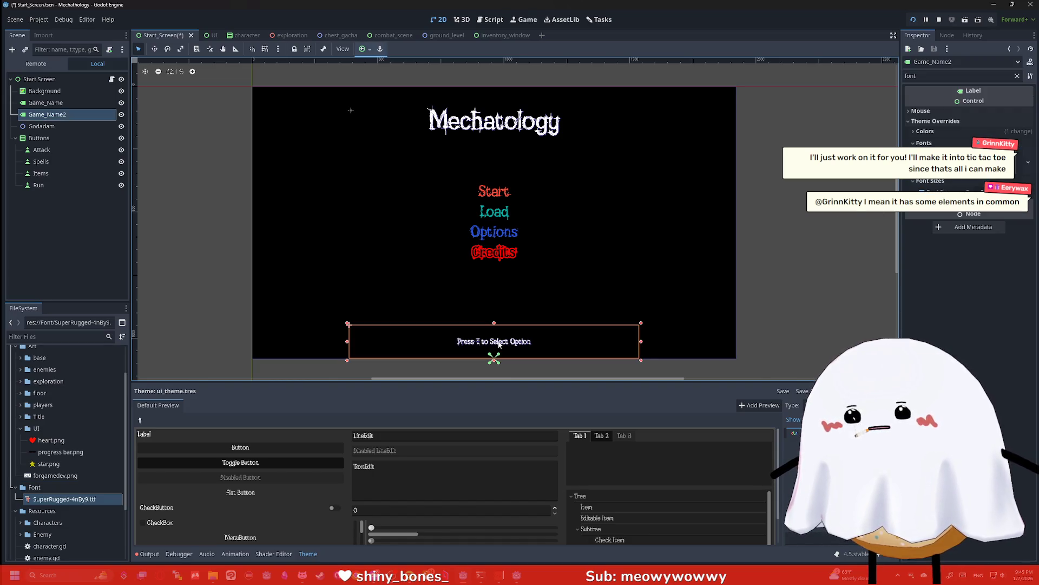
# Set the prompt label's Font Size override to 50 px, after trying 100 and 75
pyautogui.click(961, 77)
pyautogui.press('BackSpace')
pyautogui.press('BackSpace')
pyautogui.press('BackSpace')
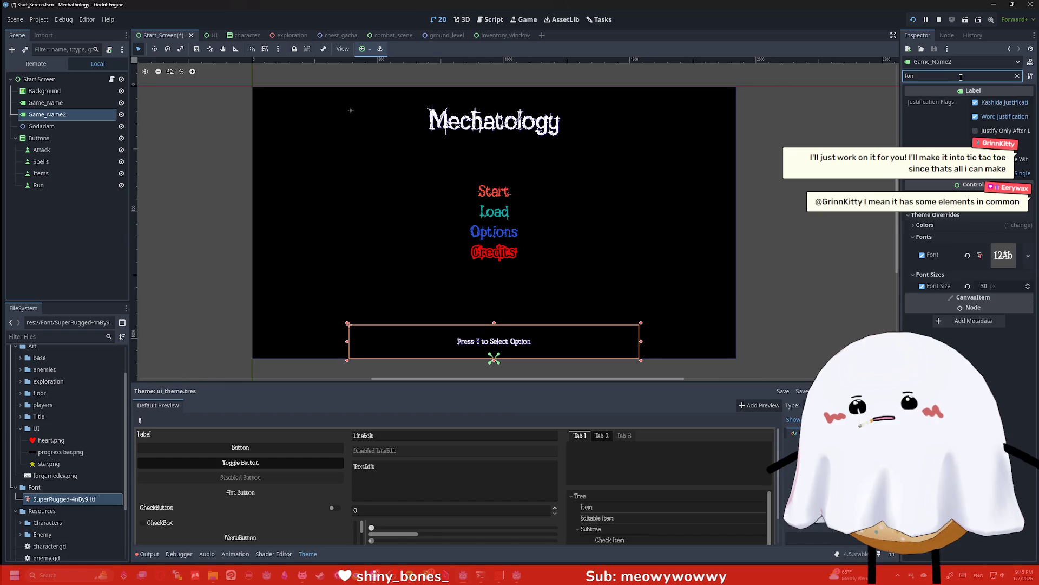
pyautogui.write('font si')
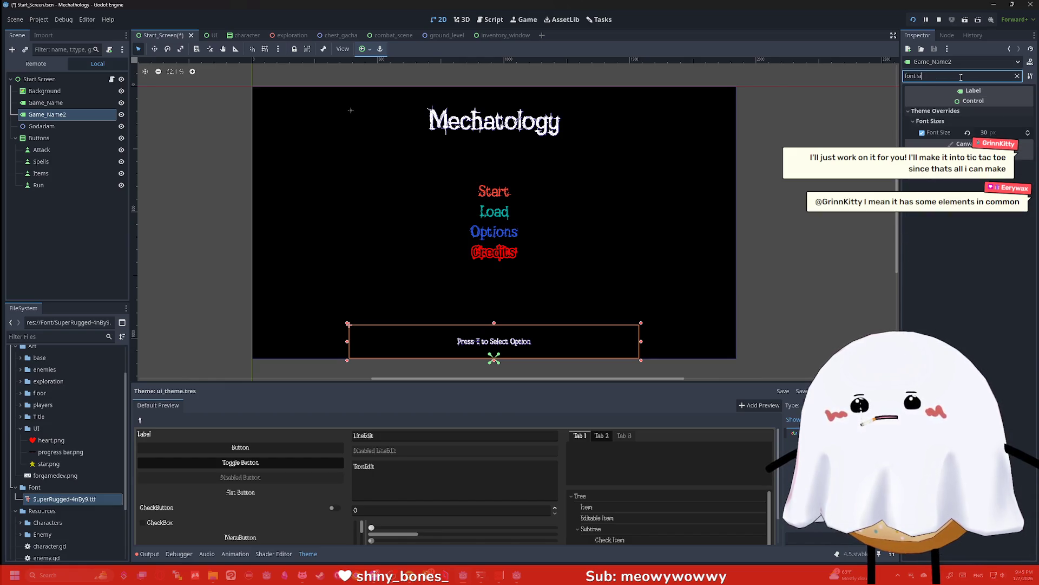
pyautogui.click(1010, 134)
pyautogui.write('100')
pyautogui.press('Return')
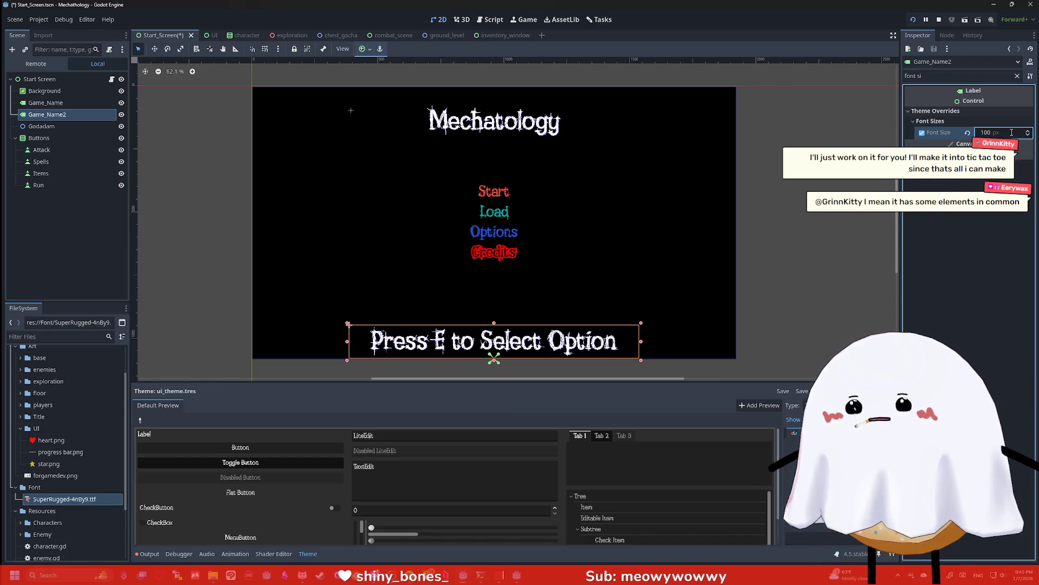
pyautogui.click(998, 132)
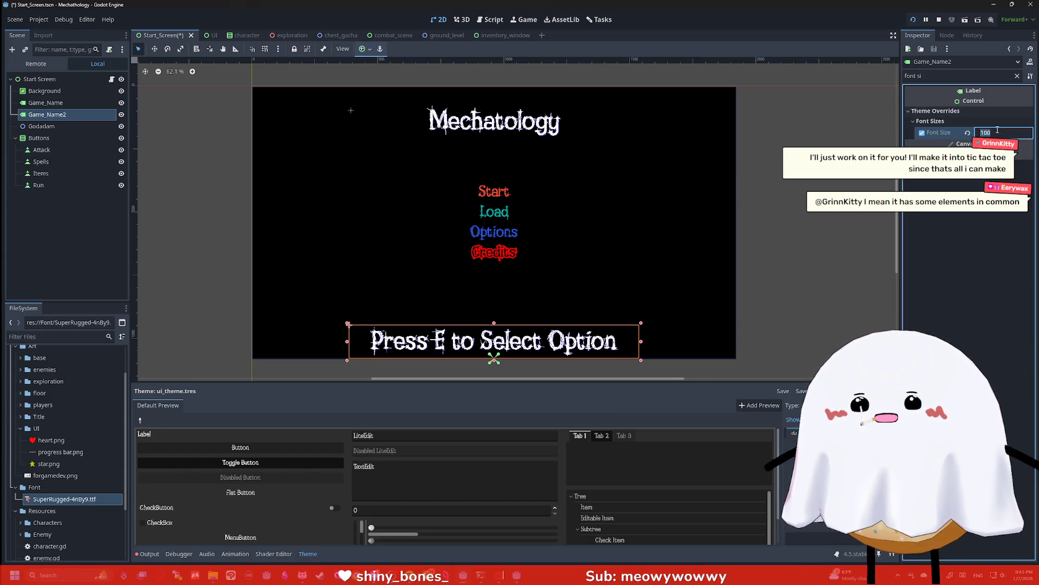
pyautogui.write('75')
pyautogui.press('Return')
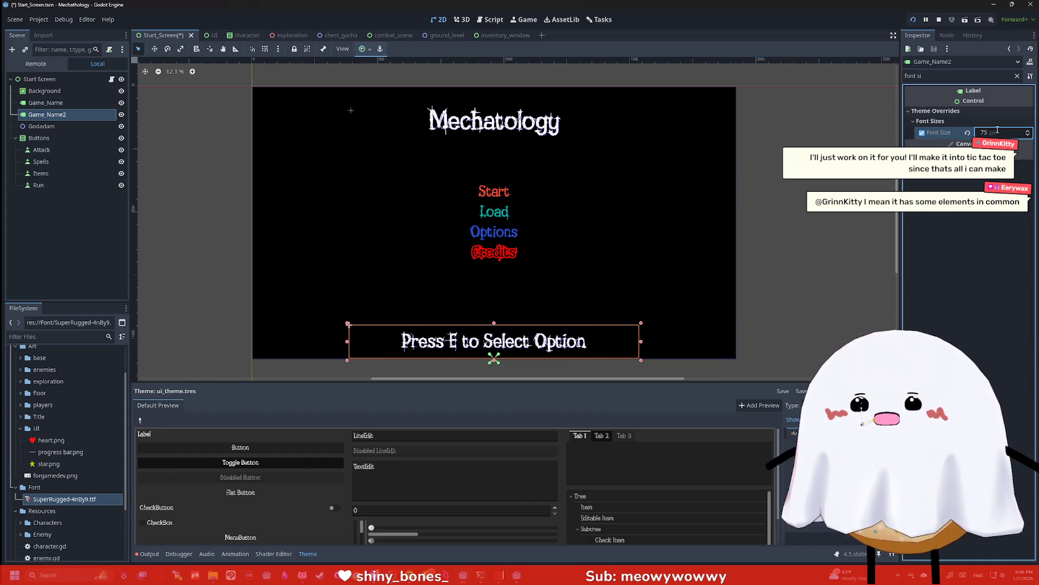
pyautogui.click(1005, 131)
pyautogui.write('5')
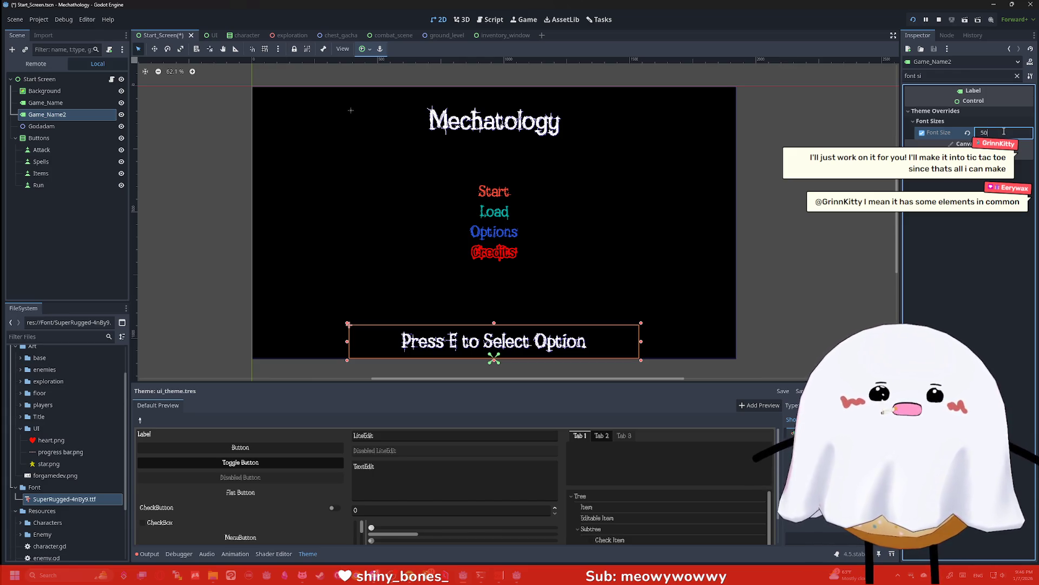
pyautogui.press('Return')
pyautogui.click(827, 147)
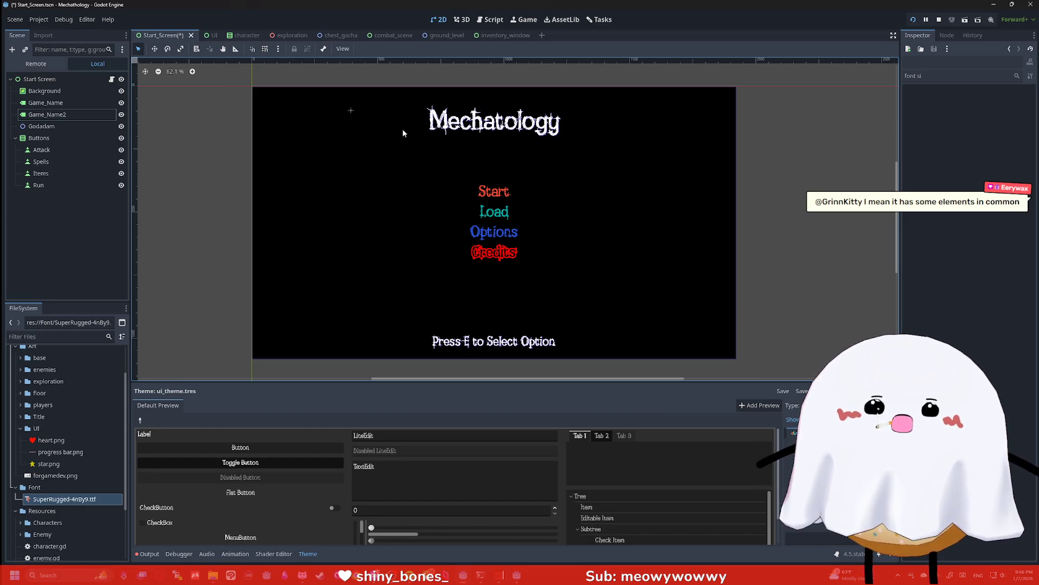
# Connect the Start (Attack) button's pressed() signal to option_start() in start_screen.gd
pyautogui.click(508, 187)
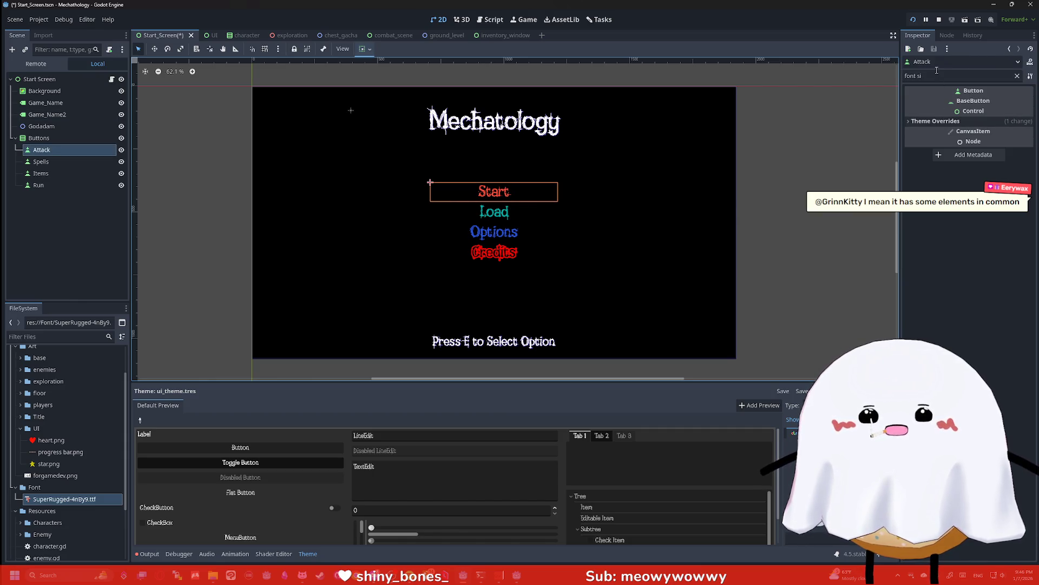
pyautogui.click(947, 35)
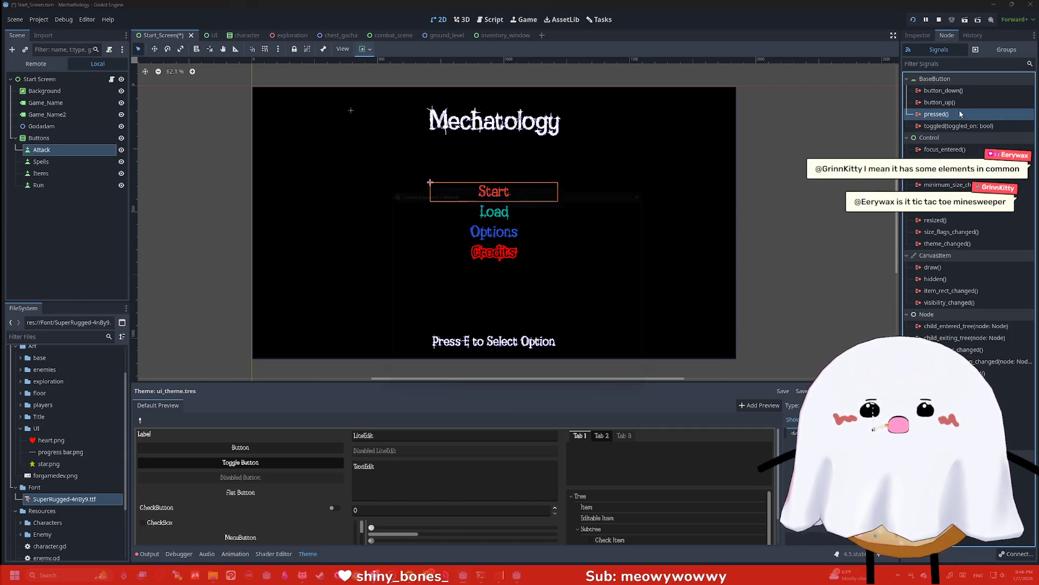
pyautogui.doubleClick(959, 111)
pyautogui.scroll(-3, 453, 299)
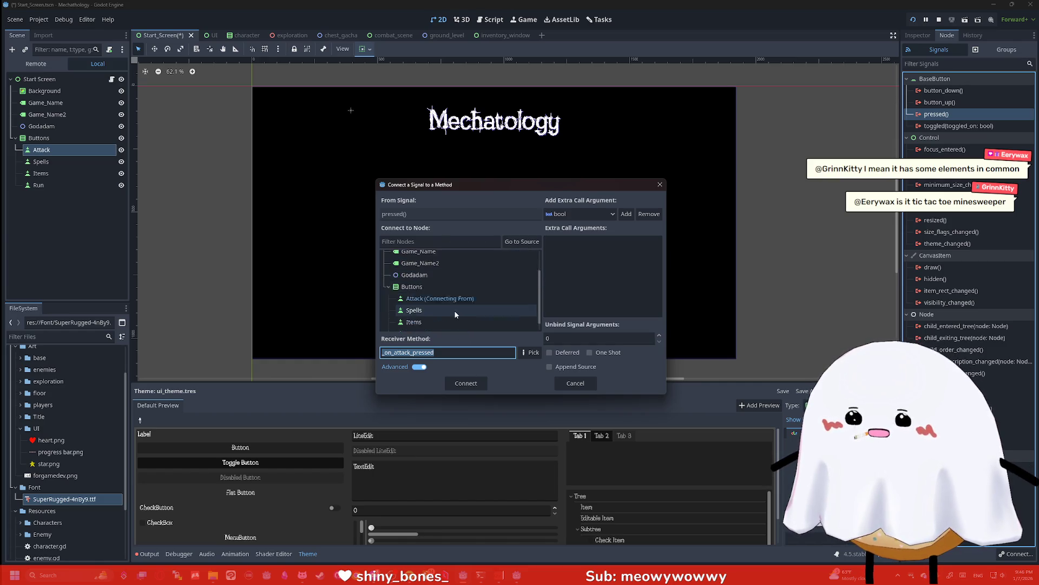
pyautogui.scroll(3, 453, 299)
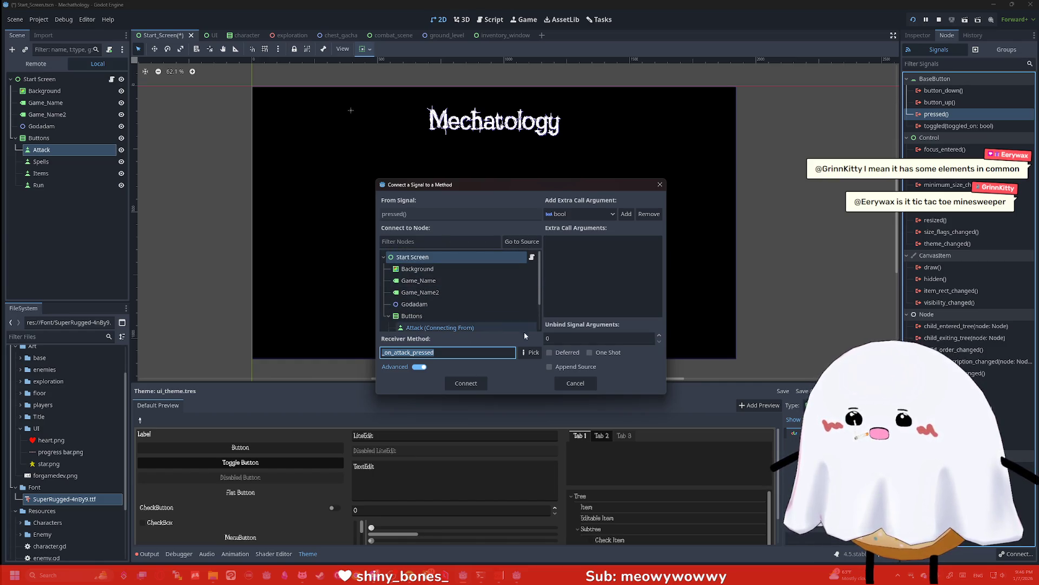
pyautogui.click(531, 352)
pyautogui.click(472, 220)
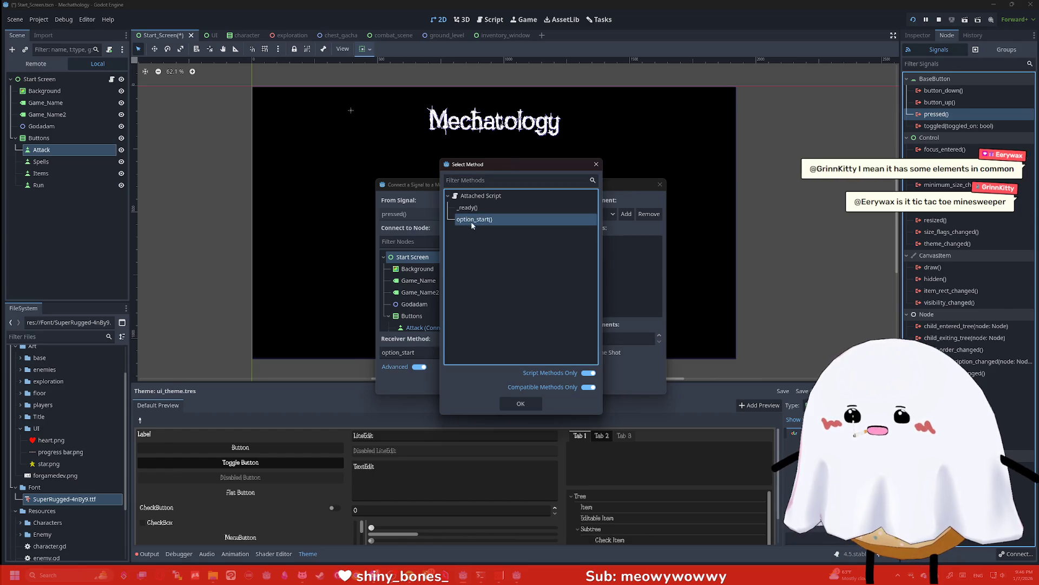
pyautogui.click(520, 404)
pyautogui.click(482, 379)
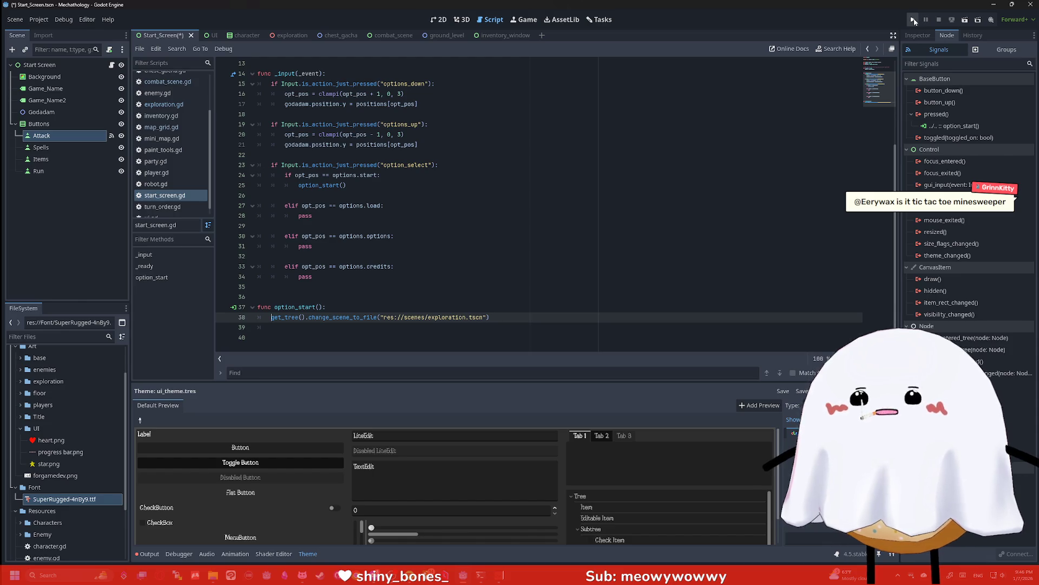
# Run the project twice, choosing Start and closing the game window each time
pyautogui.click(913, 20)
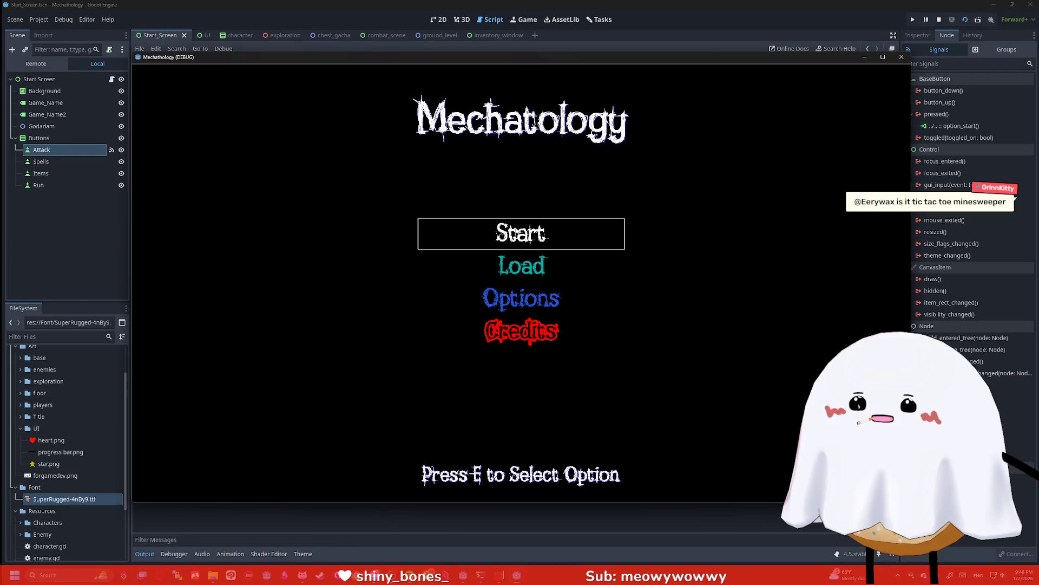
pyautogui.click(532, 233)
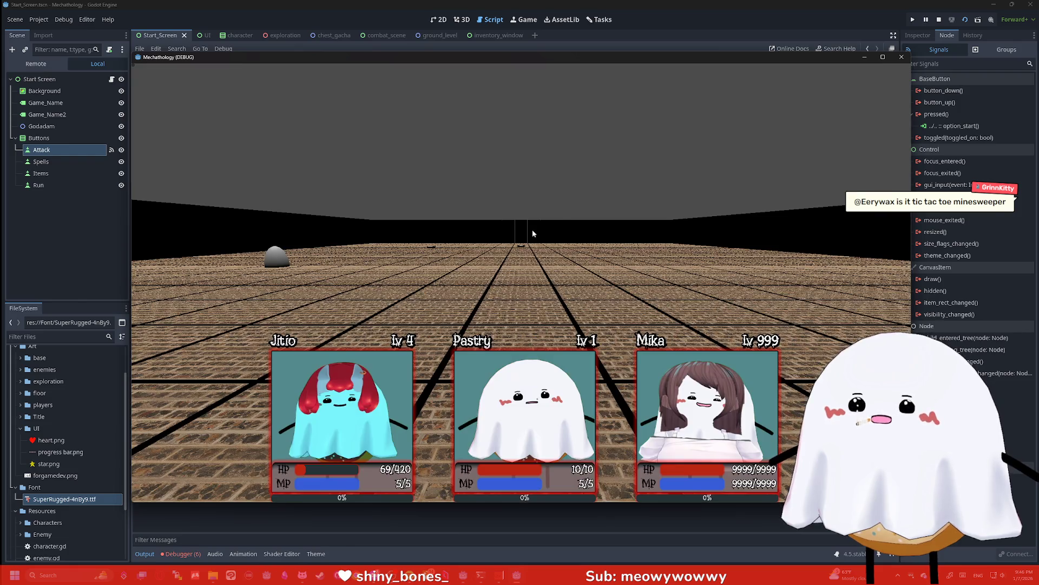
pyautogui.click(902, 57)
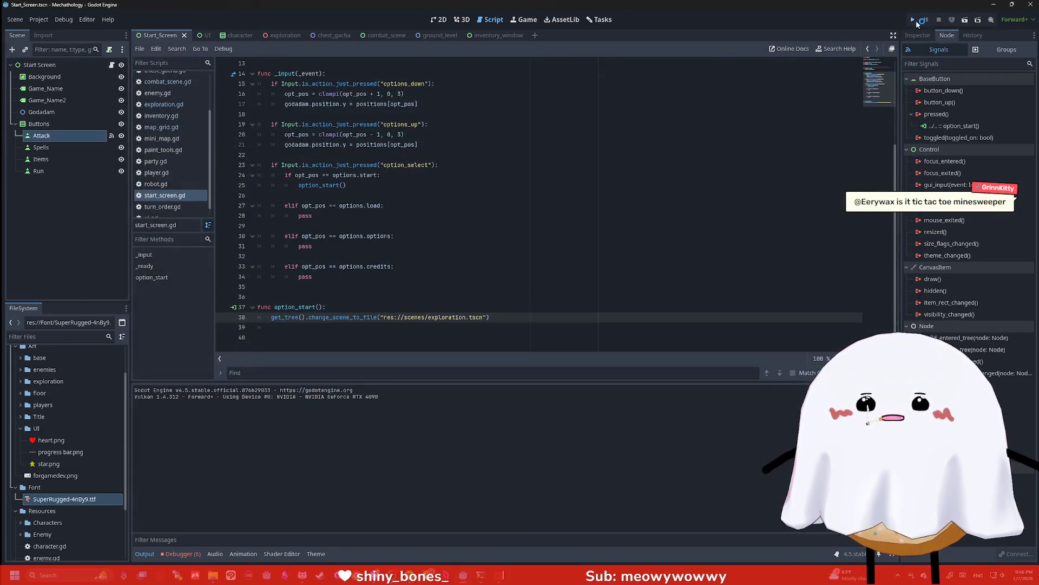
pyautogui.click(913, 20)
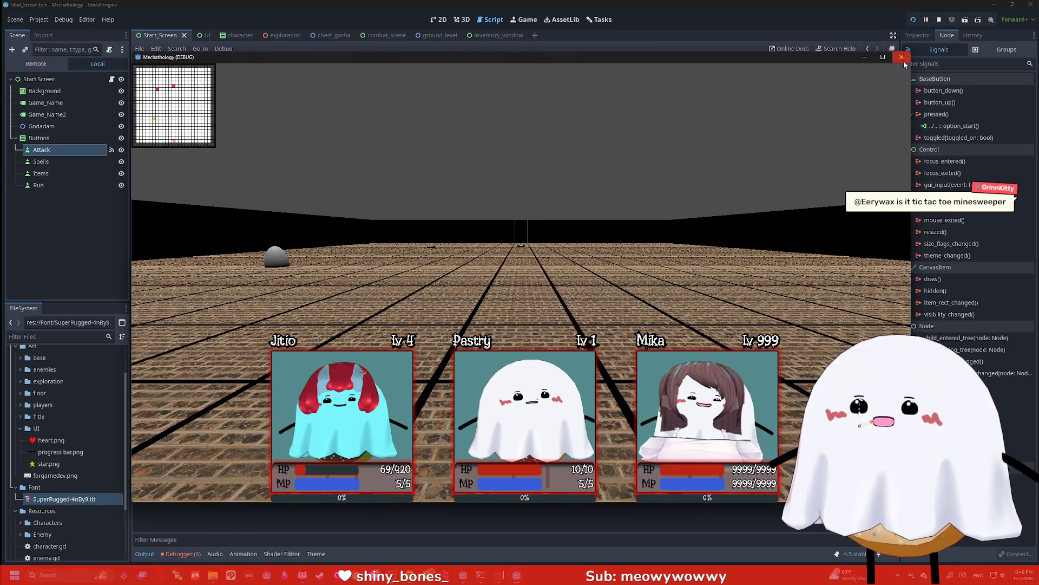
pyautogui.click(897, 59)
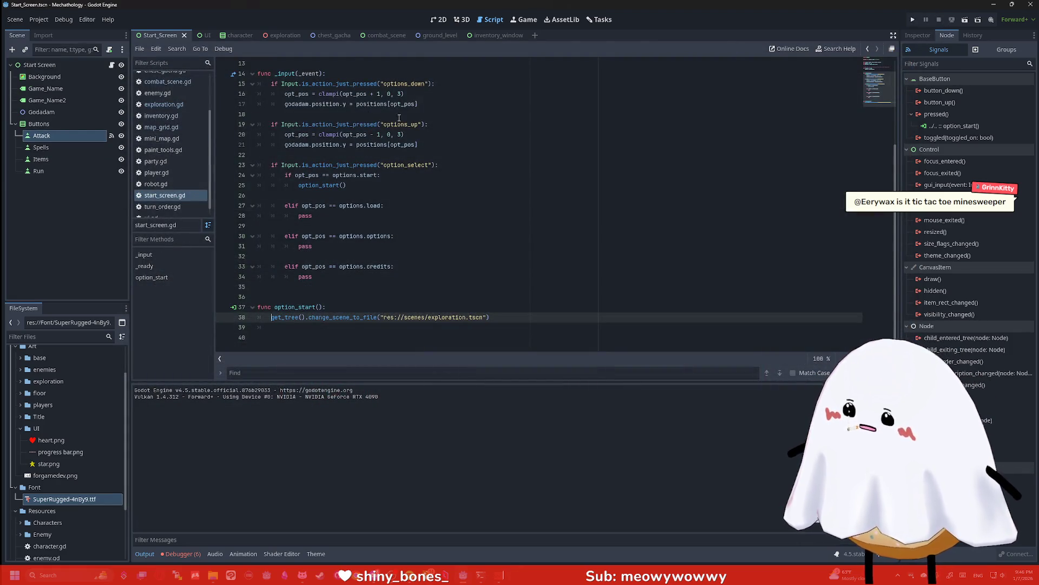
# Run the start screen scene, press E on Start to load exploration, and repeat the test
pyautogui.click(964, 19)
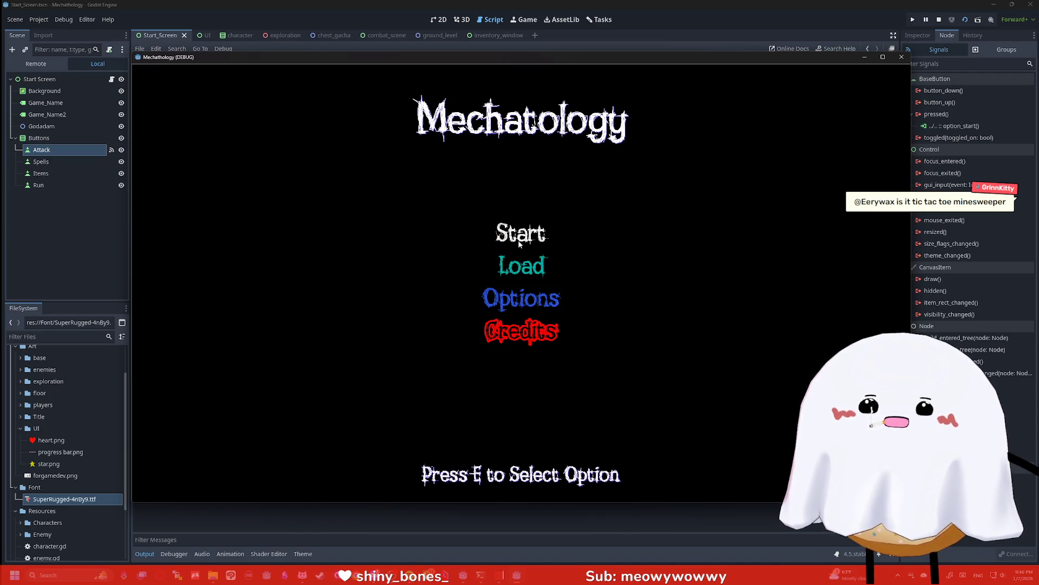
pyautogui.press('e')
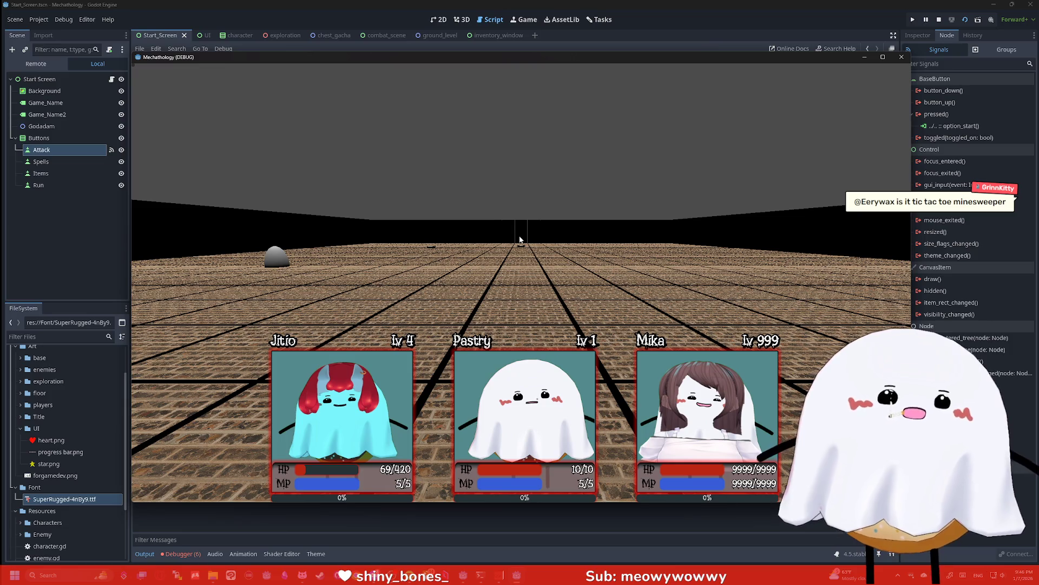
pyautogui.click(901, 57)
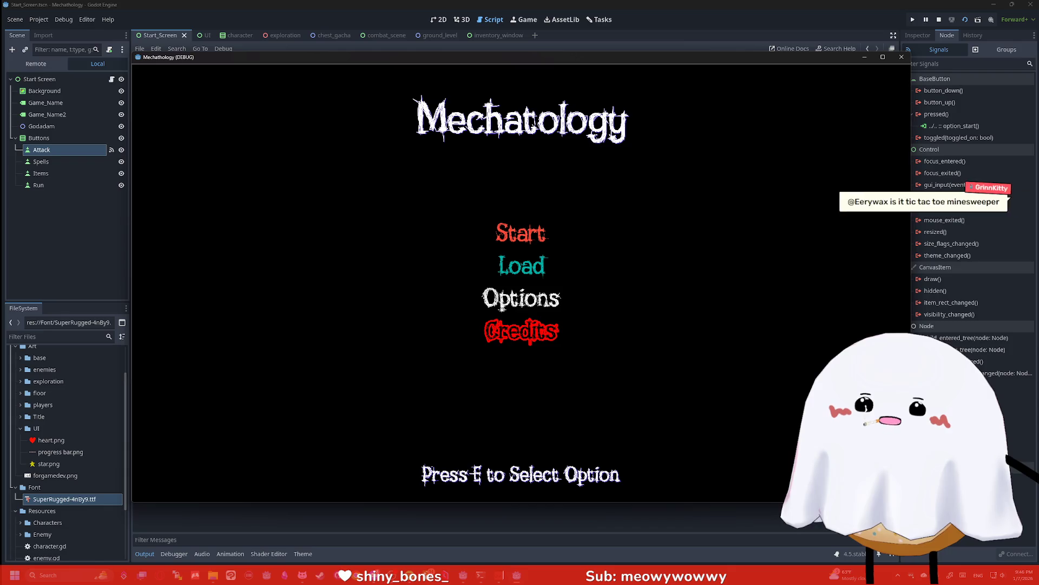
pyautogui.press('e')
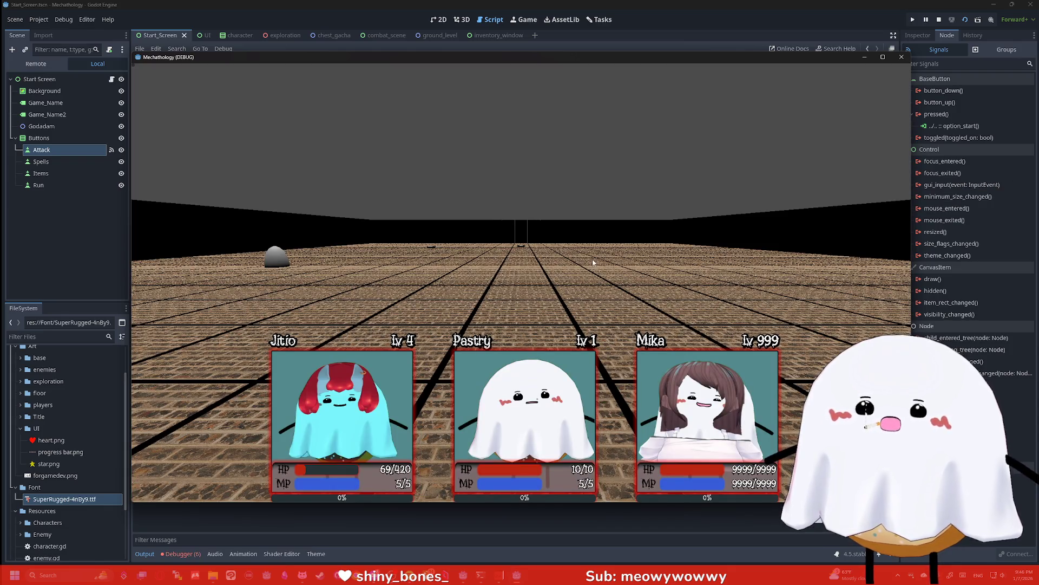
pyautogui.click(903, 56)
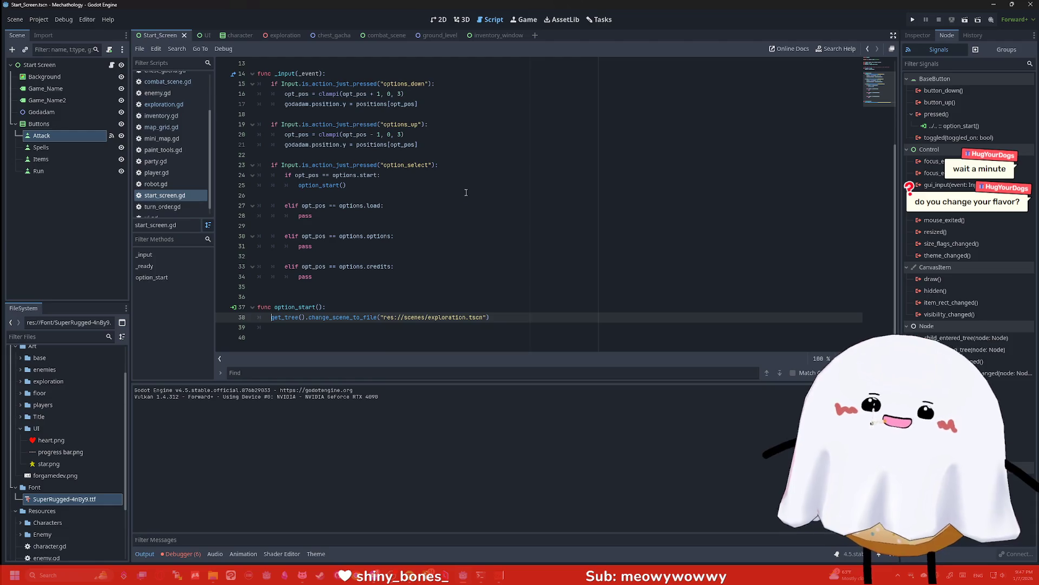
pyautogui.click(448, 233)
pyautogui.scroll(2, 447, 193)
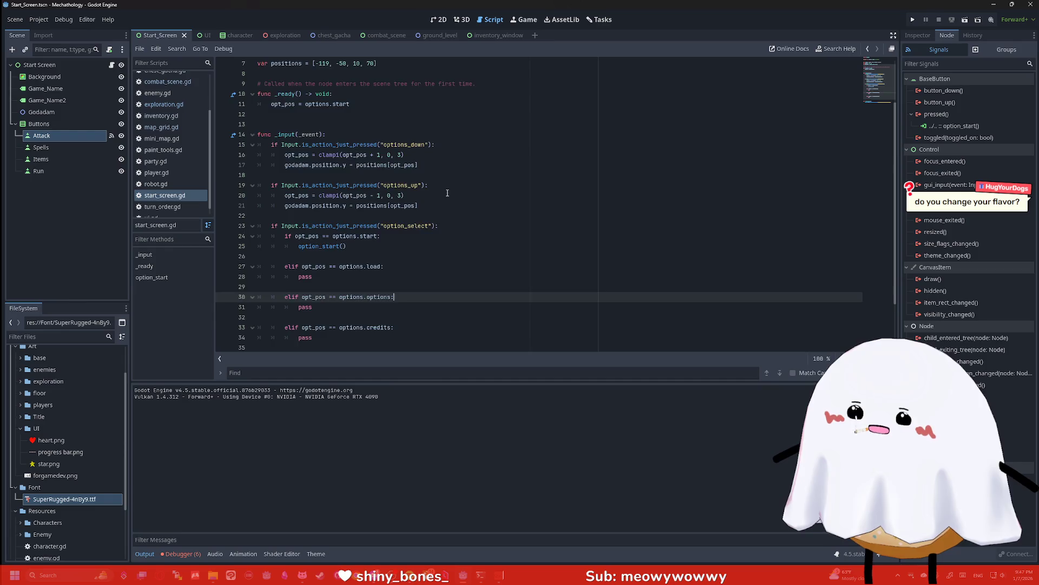
pyautogui.scroll(1, 447, 193)
pyautogui.click(447, 193)
pyautogui.scroll(1, 447, 193)
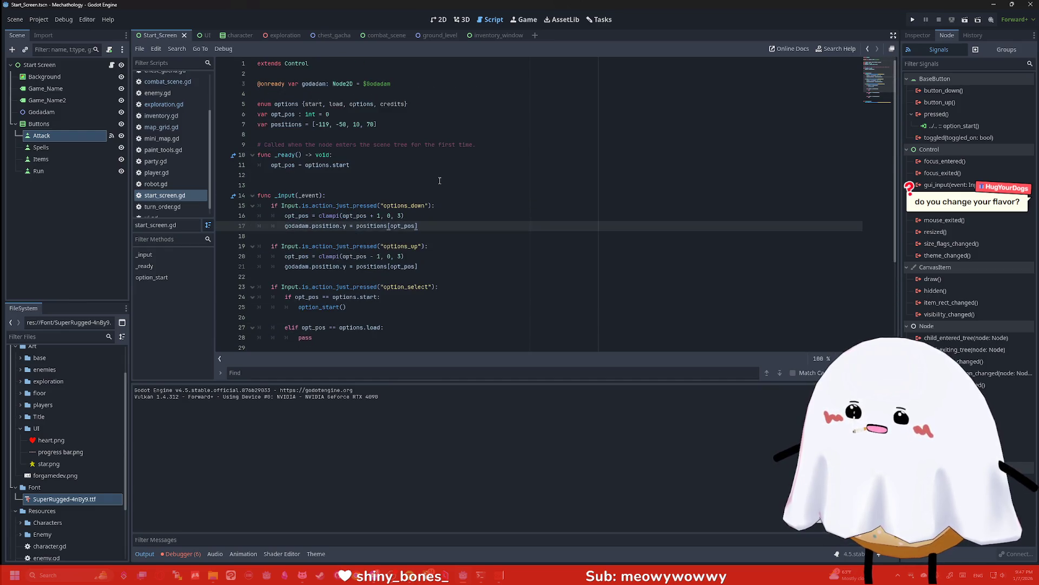
pyautogui.moveTo(391, 83); pyautogui.dragTo(258, 84)
pyautogui.press('BackSpace')
pyautogui.press('BackSpace')
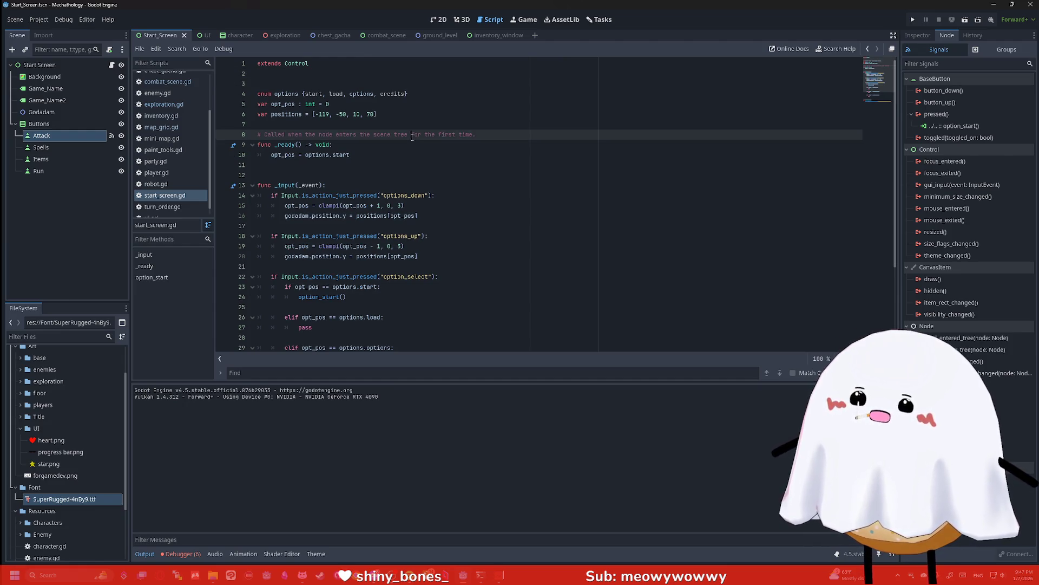
# Delete the godadam.position.y lines in options_up and options_down, then switch to VNyan
pyautogui.scroll(-3, 430, 155)
pyautogui.tripleClick(433, 165)
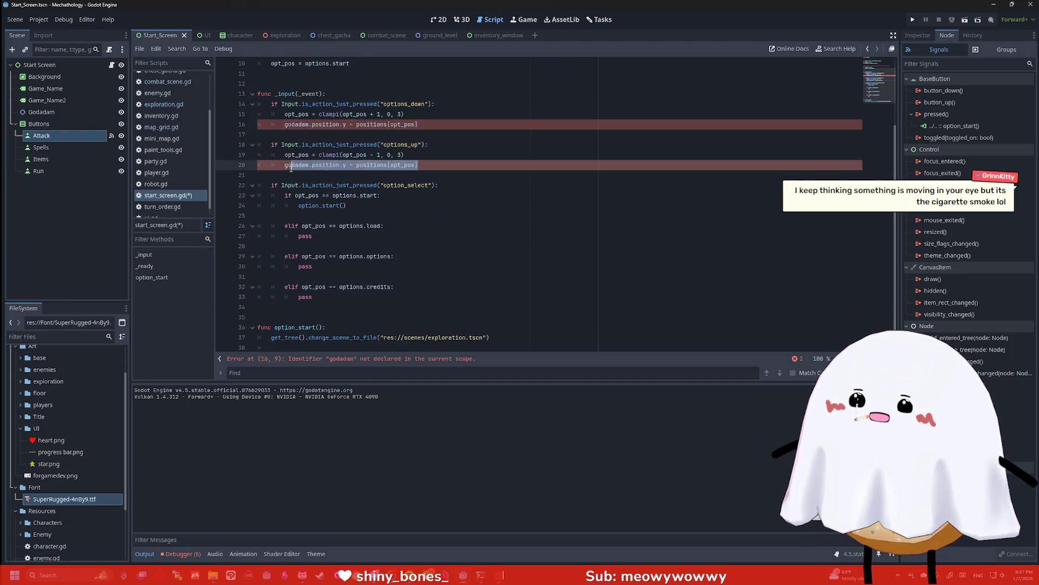
pyautogui.press('BackSpace')
pyautogui.tripleClick(433, 124)
pyautogui.press('BackSpace')
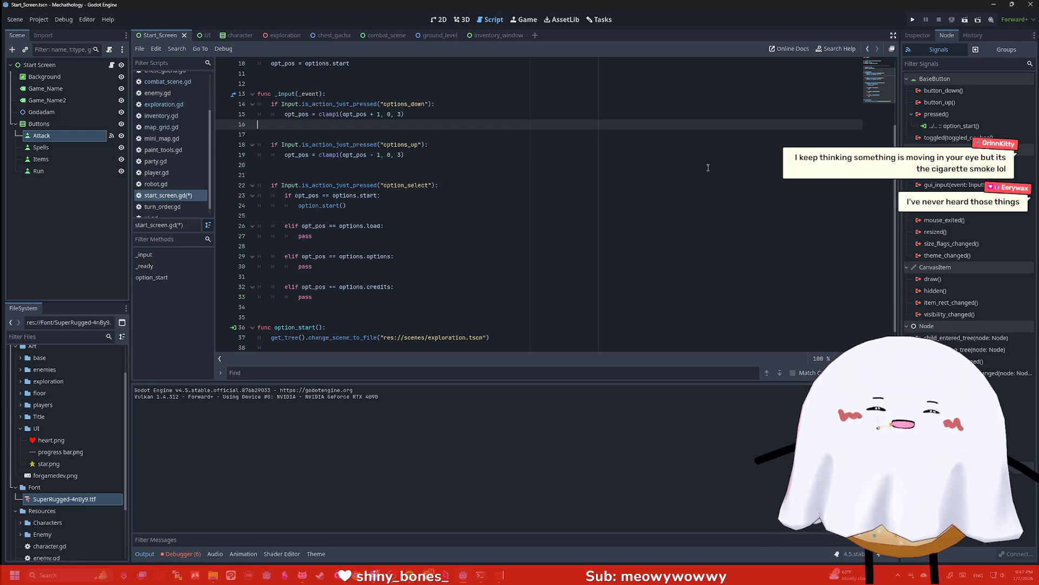
pyautogui.hotkey('alt', 'Tab')
pyautogui.click(408, 271)
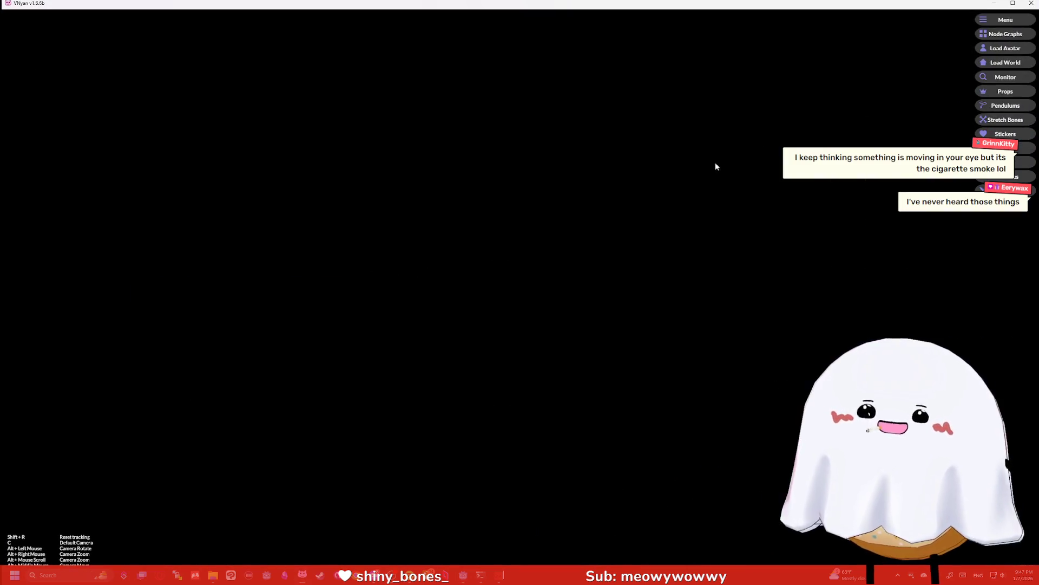
pyautogui.click(999, 37)
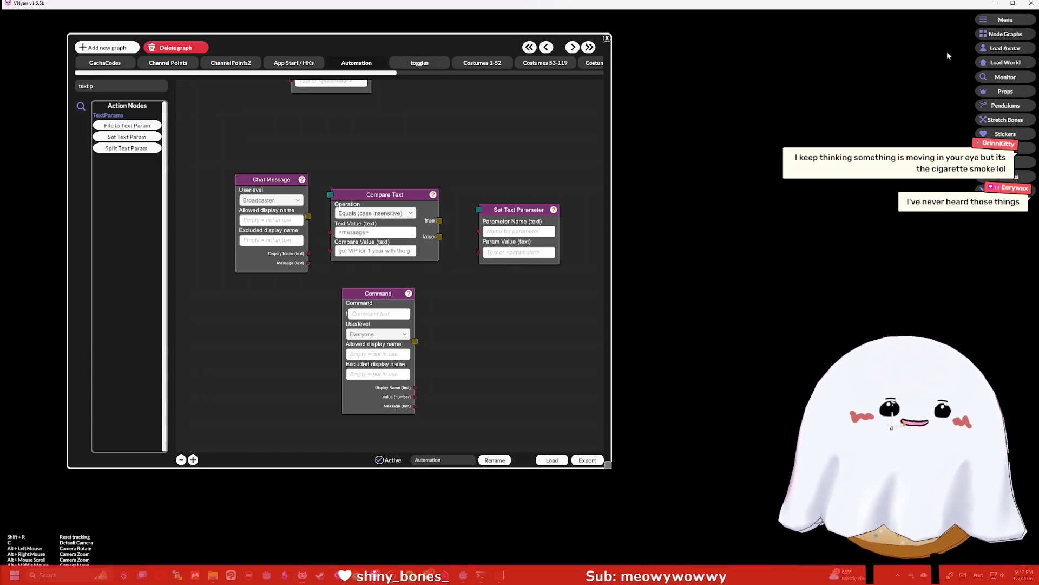
pyautogui.moveTo(607, 452); pyautogui.dragTo(667, 485)
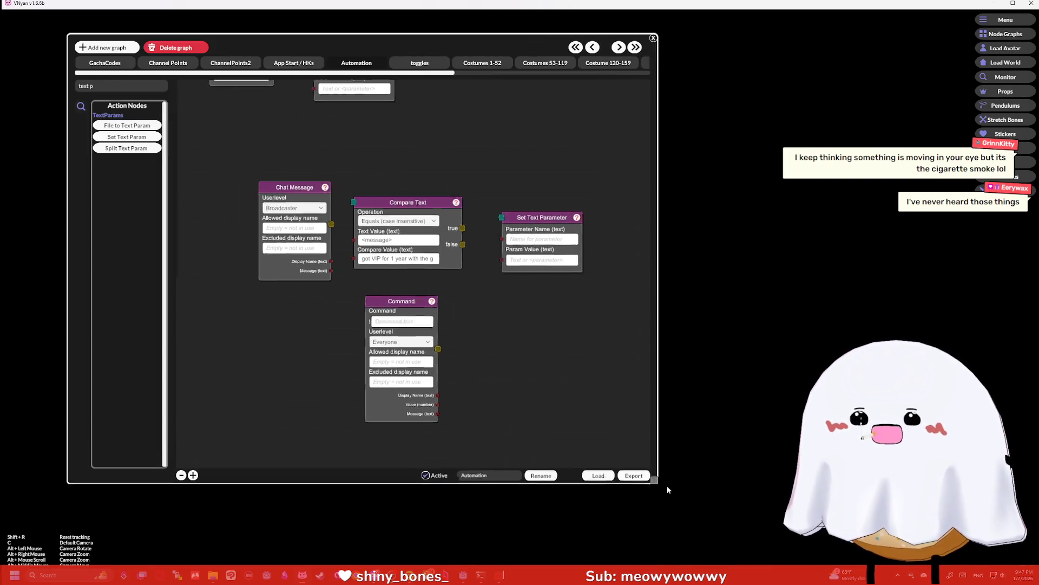
pyautogui.click(116, 65)
pyautogui.click(167, 63)
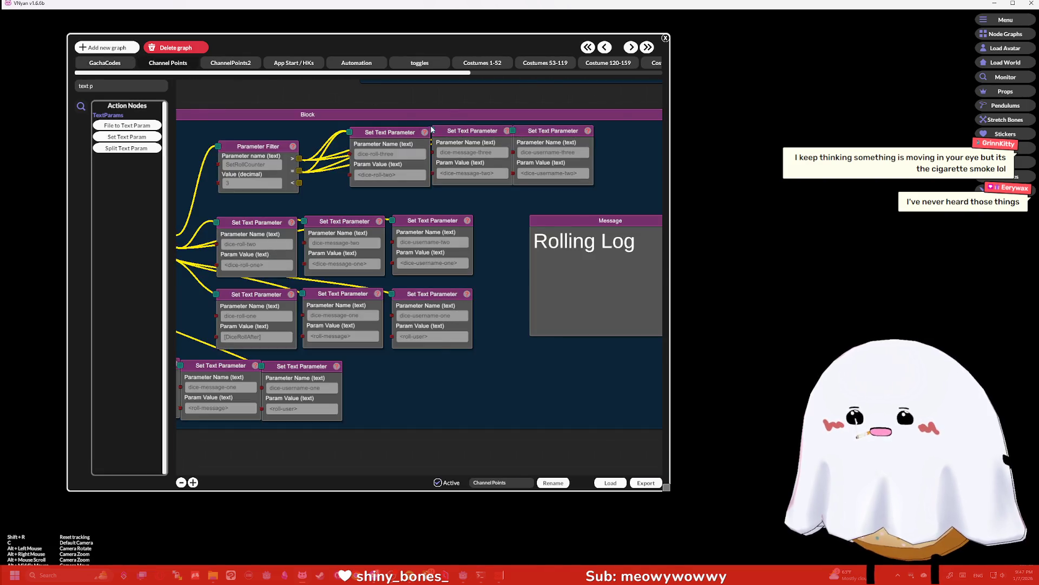
pyautogui.scroll(-5, 547, 216)
pyautogui.scroll(5, 460, 219)
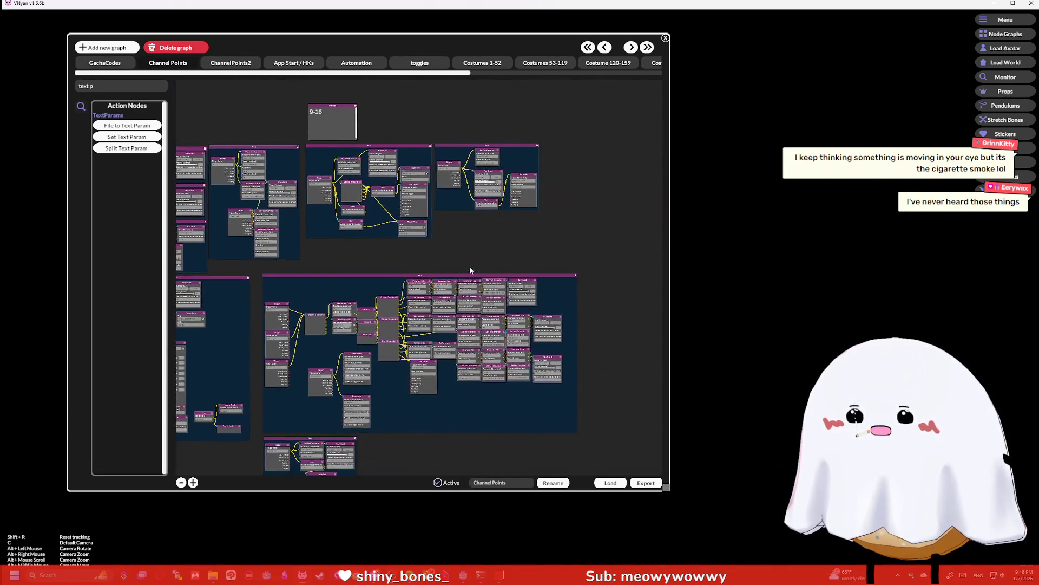
pyautogui.rightClick(451, 218)
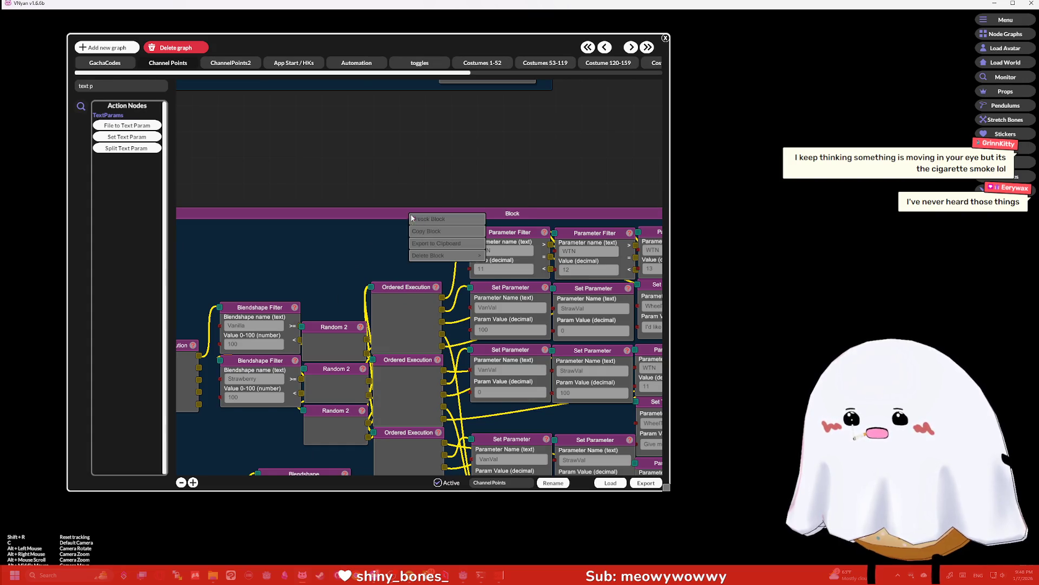
pyautogui.click(432, 227)
pyautogui.scroll(-5, 406, 176)
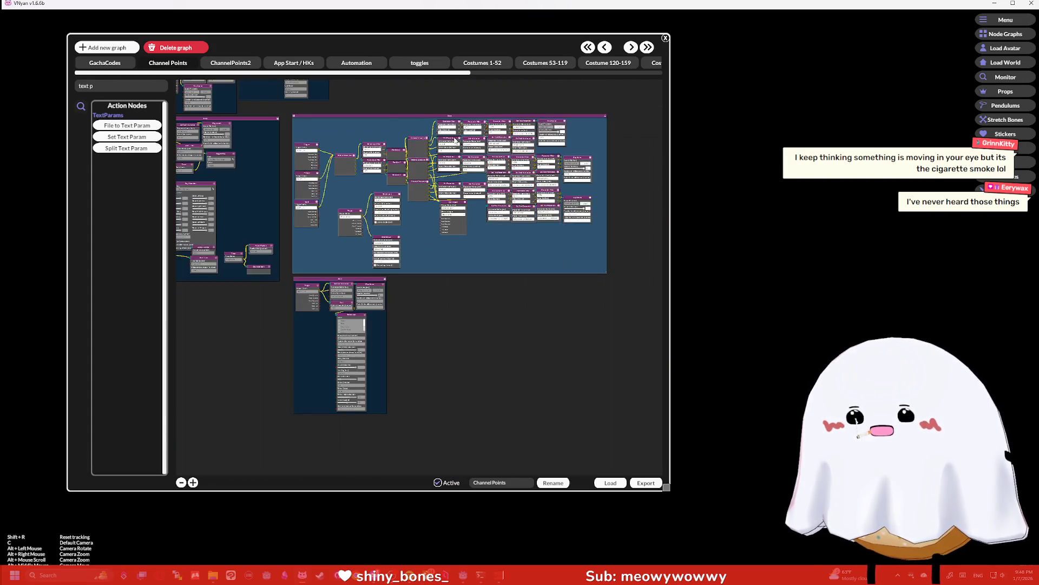
pyautogui.scroll(5, 449, 220)
pyautogui.moveTo(384, 248)
pyautogui.mouseDown()
pyautogui.moveTo(327, 264)
pyautogui.moveTo(366, 228)
pyautogui.mouseUp()
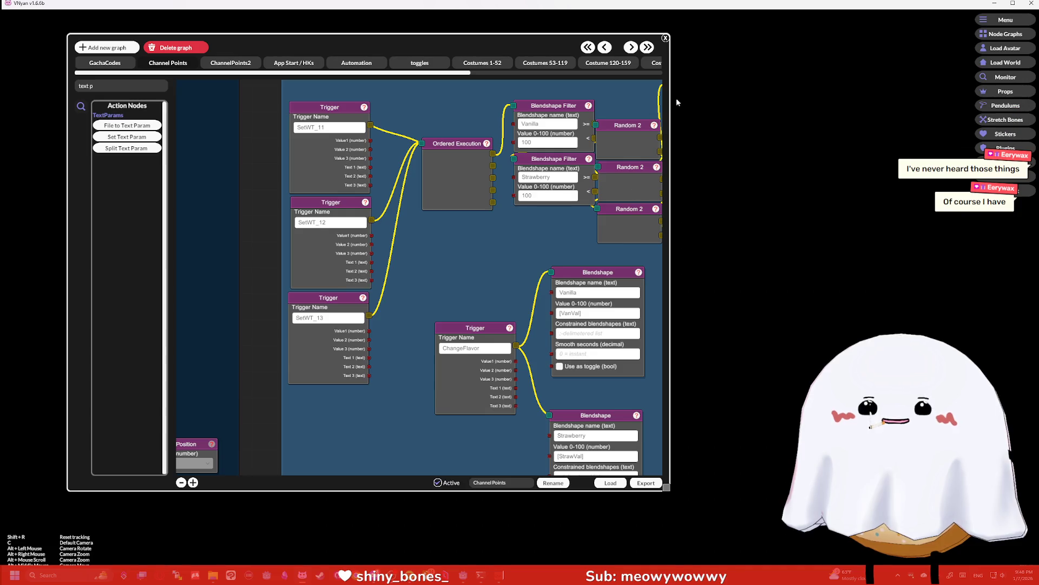
pyautogui.click(666, 38)
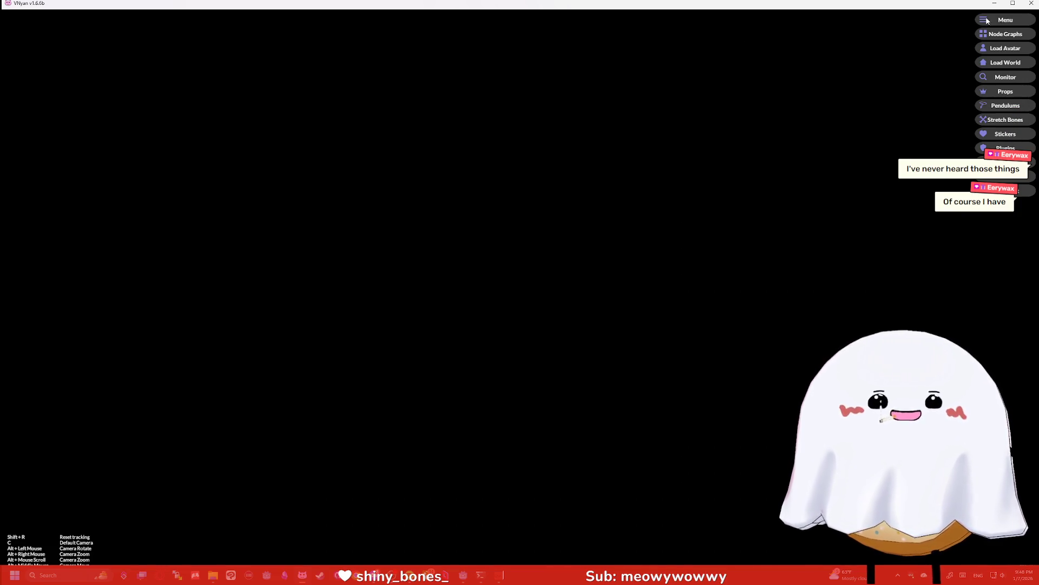
pyautogui.click(1005, 34)
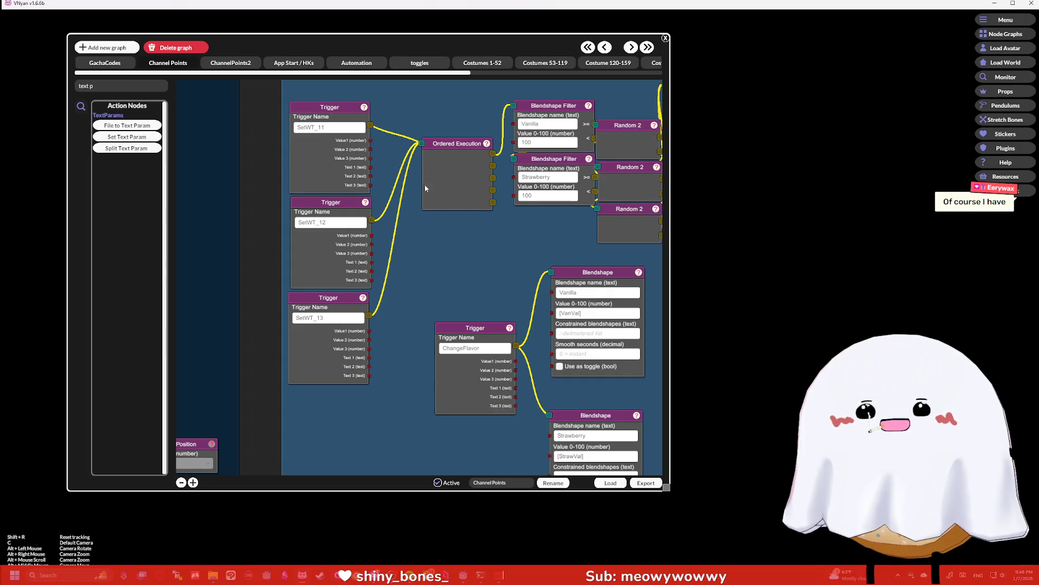
pyautogui.scroll(-5, 424, 184)
pyautogui.scroll(5, 483, 227)
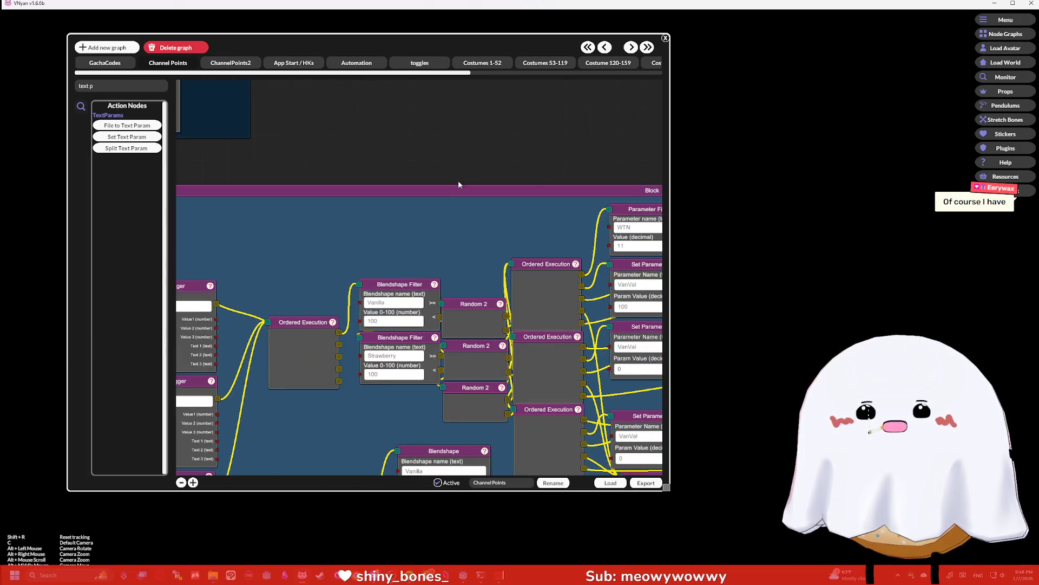
pyautogui.click(665, 37)
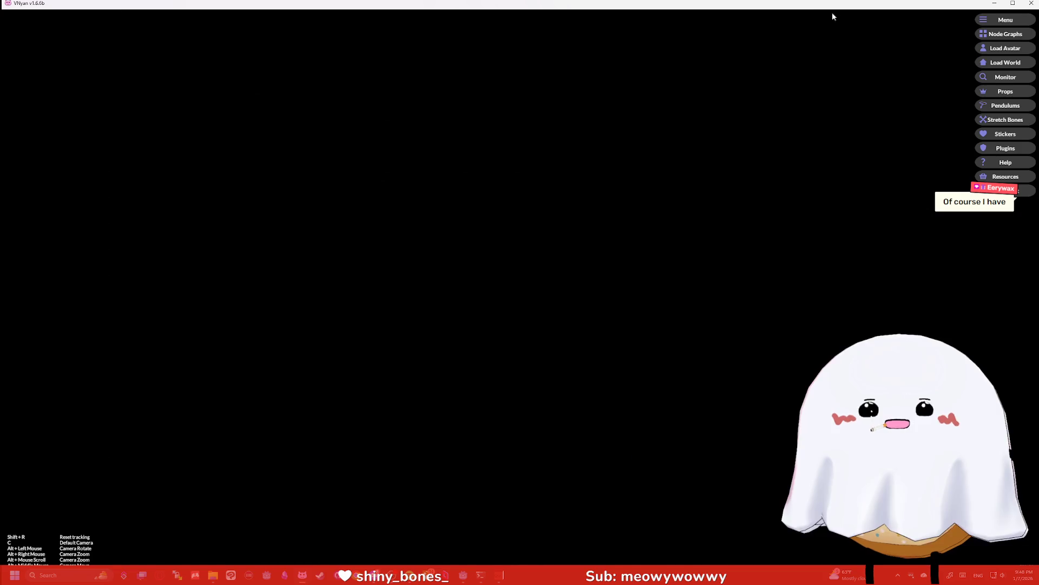
pyautogui.click(994, 3)
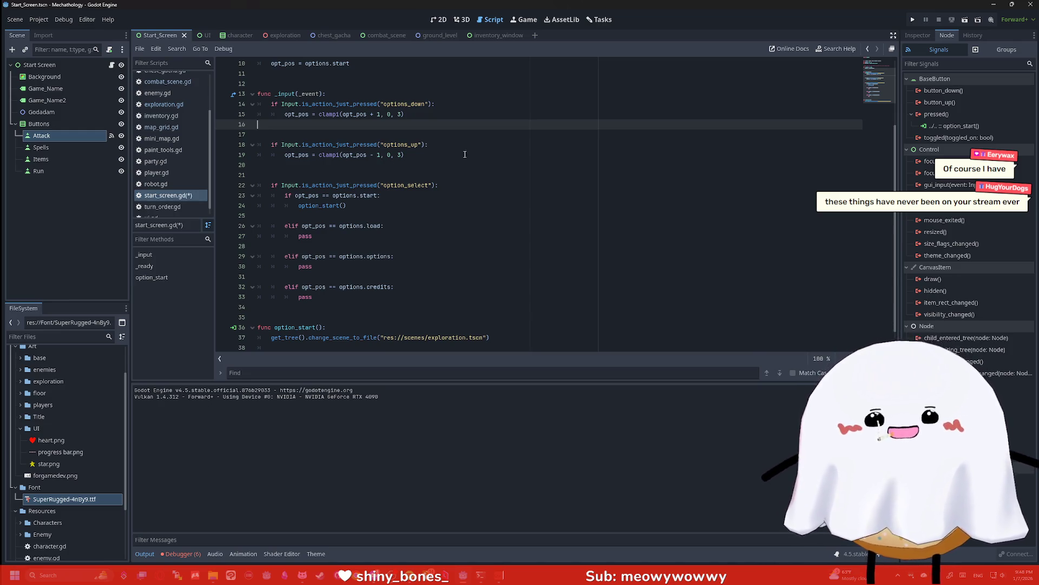
# Scroll through start_screen.gd and the script list, then switch to the UI scene
pyautogui.scroll(-1, 479, 146)
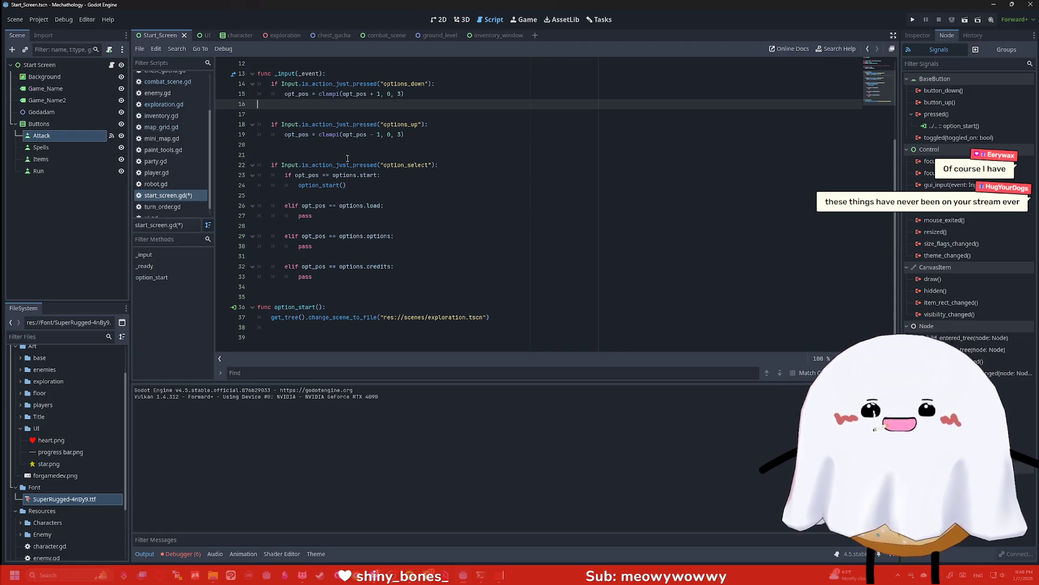
pyautogui.scroll(1, 405, 222)
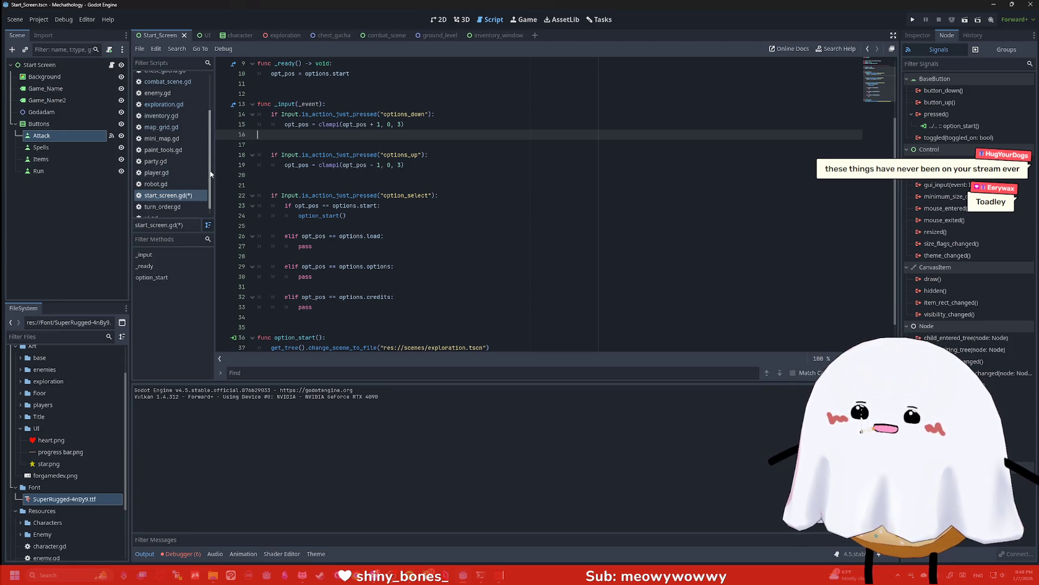
pyautogui.moveTo(210, 157); pyautogui.dragTo(215, 120)
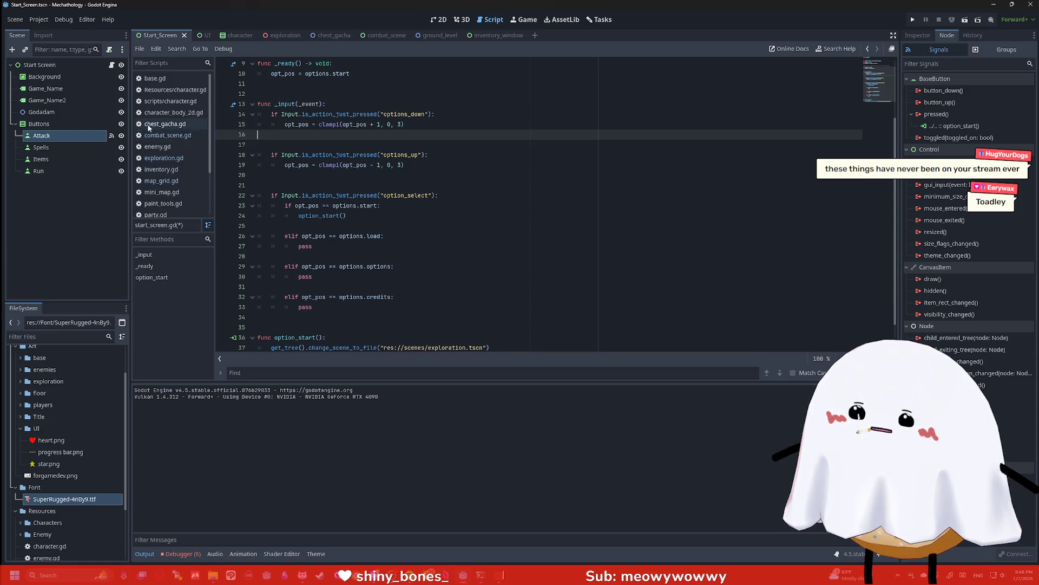
pyautogui.click(202, 35)
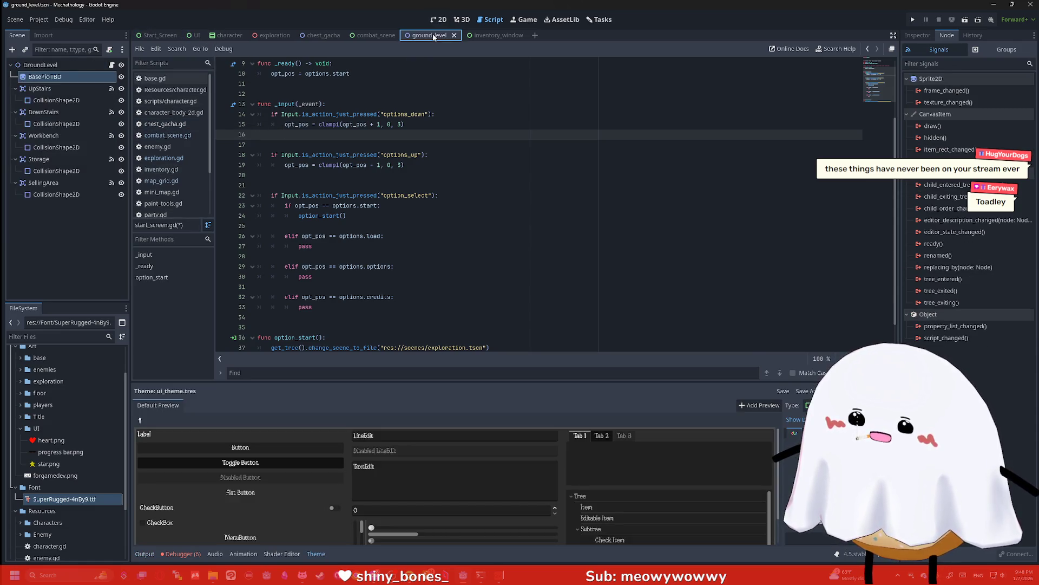
# Cycle through ground_level, inventory_window and combat_scene to chest_gacha in 2D, then drag the Twitch browser over
pyautogui.click(439, 35)
pyautogui.click(494, 35)
pyautogui.click(454, 19)
pyautogui.click(439, 20)
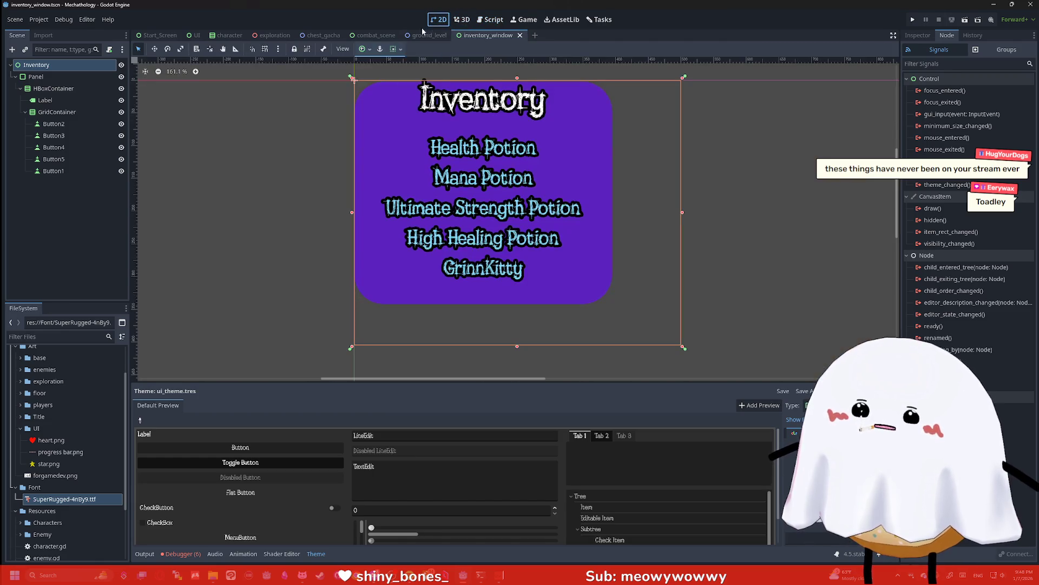
pyautogui.click(384, 36)
pyautogui.click(323, 35)
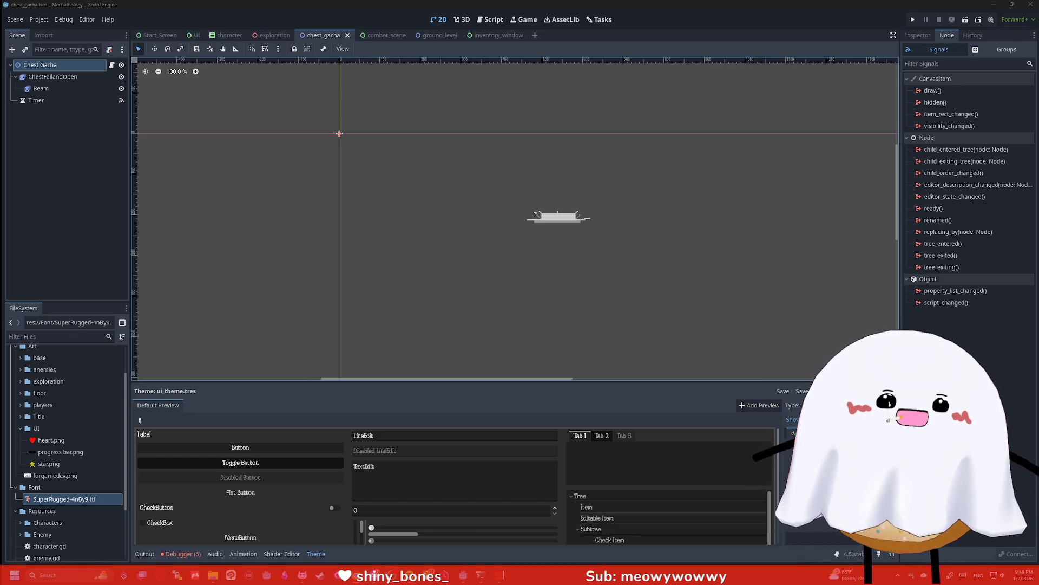
pyautogui.moveTo(1037, 98)
pyautogui.mouseDown()
pyautogui.moveTo(854, 97)
pyautogui.moveTo(379, 8)
pyautogui.mouseUp()
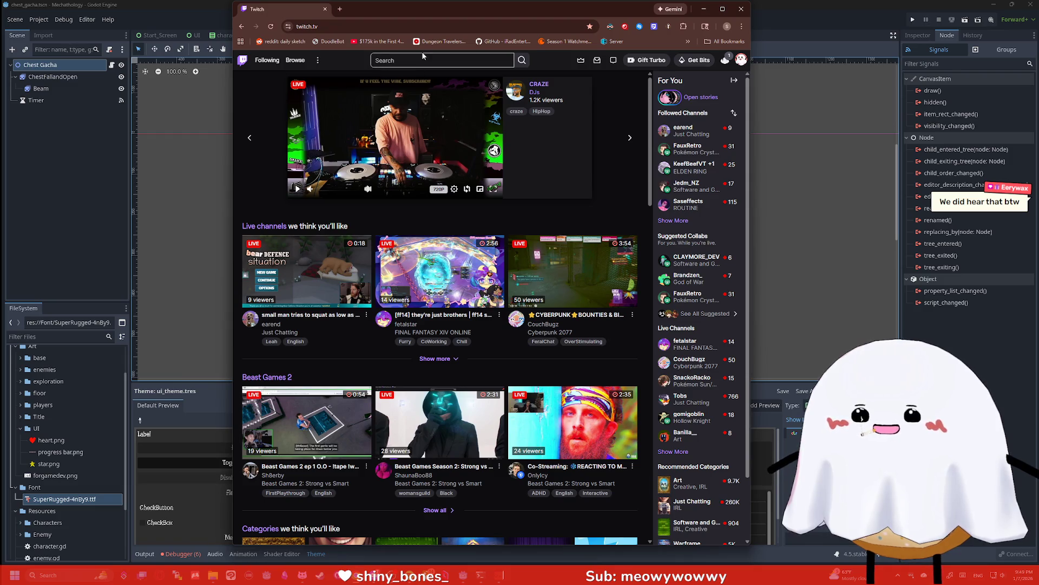
# Show more followed Twitch channels, minimize Chrome, and bring up the Windows Start menu
pyautogui.click(665, 225)
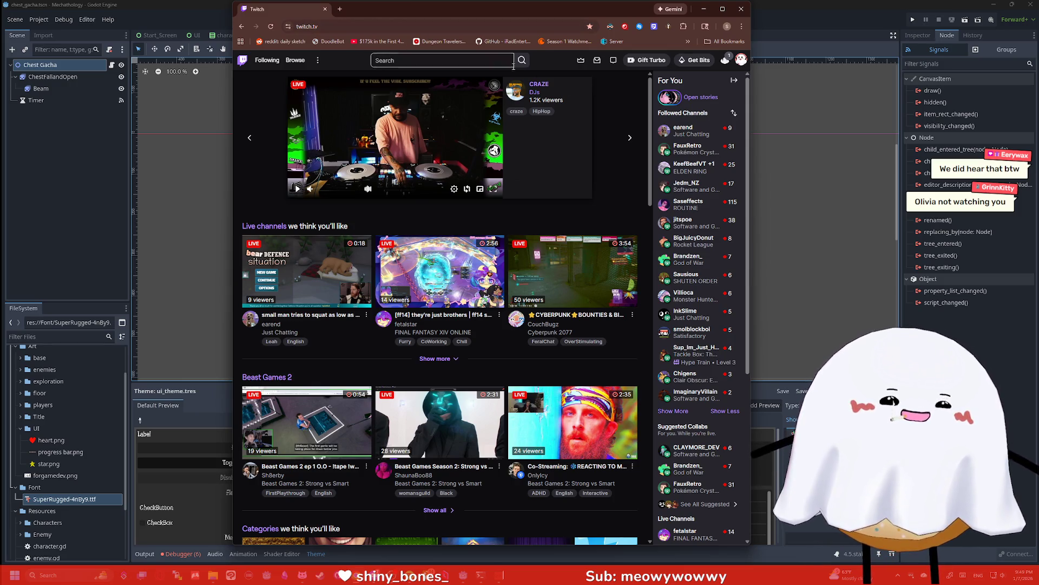
pyautogui.click(704, 9)
pyautogui.press('super')
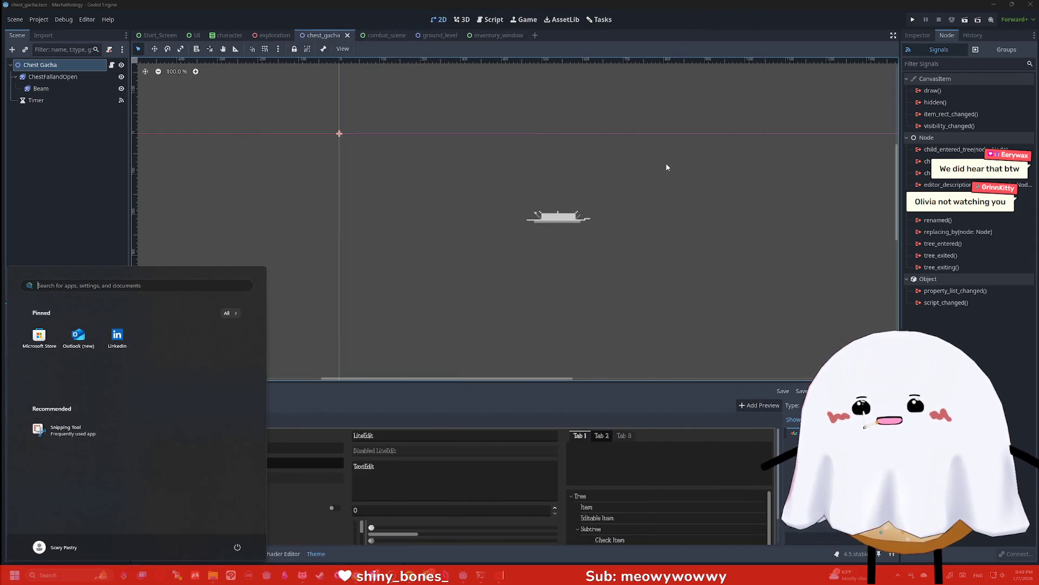
# Launch Paint from a Start-menu search for 'paint' and maximize its window
pyautogui.write('paint')
pyautogui.press('Return')
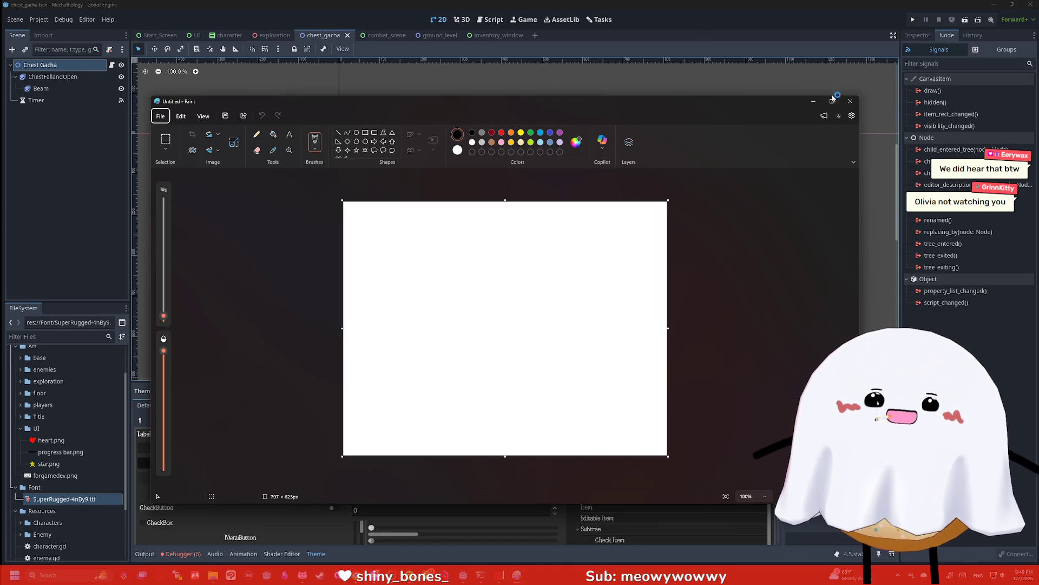
pyautogui.click(832, 101)
# Draw a black freehand outline shaped like a curled scroll on the blank canvas
pyautogui.click(573, 248)
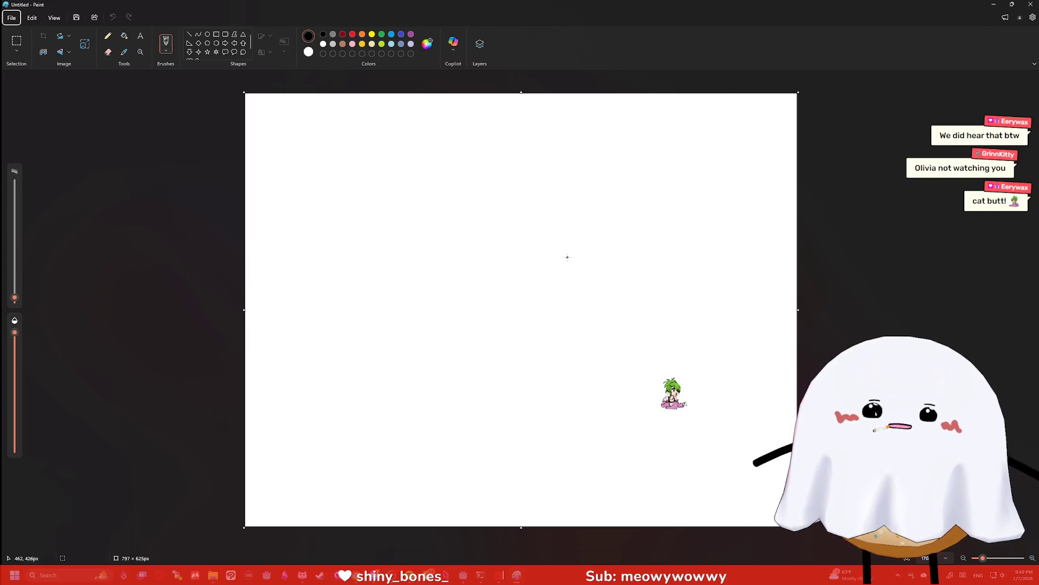
pyautogui.moveTo(444, 421)
pyautogui.mouseDown()
pyautogui.moveTo(541, 355)
pyautogui.moveTo(650, 357)
pyautogui.moveTo(578, 176)
pyautogui.mouseUp()
pyautogui.moveTo(440, 181)
pyautogui.mouseDown()
pyautogui.moveTo(444, 159)
pyautogui.moveTo(592, 125)
pyautogui.moveTo(651, 144)
pyautogui.moveTo(727, 303)
pyautogui.moveTo(686, 403)
pyautogui.moveTo(441, 426)
pyautogui.mouseUp()
pyautogui.moveTo(521, 357); pyautogui.dragTo(504, 208)
pyautogui.moveTo(440, 176)
pyautogui.mouseDown()
pyautogui.moveTo(504, 201)
pyautogui.moveTo(539, 165)
pyautogui.moveTo(576, 176)
pyautogui.mouseUp()
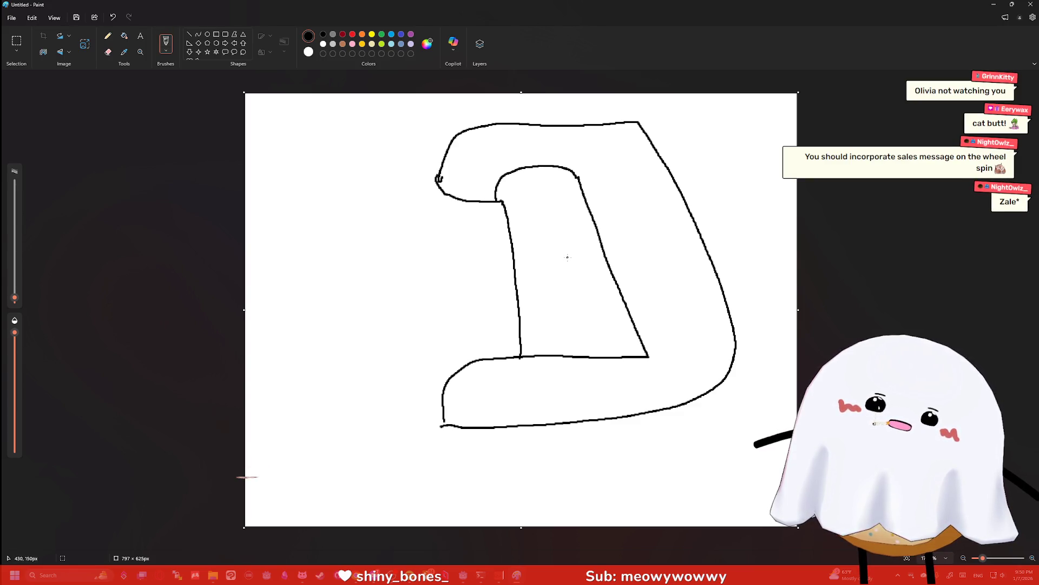